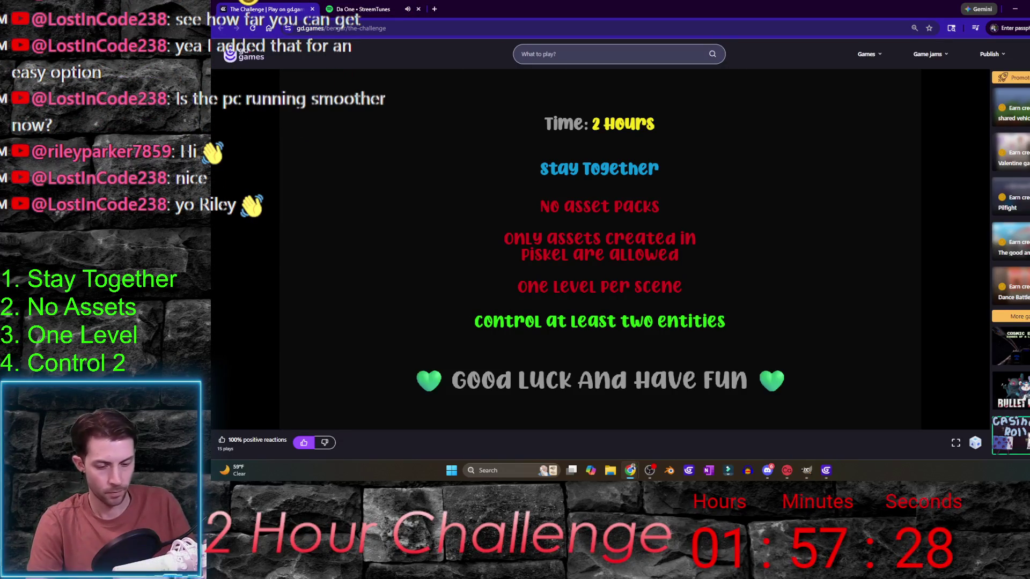
# - Check the challenge rules page, then bring the GDevelop games dashboard to the front
pyautogui.hotkey('alt', 'Tab')
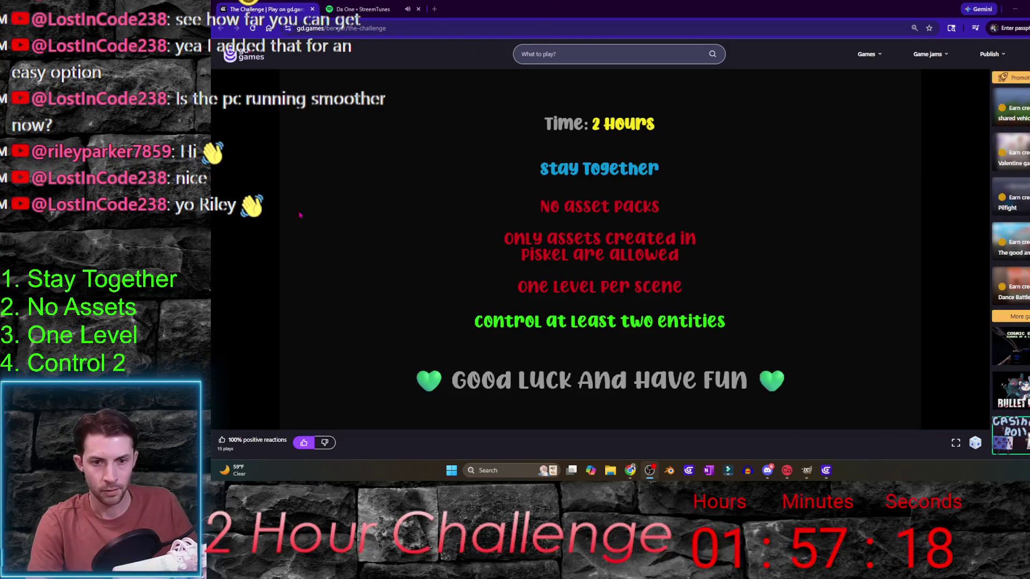
pyautogui.click(620, 4)
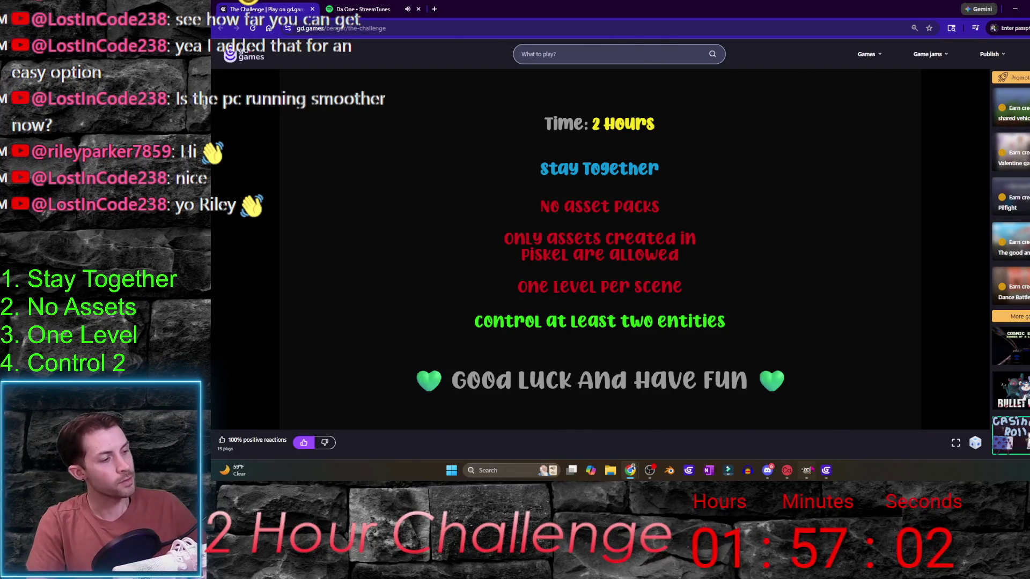
pyautogui.hotkey('alt', 'Tab')
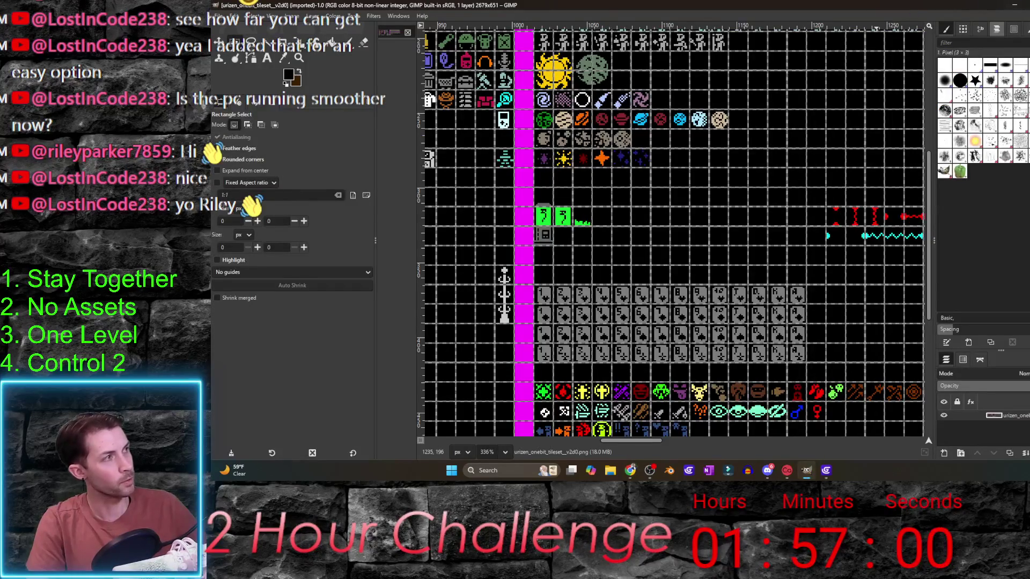
pyautogui.click(806, 470)
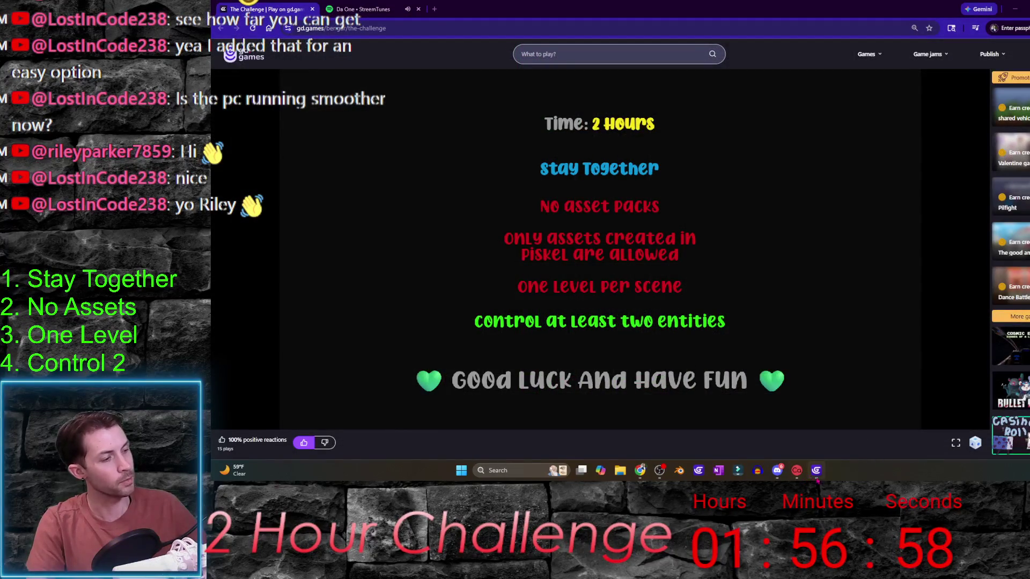
pyautogui.click(817, 470)
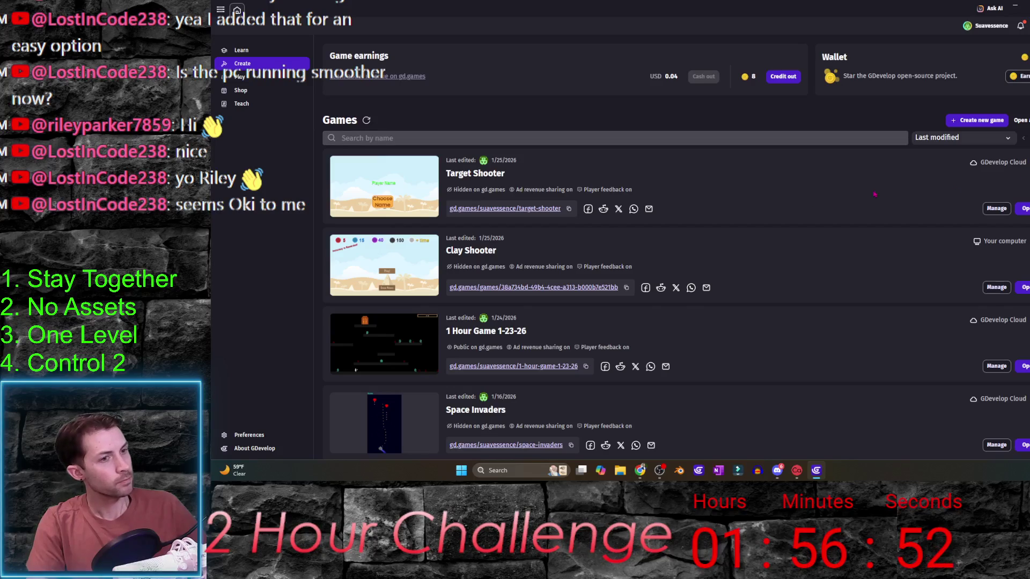
# - Create an empty Desktop Full HD project named '2 Hour Challenge'
pyautogui.click(976, 120)
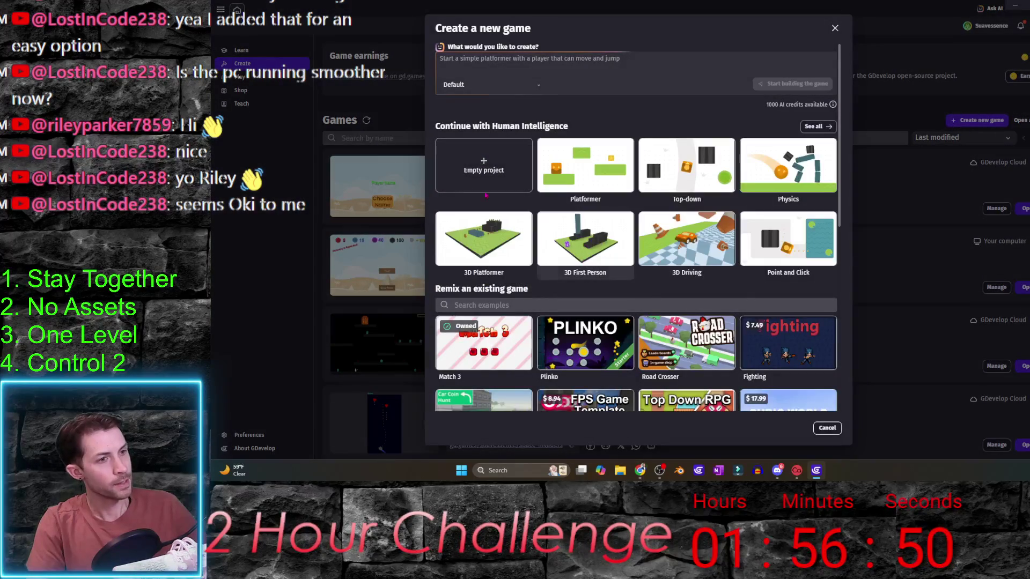
pyautogui.click(484, 165)
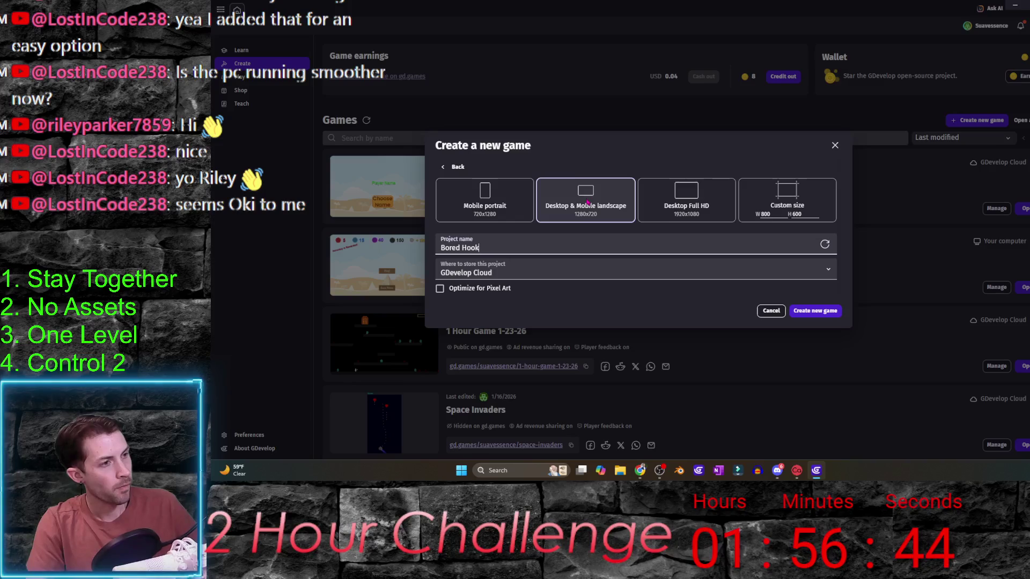
pyautogui.click(700, 203)
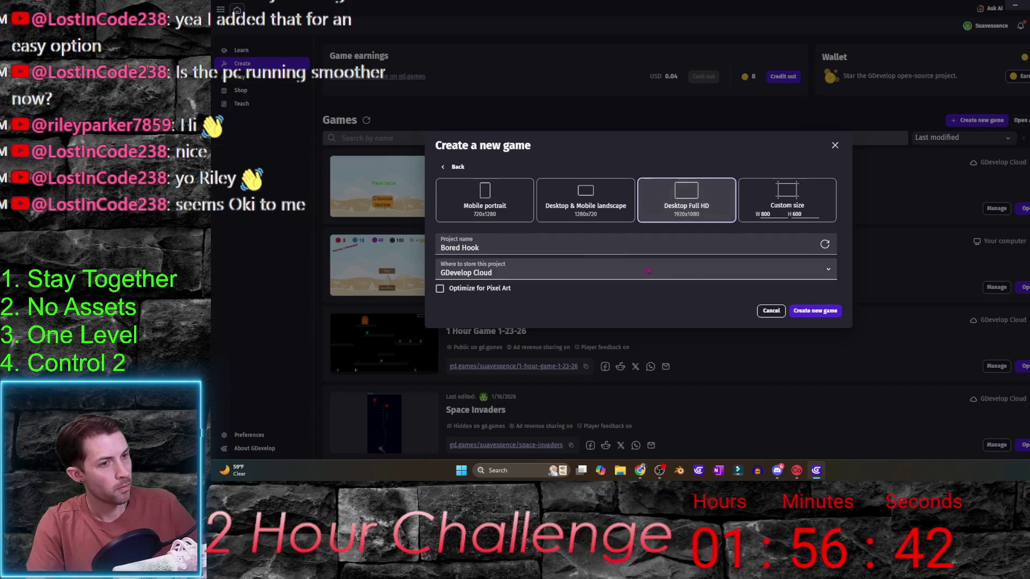
pyautogui.click(825, 245)
pyautogui.click(825, 244)
pyautogui.tripleClick(756, 253)
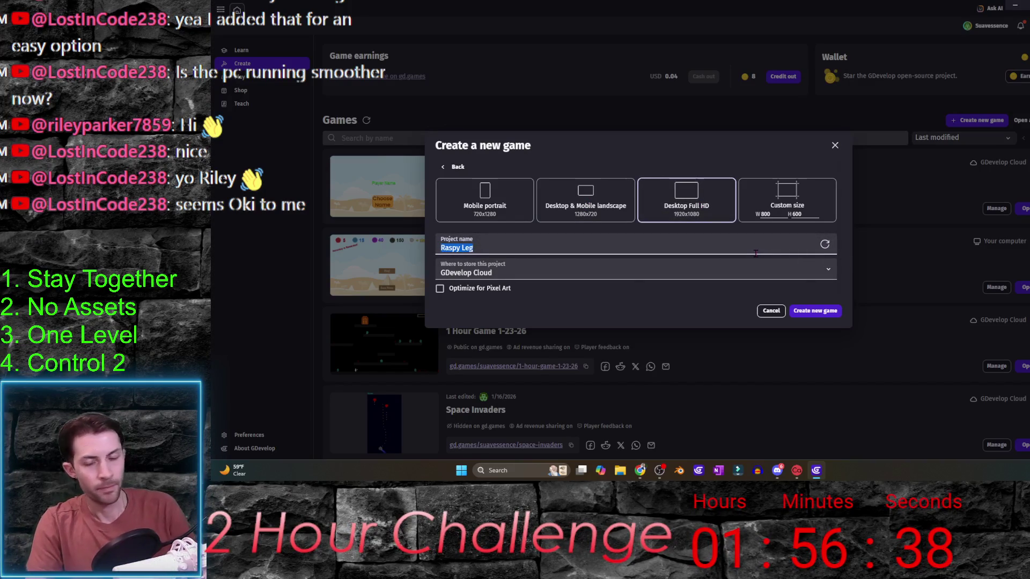
pyautogui.write('2 Hour Challenge')
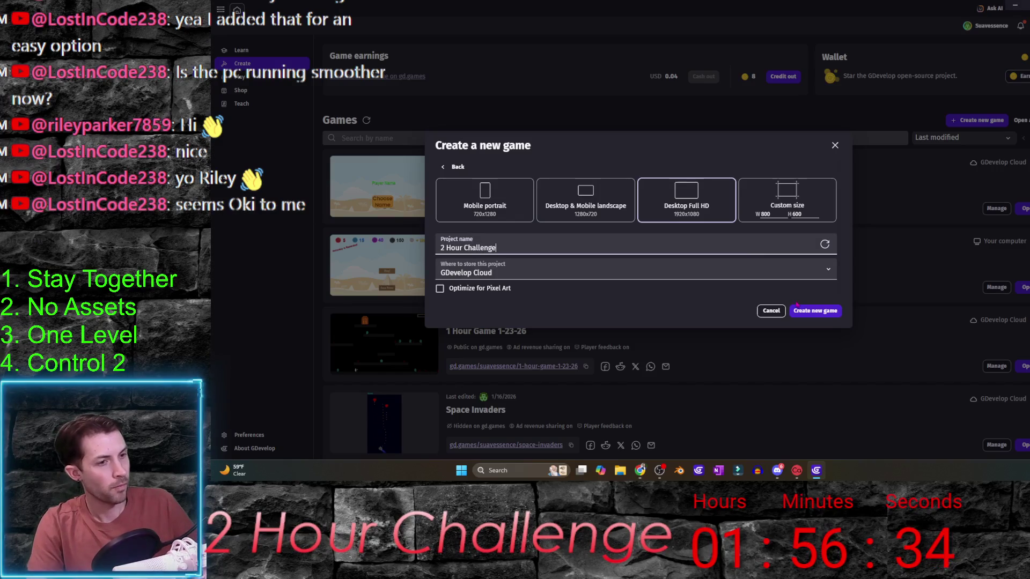
pyautogui.click(825, 313)
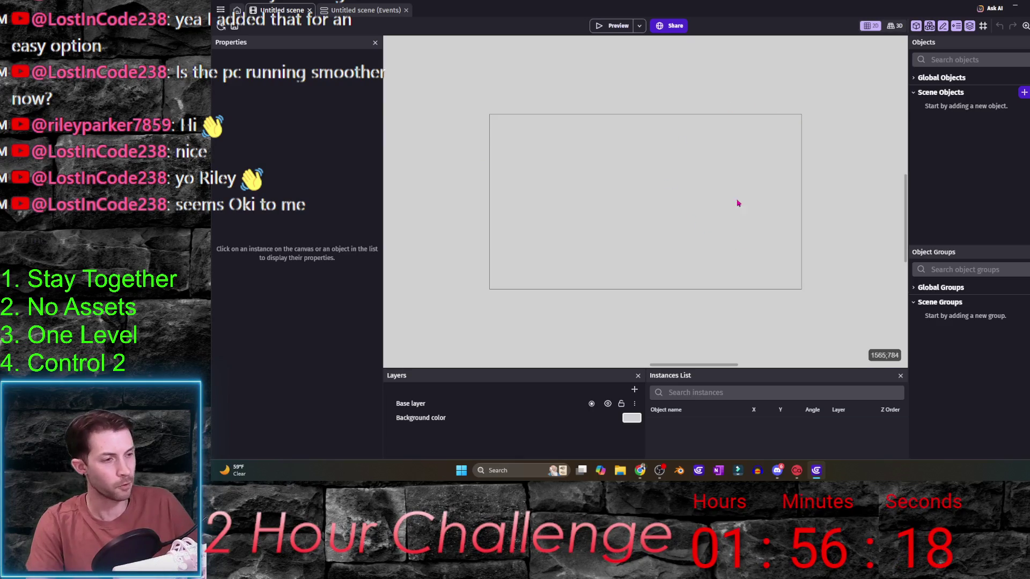
# - Change the scene background from light grey to near-black navy, then add a new layer
pyautogui.click(631, 418)
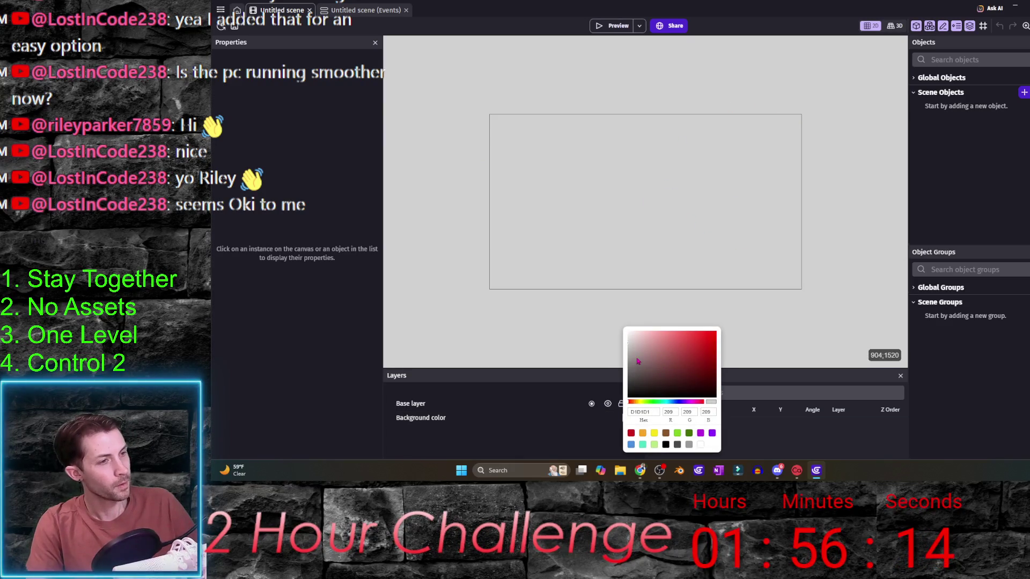
pyautogui.click(677, 402)
pyautogui.click(715, 389)
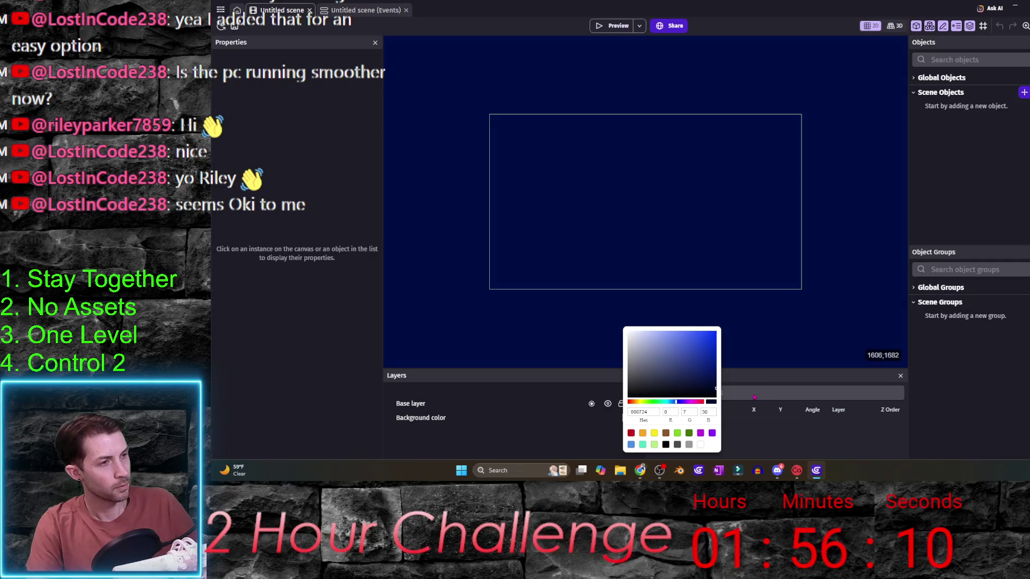
pyautogui.moveTo(753, 394); pyautogui.dragTo(756, 395)
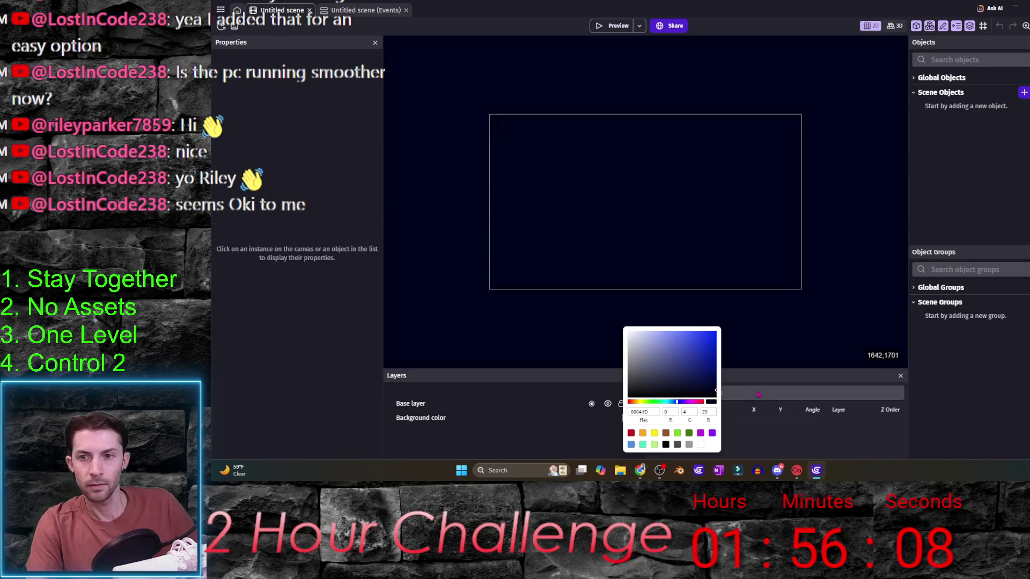
pyautogui.click(782, 367)
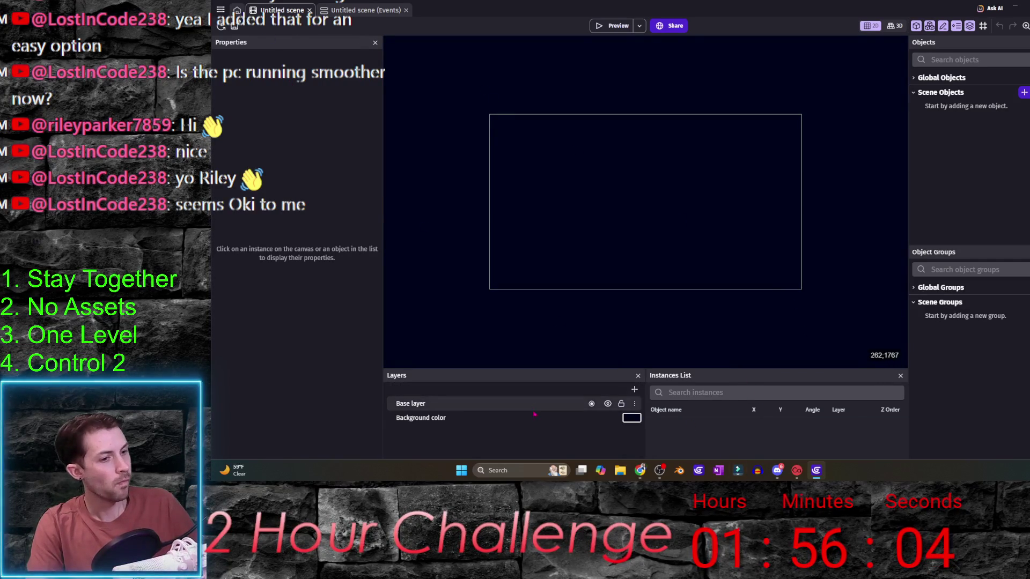
pyautogui.click(634, 389)
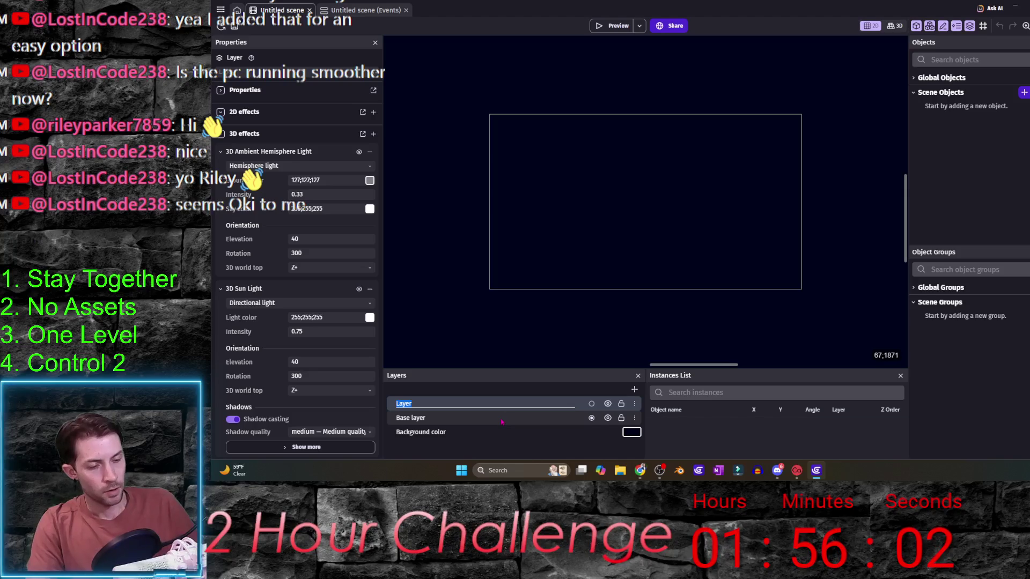
# - Name the new layer BG Layer below Base layer, and add a UI layer
pyautogui.write('Ba')
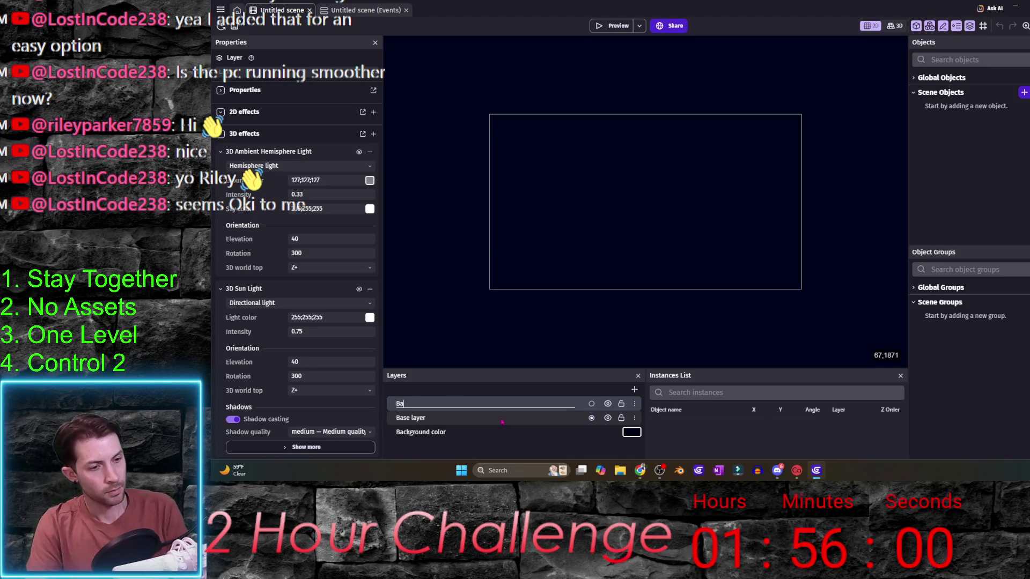
pyautogui.write('G Layer')
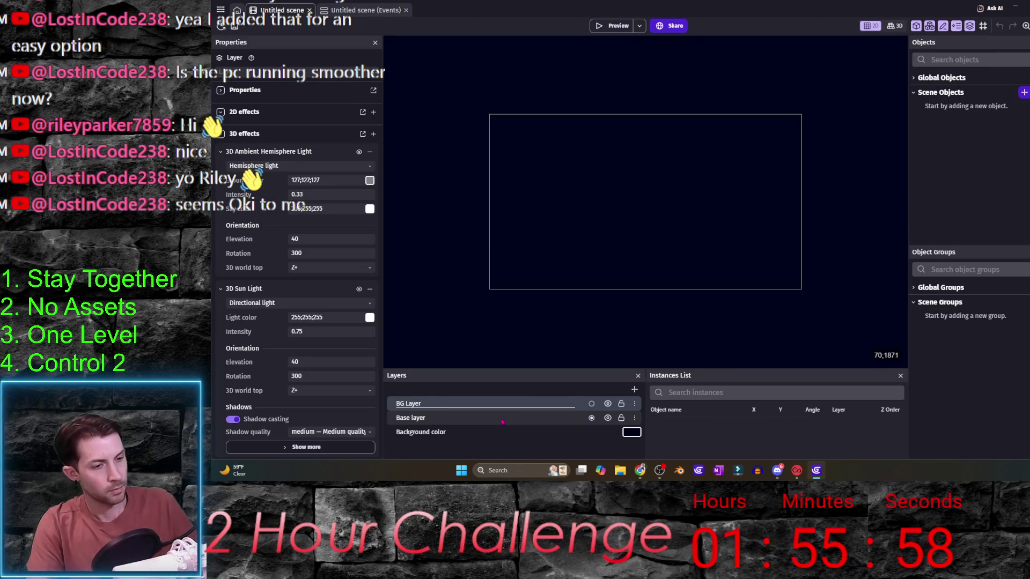
pyautogui.press('Return')
pyautogui.moveTo(408, 403); pyautogui.dragTo(428, 422)
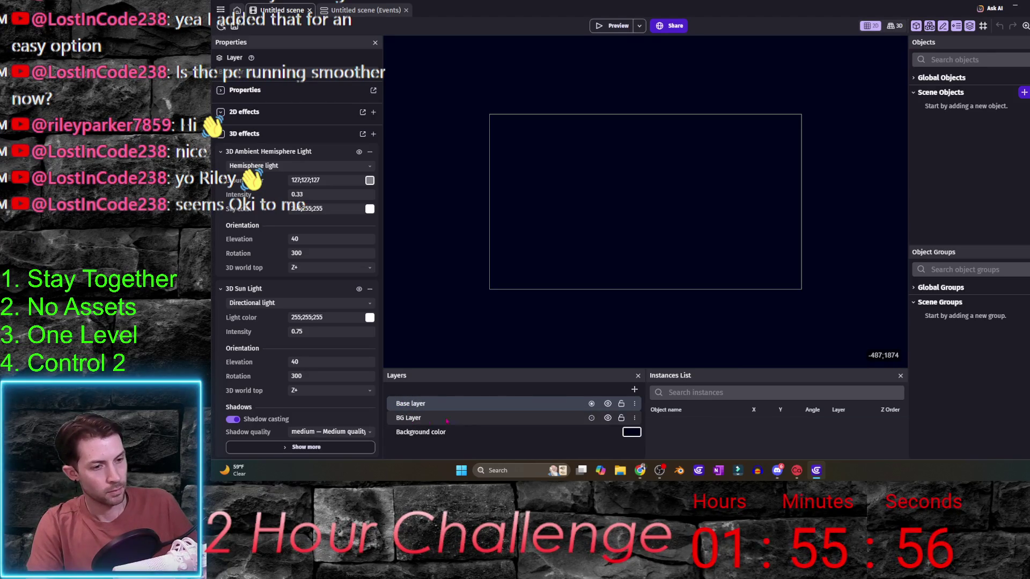
pyautogui.click(635, 390)
pyautogui.write('UI')
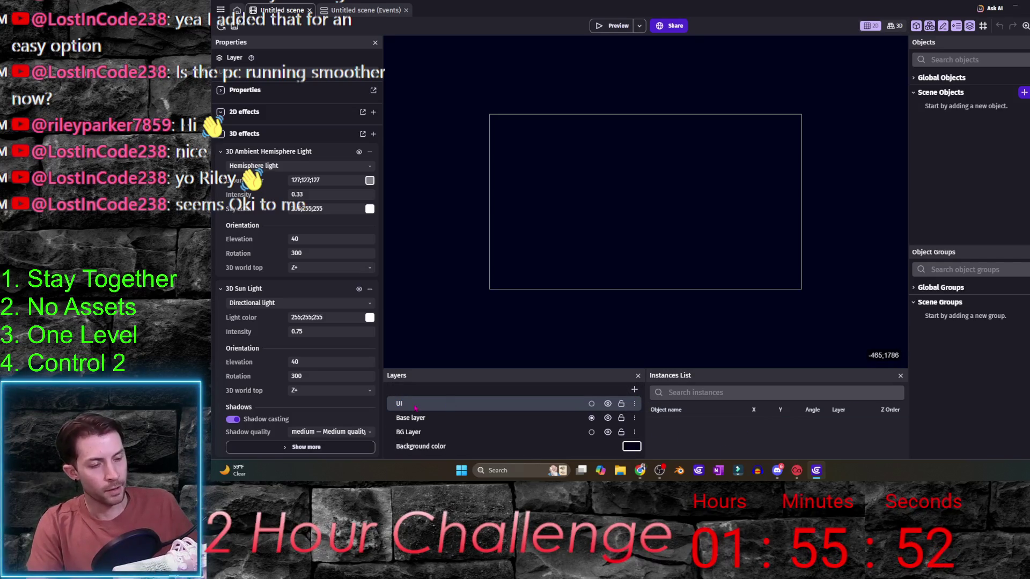
pyautogui.click(431, 98)
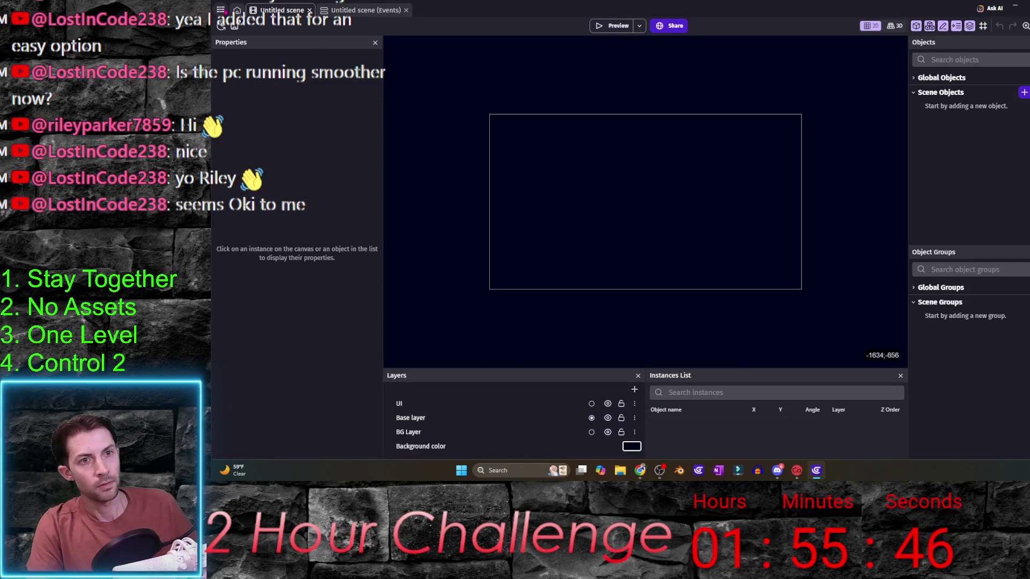
# - Rename the untitled scene to level_1 in the project manager and open it
pyautogui.click(221, 9)
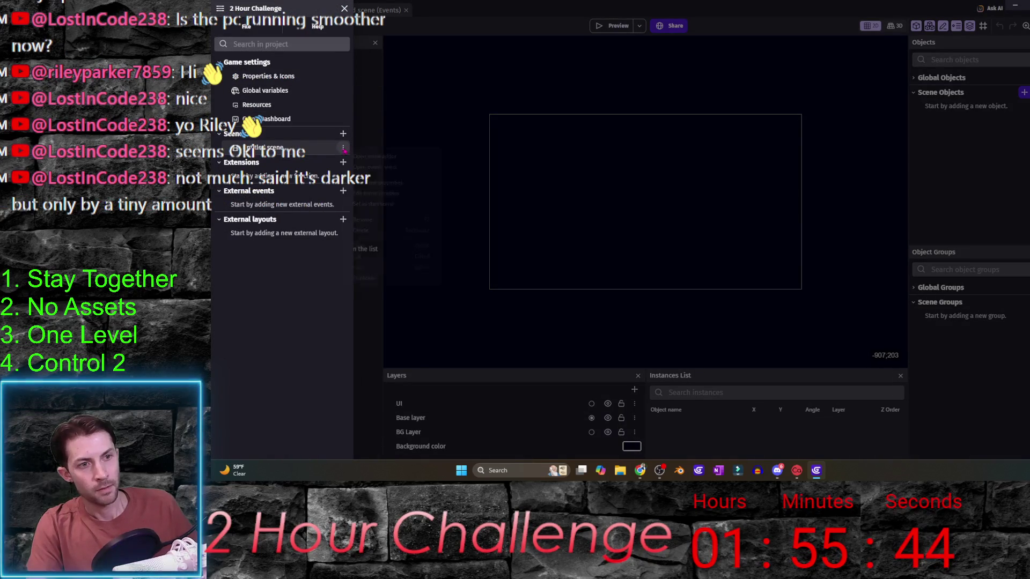
pyautogui.click(343, 147)
pyautogui.click(378, 220)
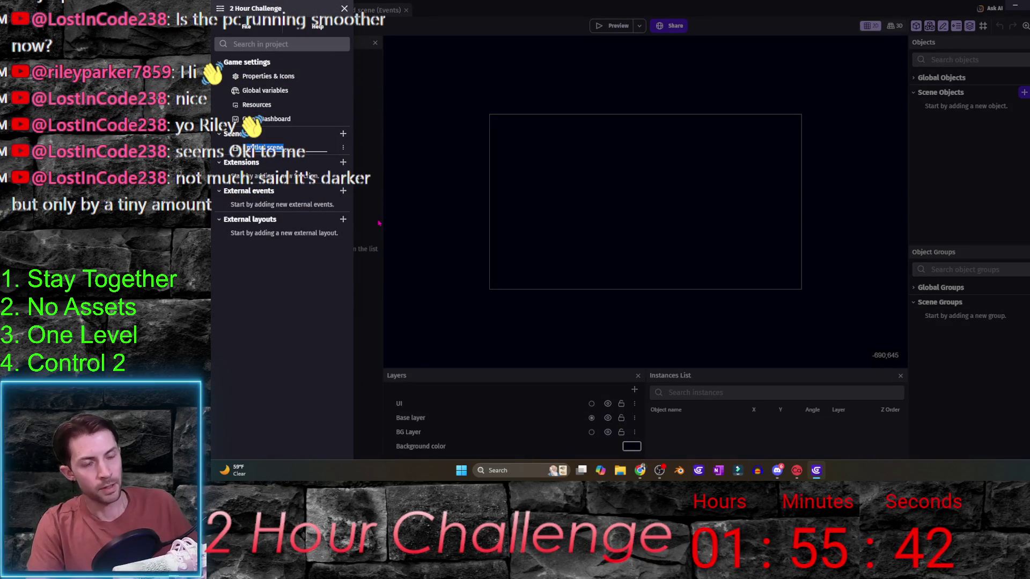
pyautogui.write('Level 1')
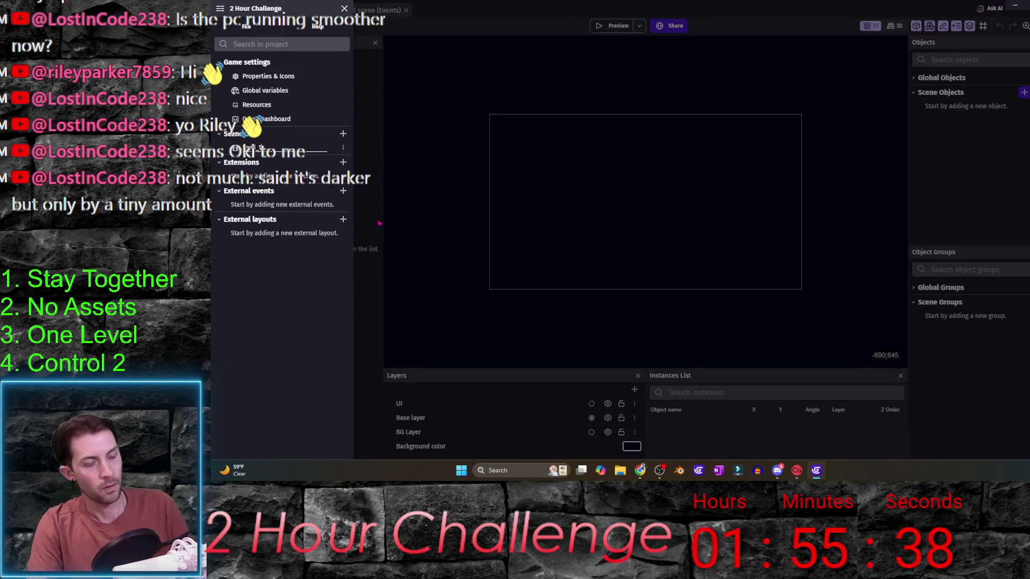
pyautogui.press('Return')
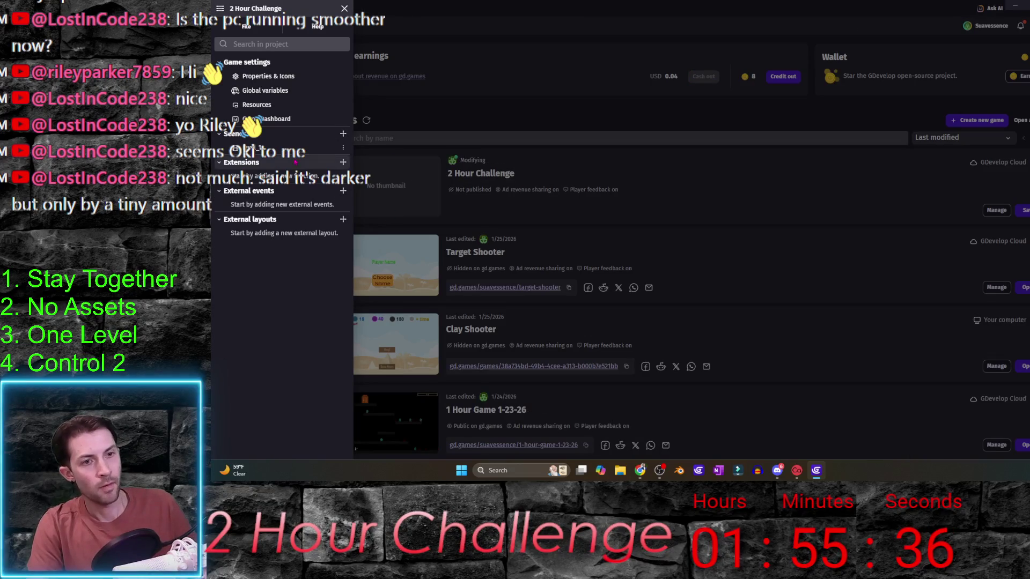
pyautogui.click(252, 148)
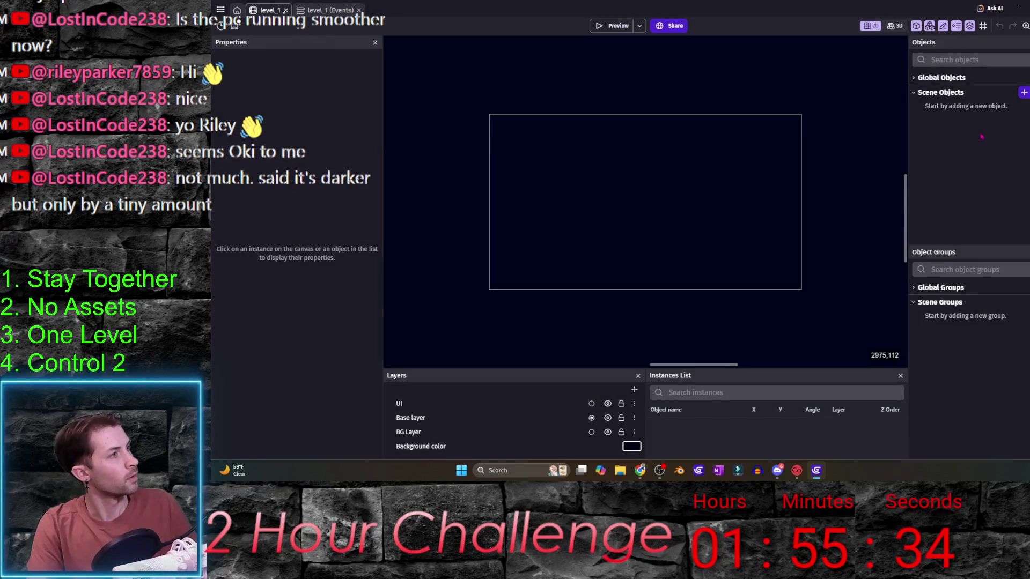
# - Add a new sprite object named player_1
pyautogui.click(1024, 93)
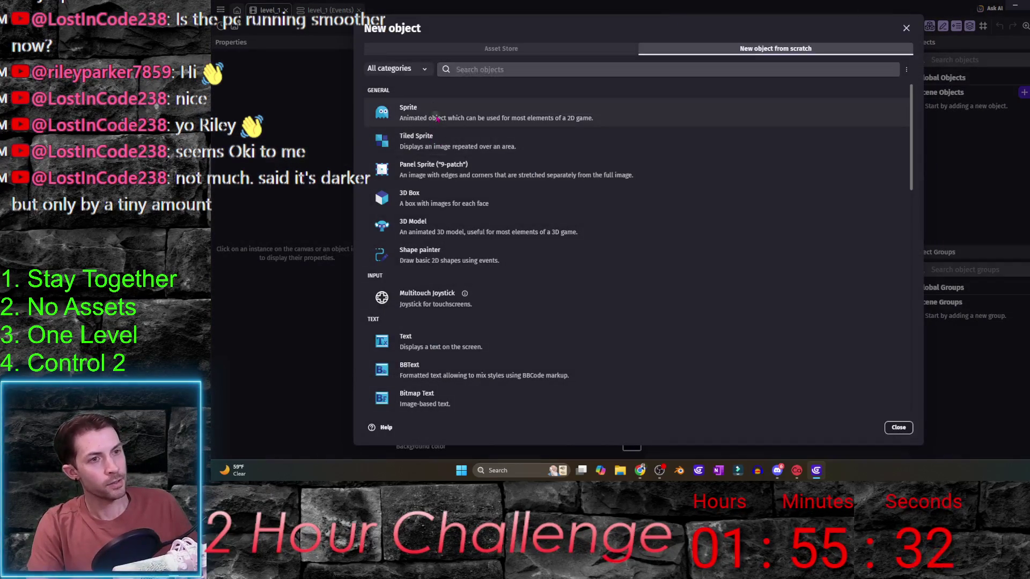
pyautogui.click(489, 173)
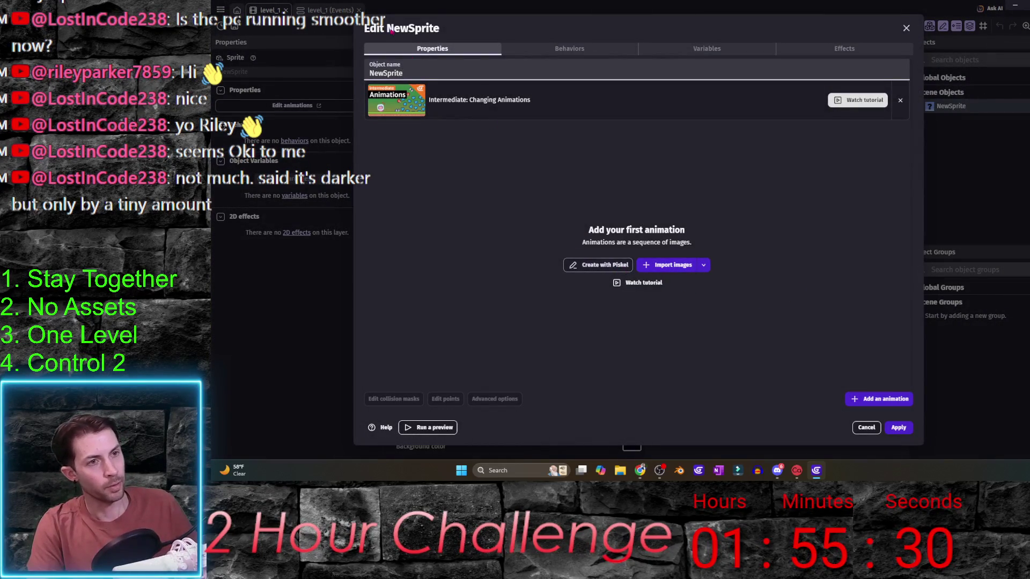
pyautogui.hotkey('ctrl', 'a')
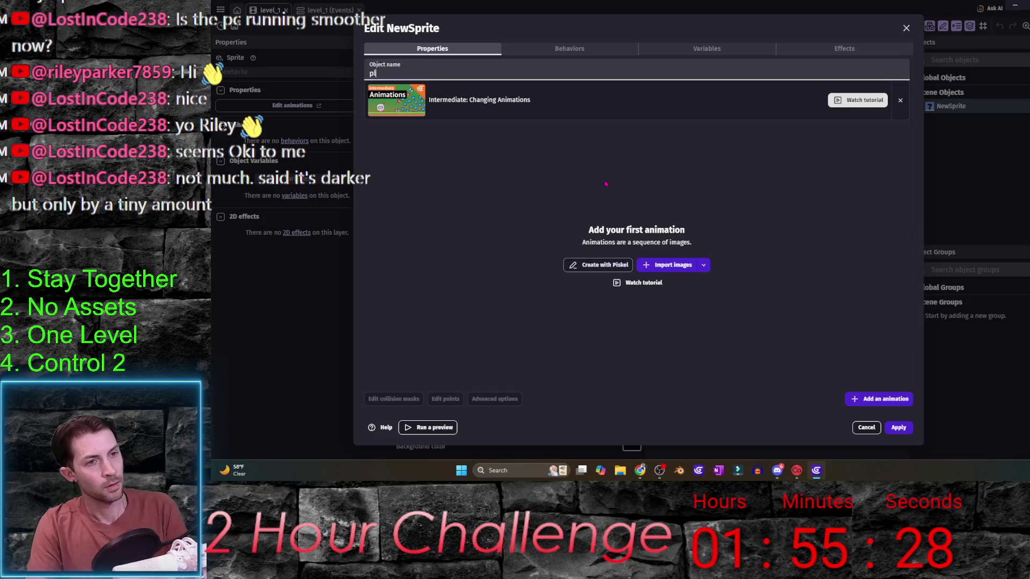
pyautogui.write('ayer_1')
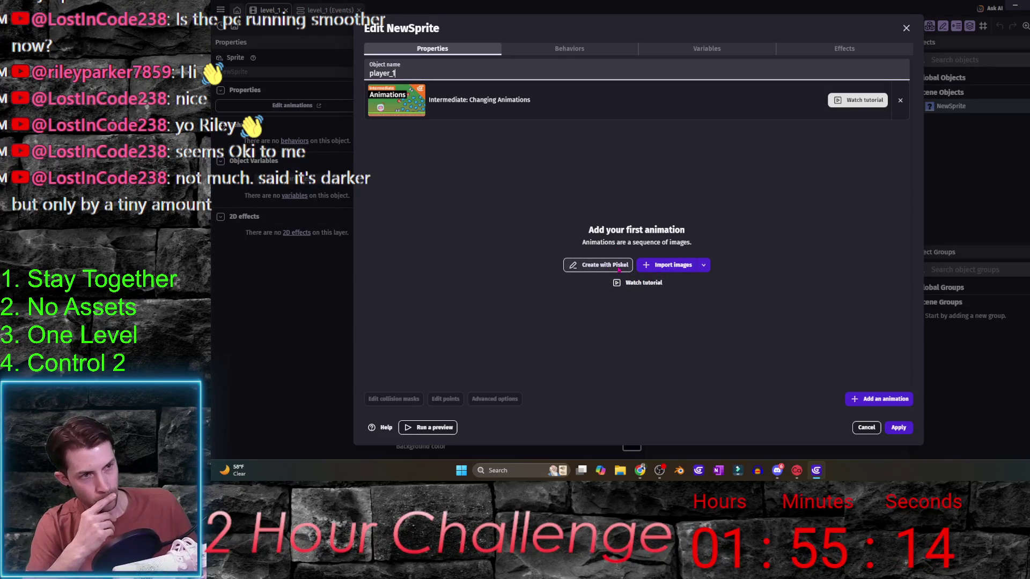
# - Paint player_1's frame solid blue in Piskel, save it, and apply the settings
pyautogui.click(619, 270)
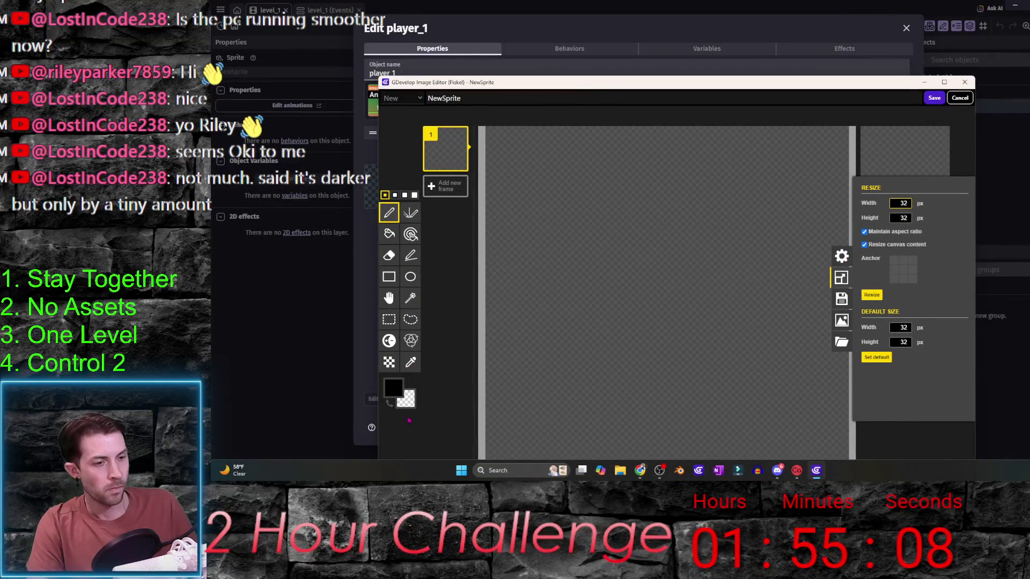
pyautogui.click(406, 398)
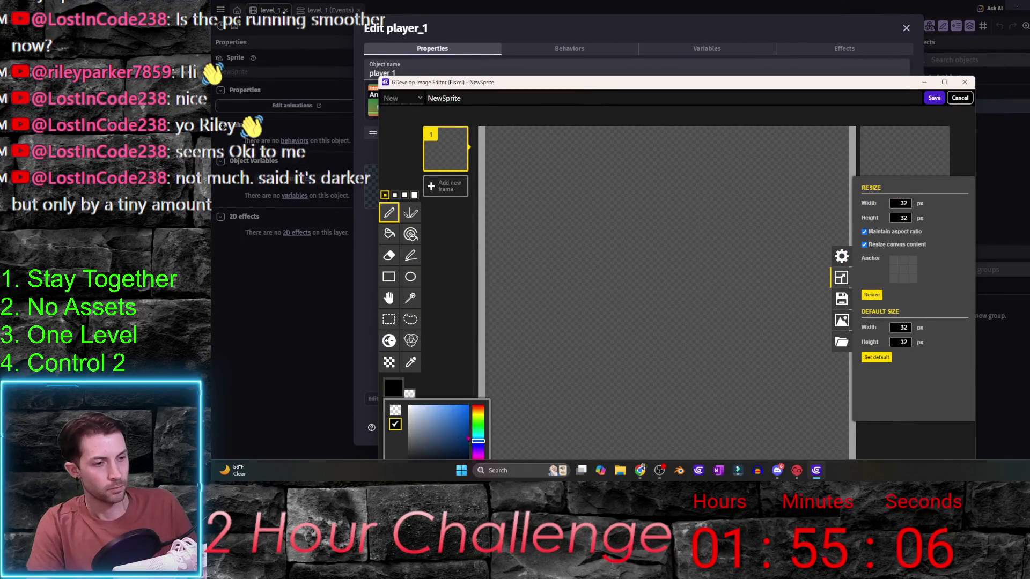
pyautogui.click(459, 411)
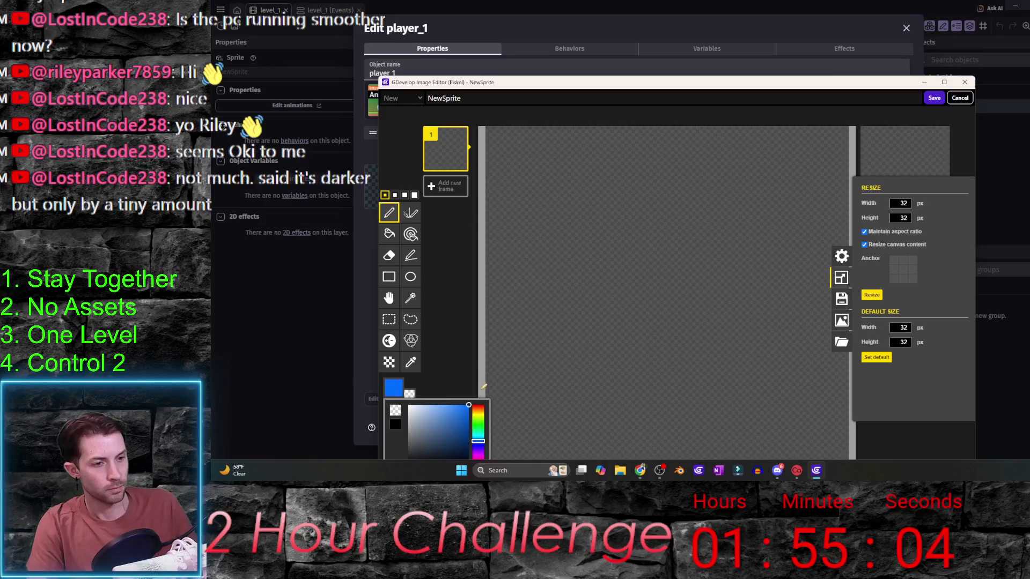
pyautogui.click(460, 409)
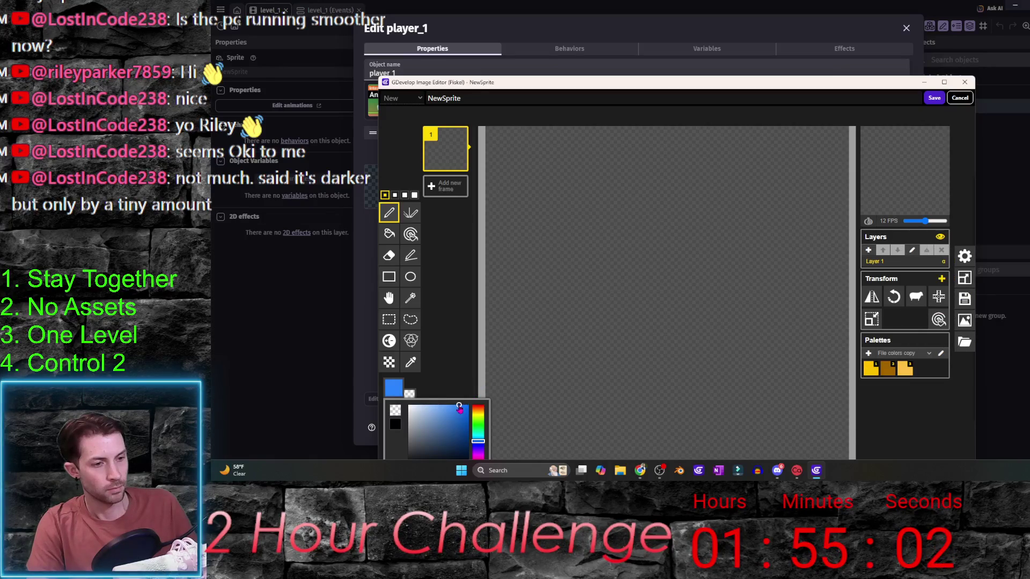
pyautogui.click(389, 234)
pyautogui.click(617, 214)
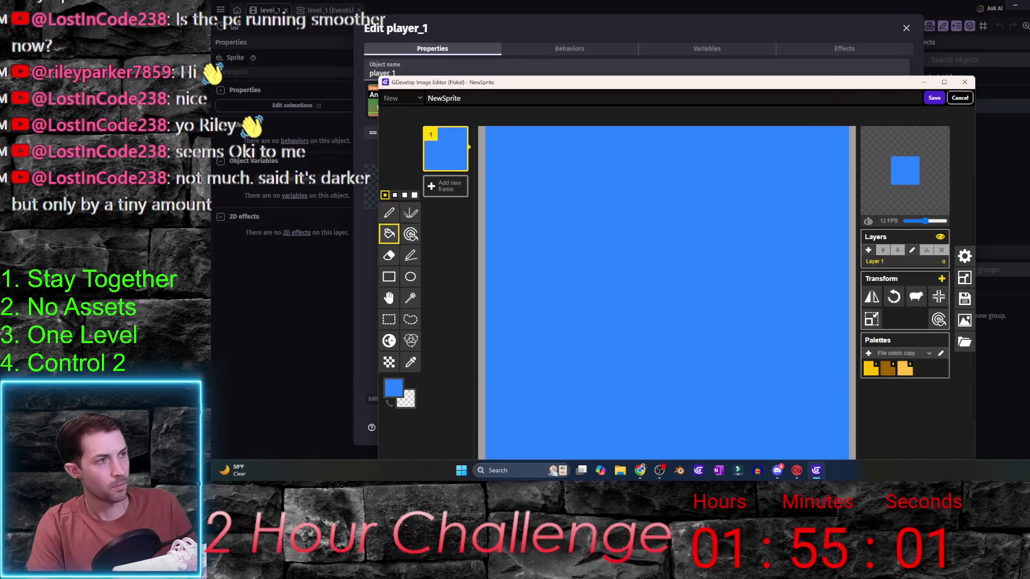
pyautogui.click(934, 97)
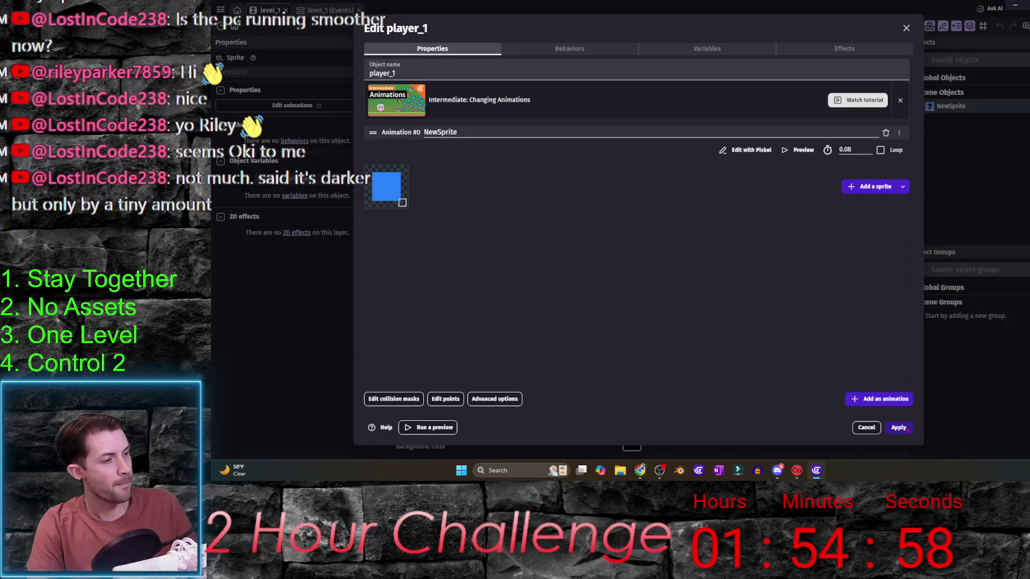
pyautogui.click(900, 428)
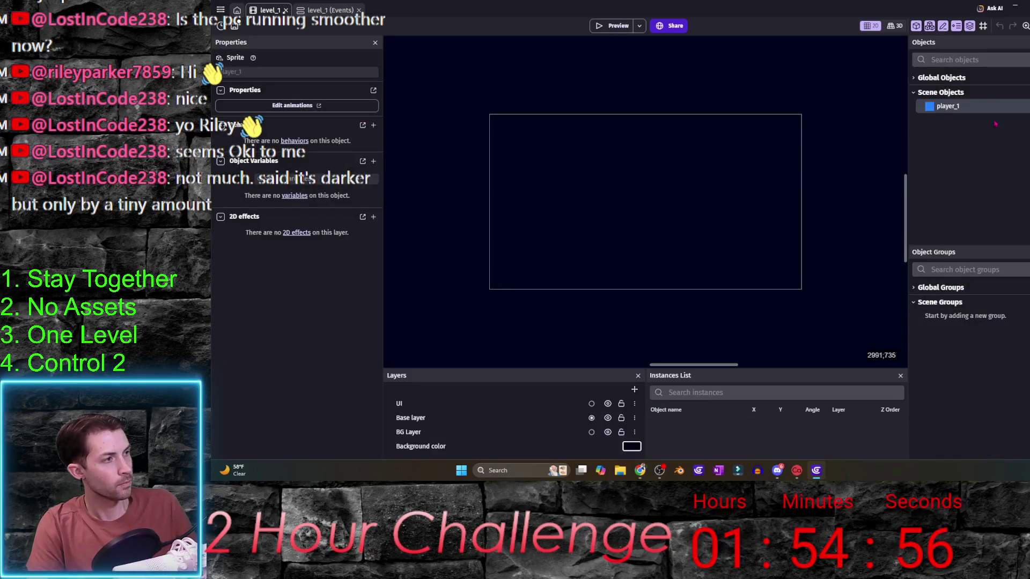
# - Duplicate player_1 as player_2 and open player_2's settings
pyautogui.rightClick(947, 108)
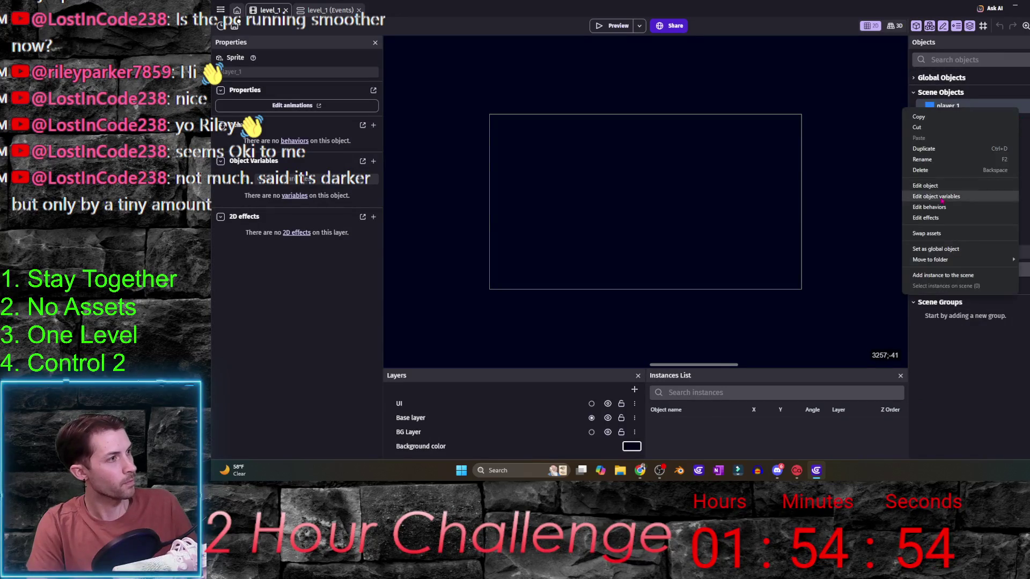
pyautogui.click(949, 149)
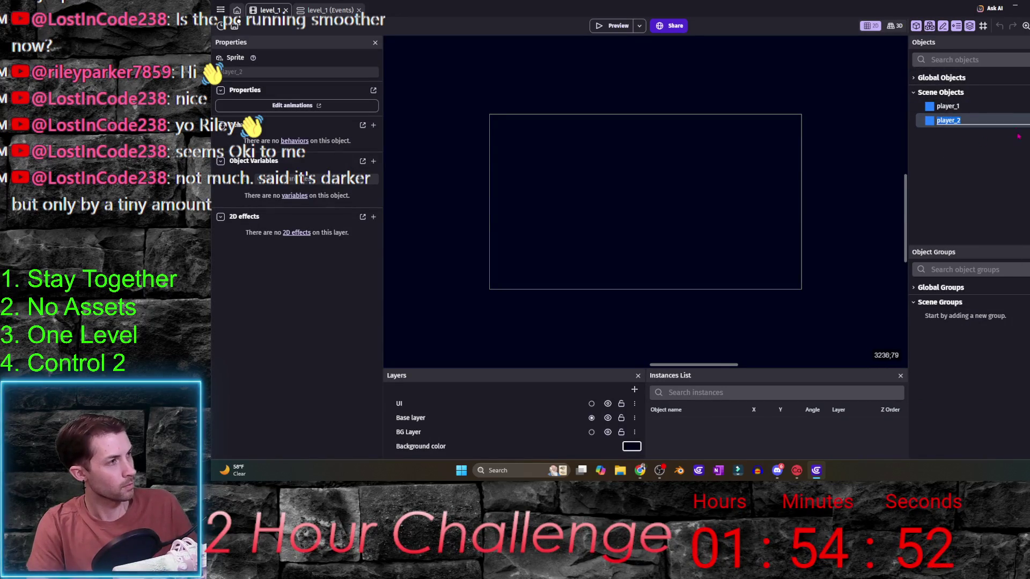
pyautogui.doubleClick(947, 125)
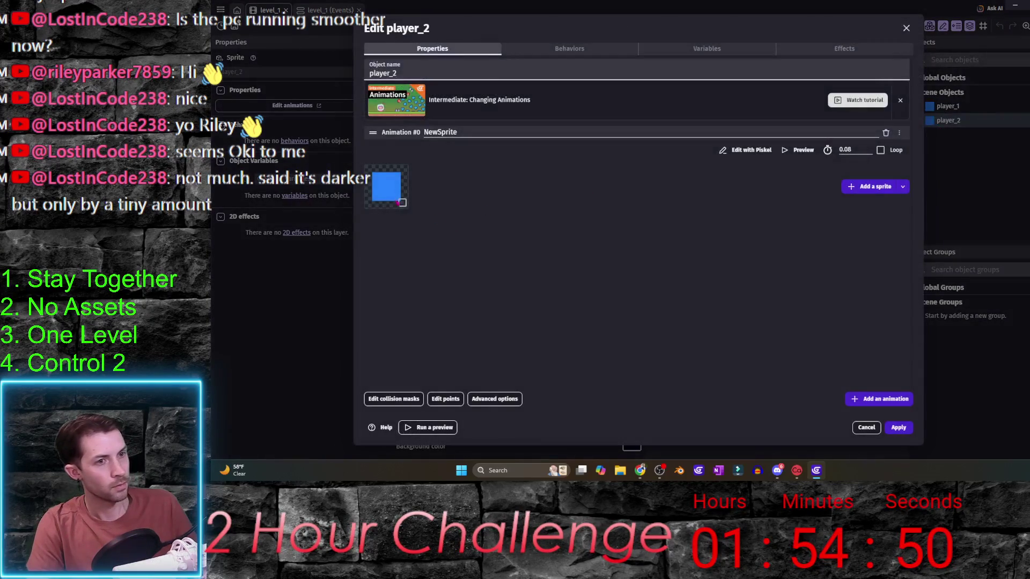
# - Repaint the sprite solid yellow with the paint bucket and save it
pyautogui.click(749, 149)
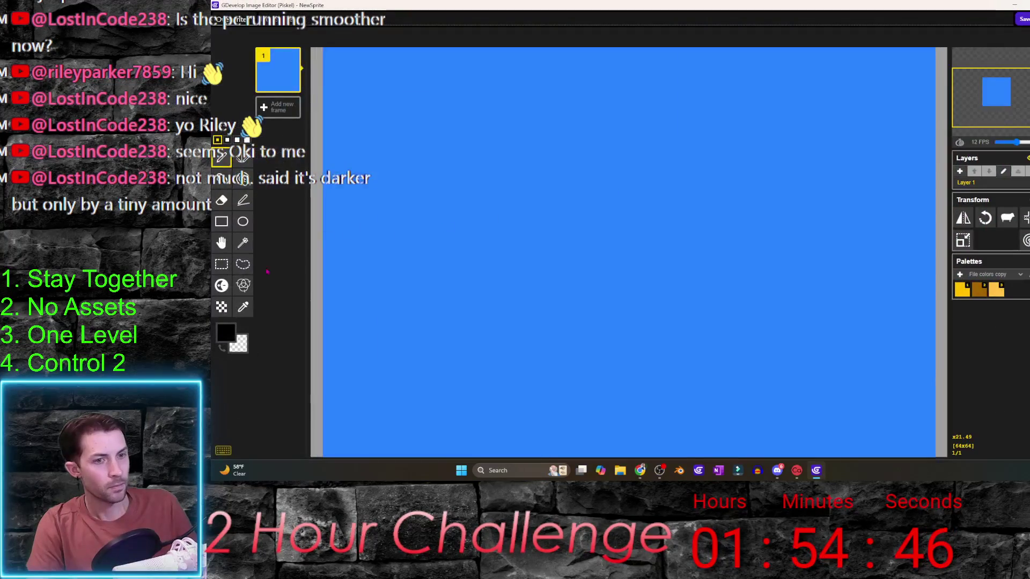
pyautogui.click(242, 306)
pyautogui.click(460, 298)
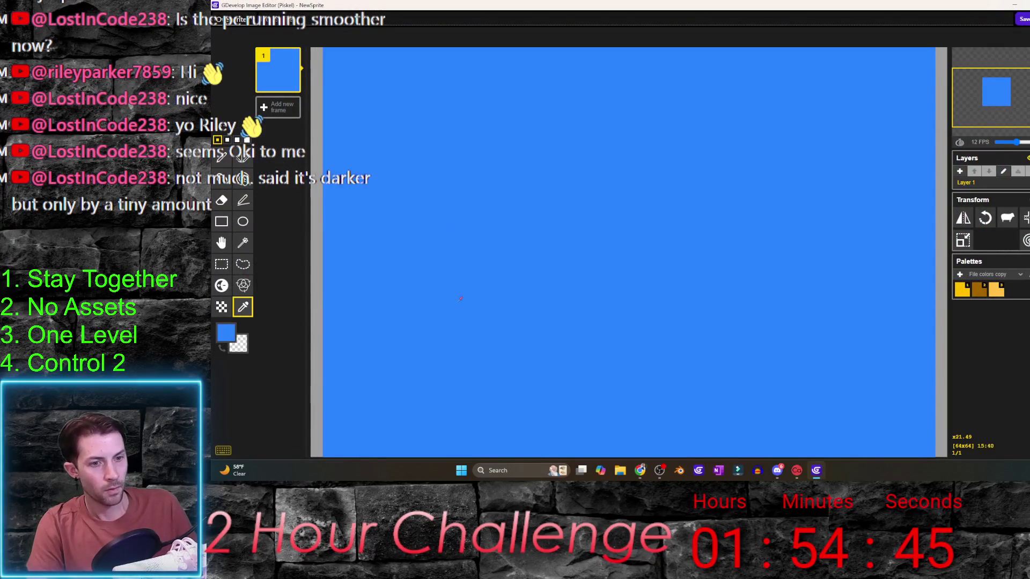
pyautogui.click(226, 333)
pyautogui.click(311, 377)
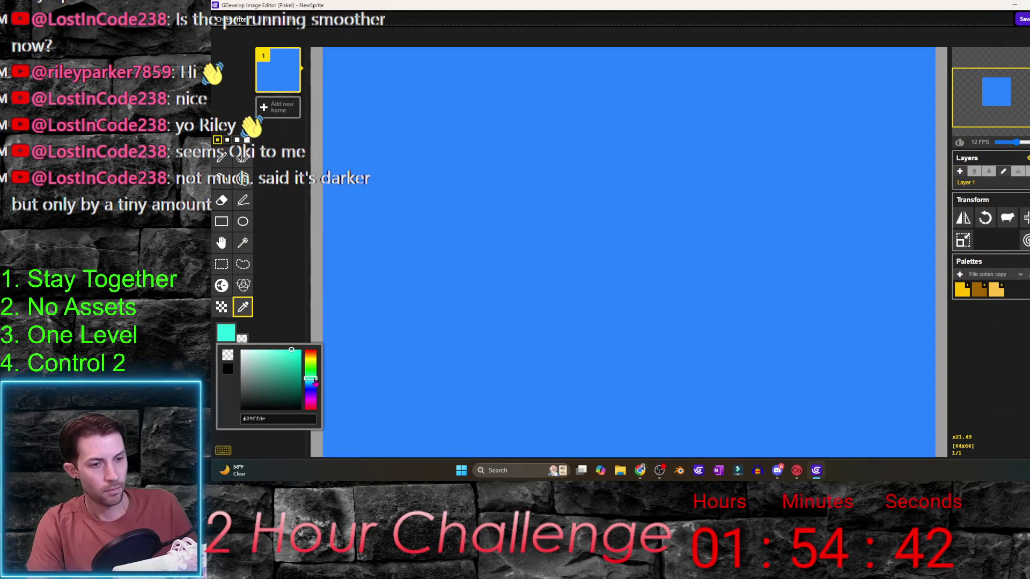
pyautogui.moveTo(318, 378); pyautogui.dragTo(320, 363)
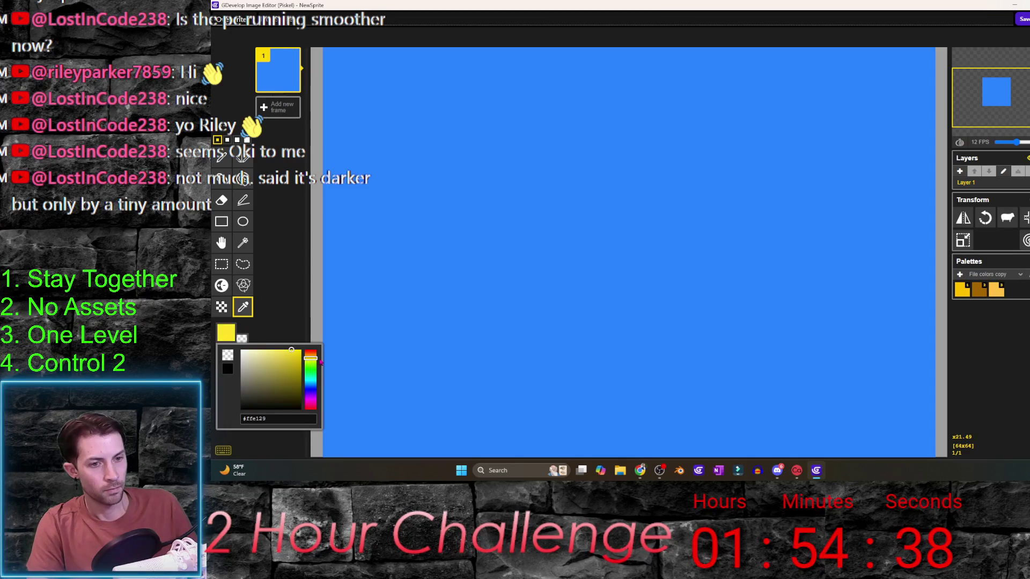
pyautogui.click(275, 261)
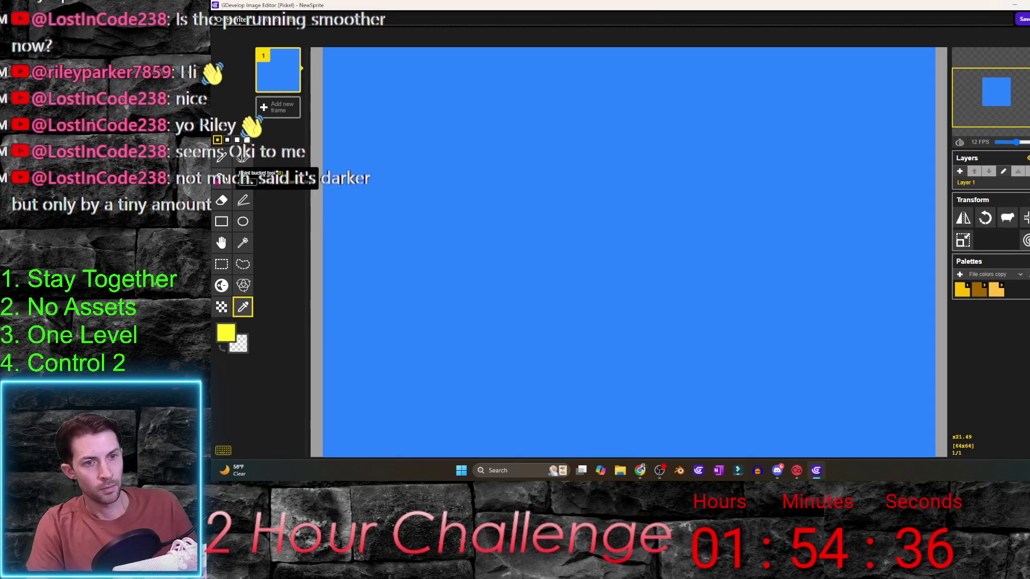
pyautogui.click(221, 178)
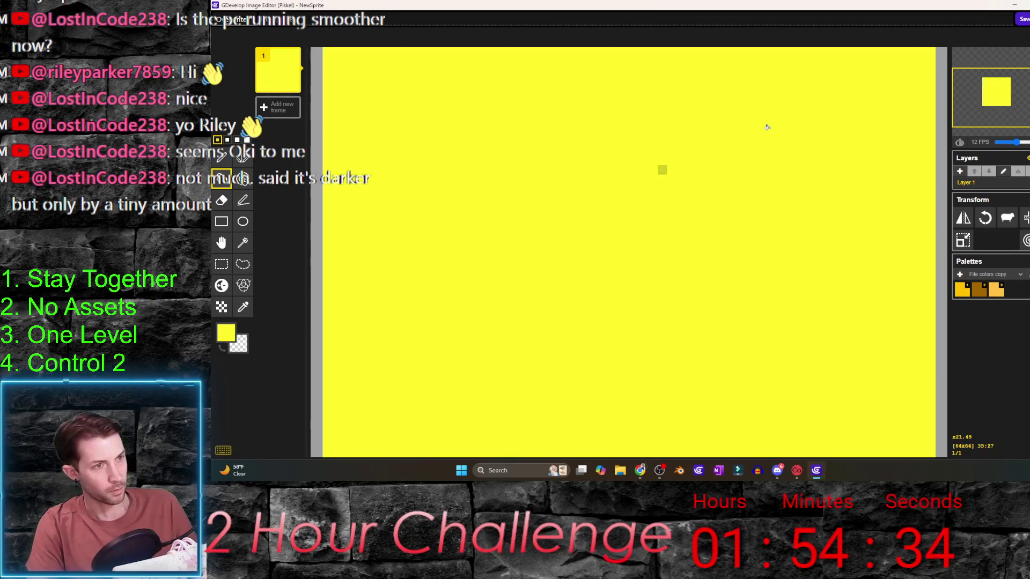
pyautogui.click(662, 168)
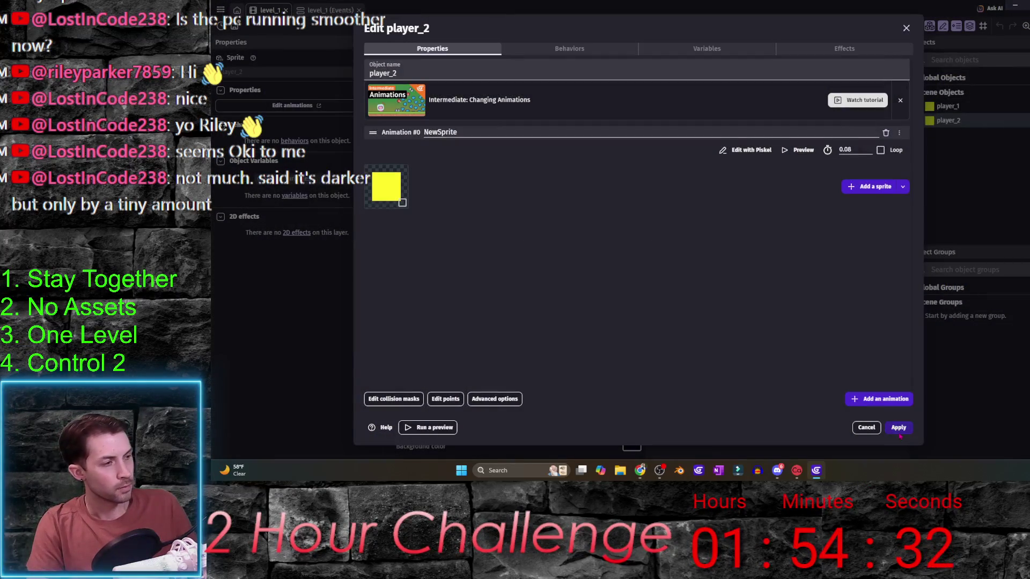
pyautogui.click(900, 427)
# - Save player_2's sprite as a separate new image and apply the changes
pyautogui.doubleClick(949, 120)
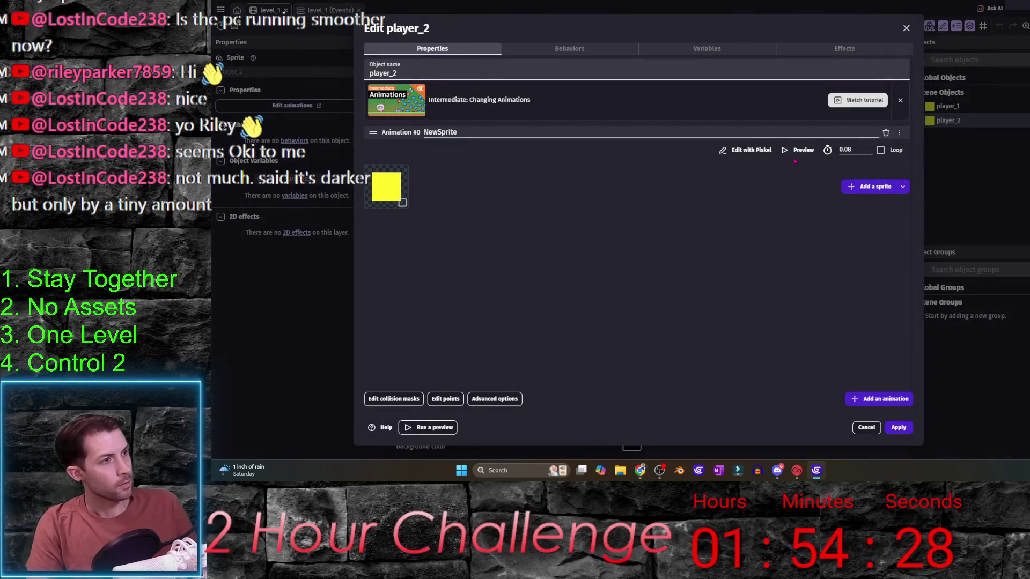
pyautogui.click(769, 154)
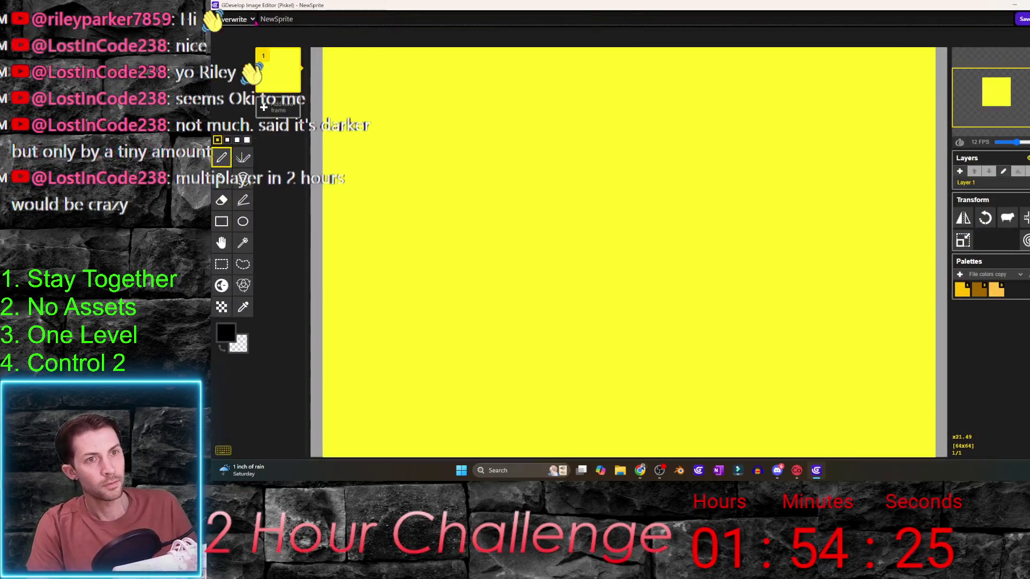
pyautogui.click(235, 18)
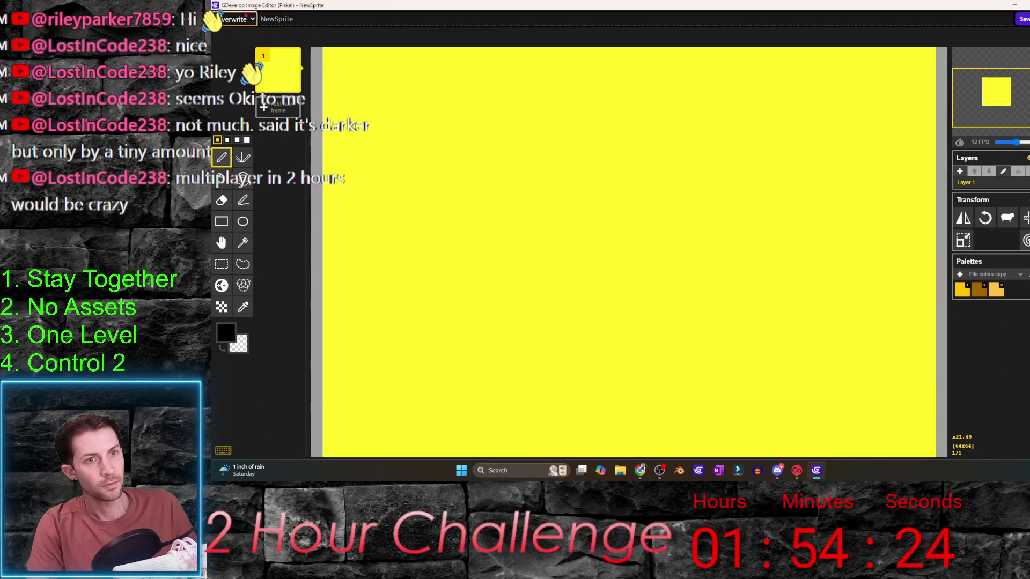
pyautogui.click(238, 38)
pyautogui.write('s')
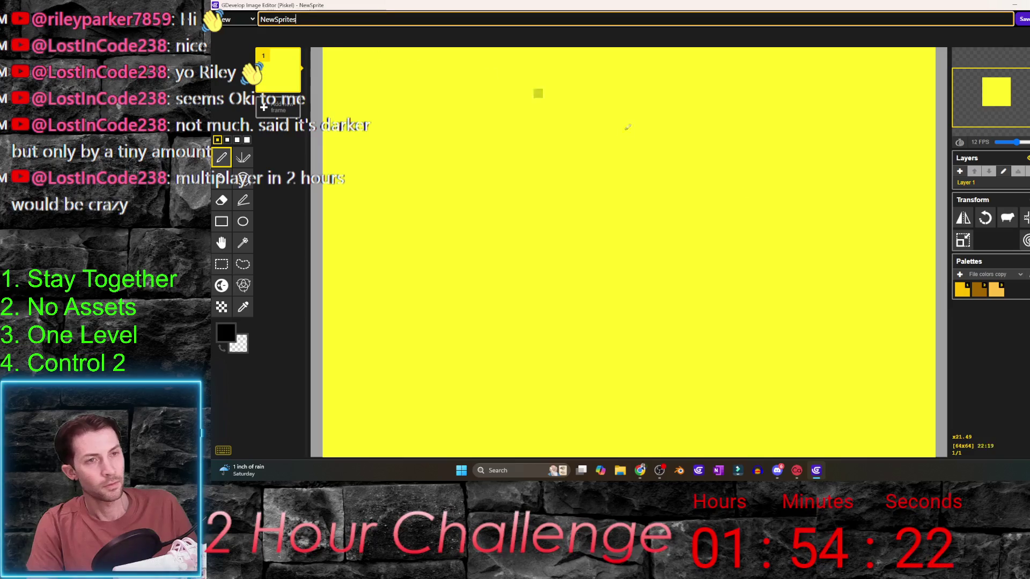
pyautogui.click(1023, 19)
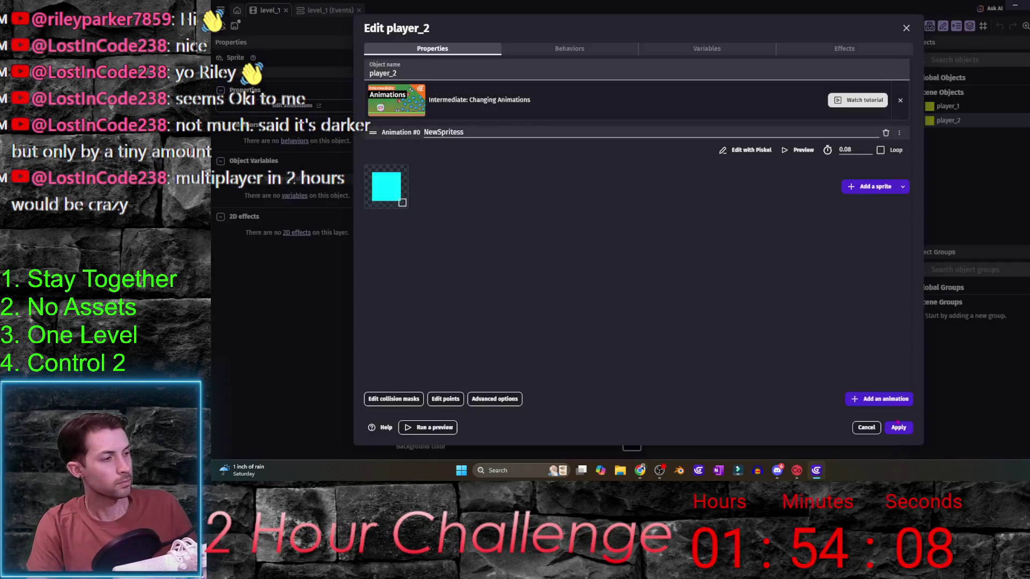
pyautogui.click(899, 428)
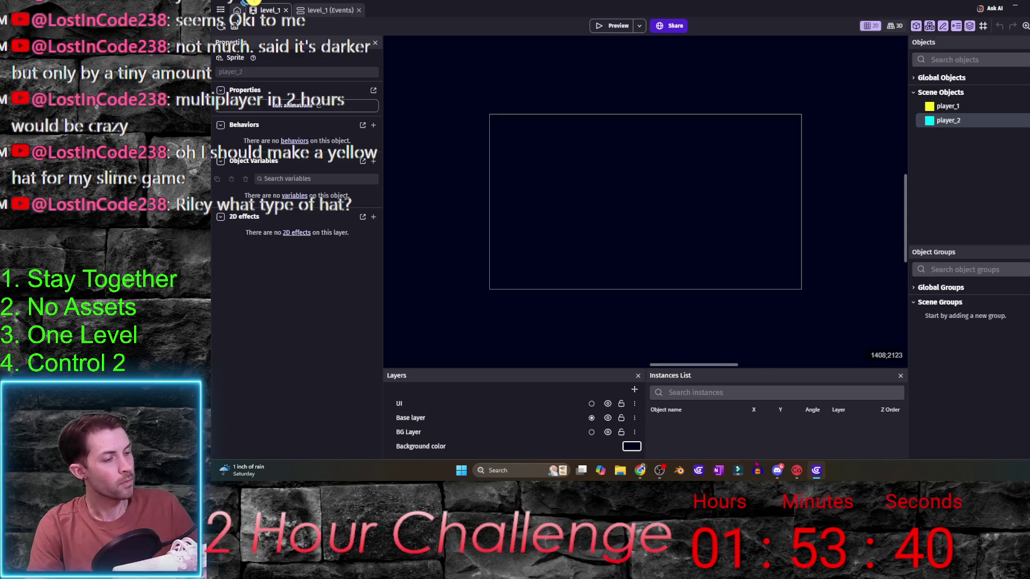
# - Select player_1, zoom and pan the scene view, then show the gd.games challenge page
pyautogui.click(947, 107)
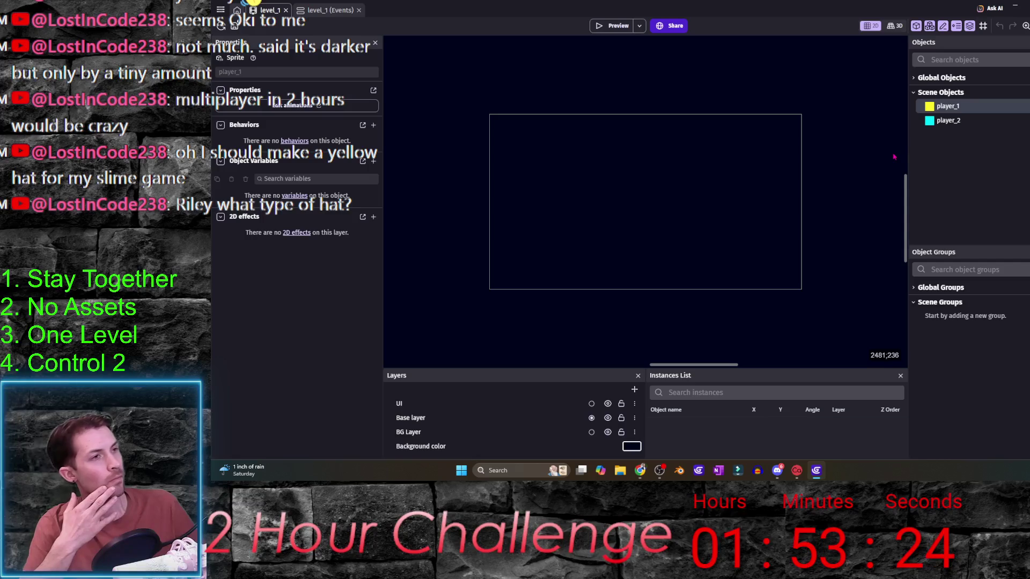
pyautogui.scroll(3, 626, 168)
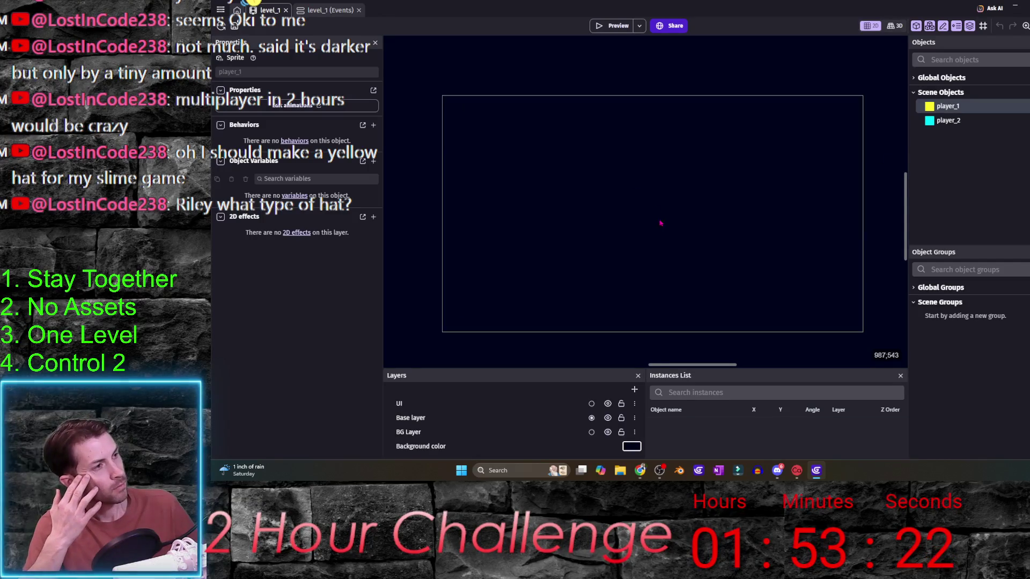
pyautogui.moveTo(660, 235)
pyautogui.mouseDown()
pyautogui.moveTo(634, 227)
pyautogui.moveTo(646, 228)
pyautogui.mouseUp()
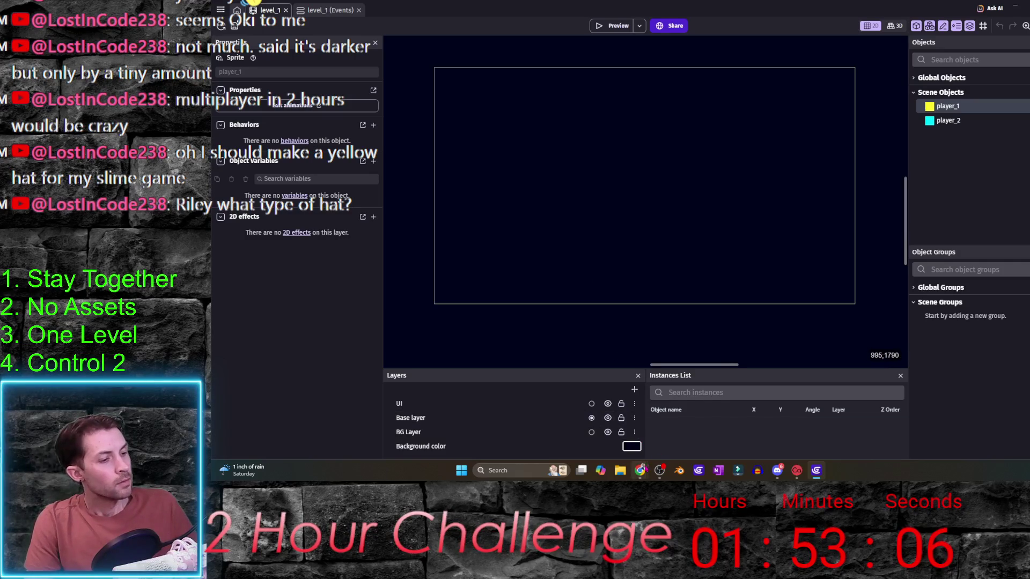
pyautogui.moveTo(640, 470)
pyautogui.click(543, 426)
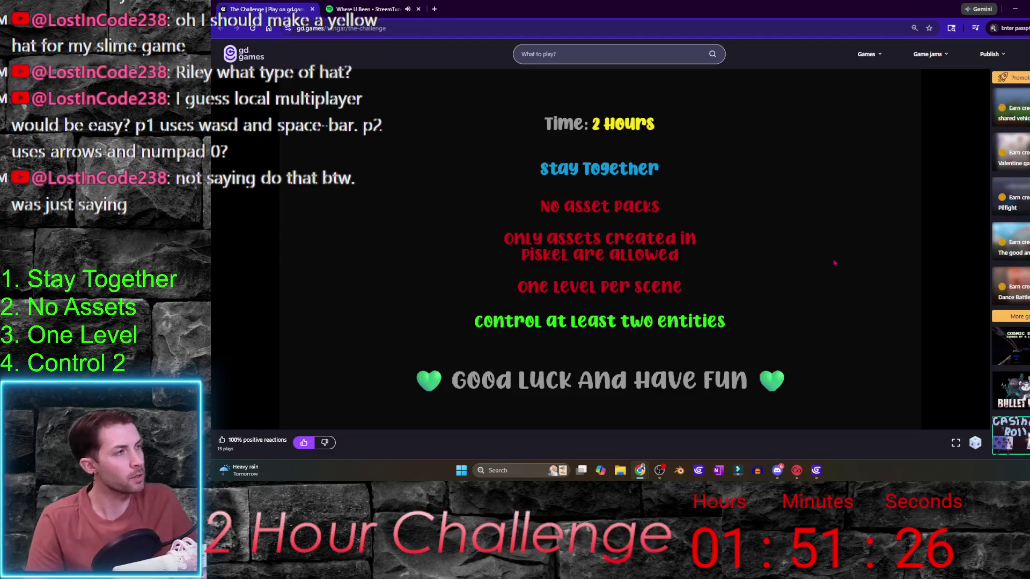
# - Return to GDevelop and begin adding a new object to level_1
pyautogui.hotkey('alt', 'Tab')
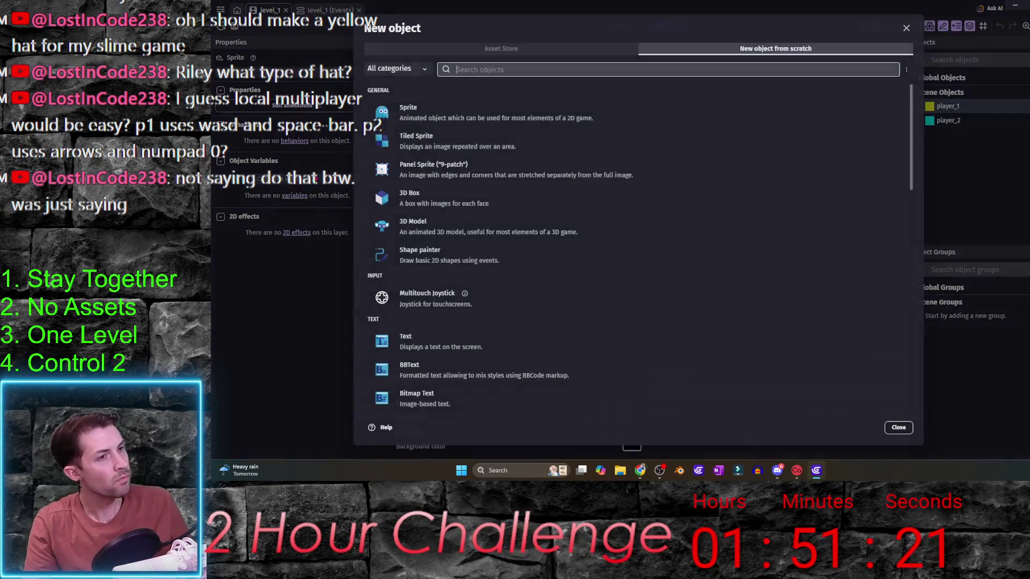
pyautogui.click(1016, 92)
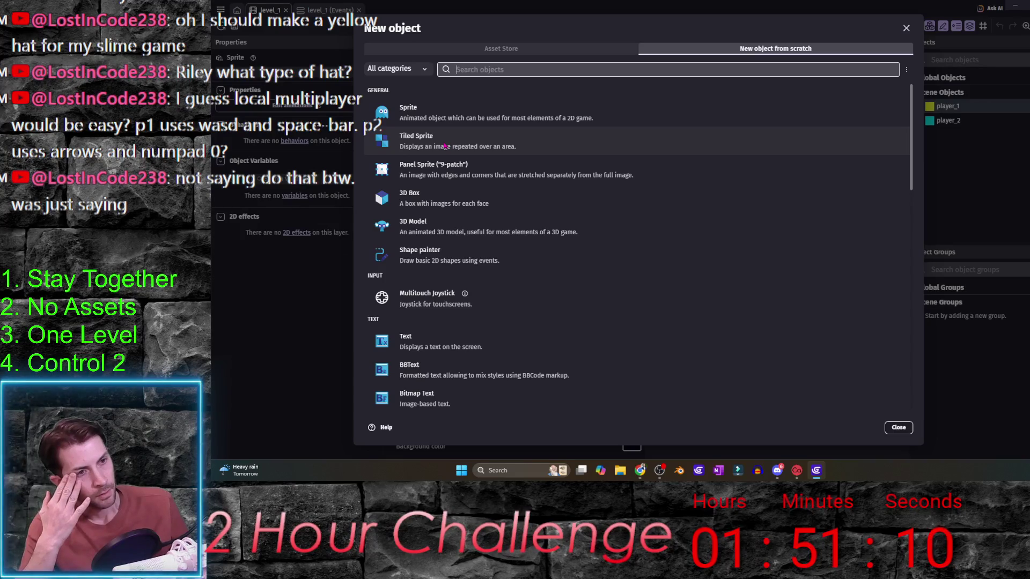
# - Create a Tiled Sprite with default width and height 64, and begin its image in Piskel
pyautogui.click(445, 143)
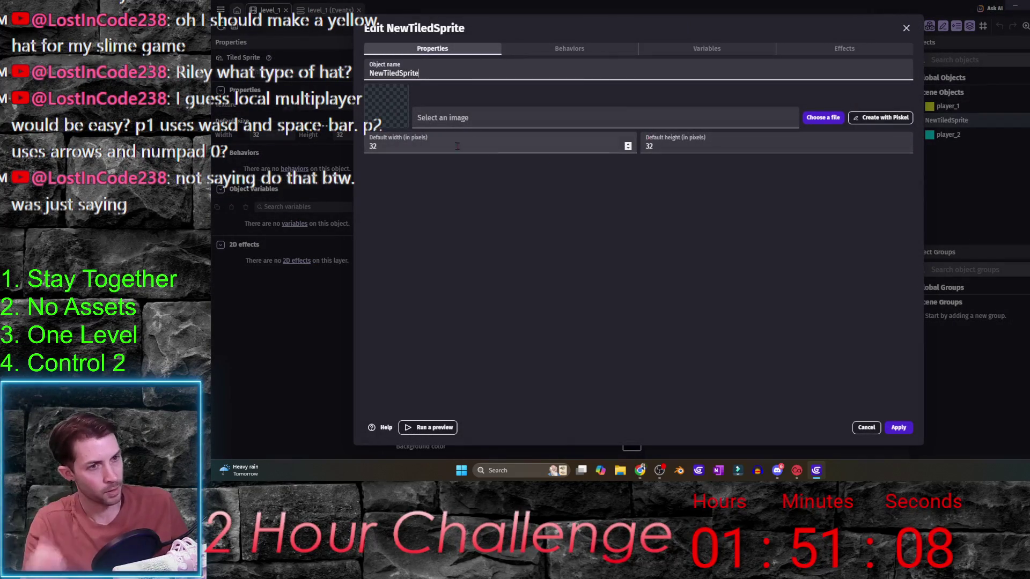
pyautogui.write('64')
pyautogui.press('Tab')
pyautogui.write('64')
pyautogui.click(886, 122)
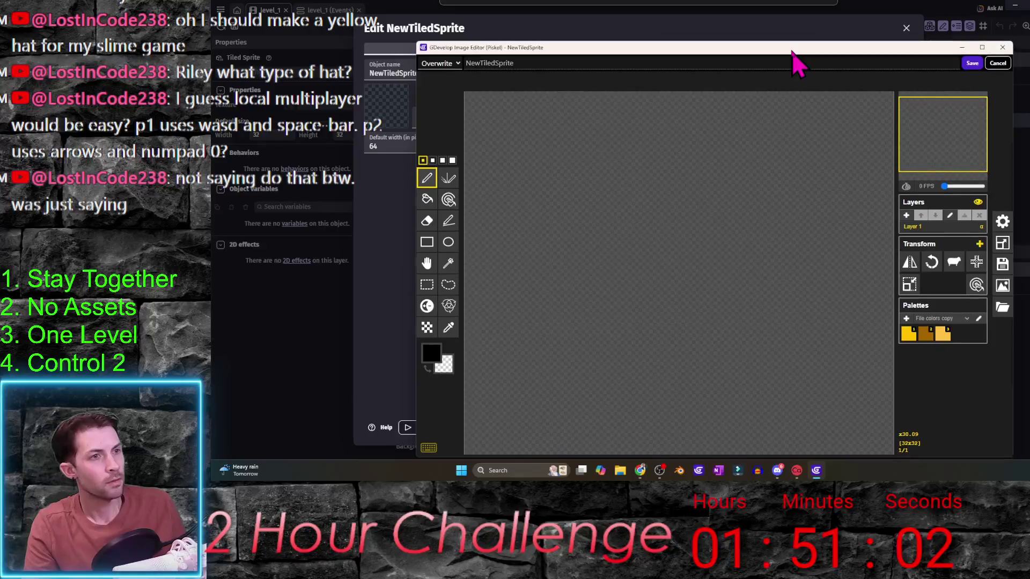
# - Fill the whole tile canvas with solid mid-grey
pyautogui.doubleClick(792, 60)
pyautogui.click(226, 334)
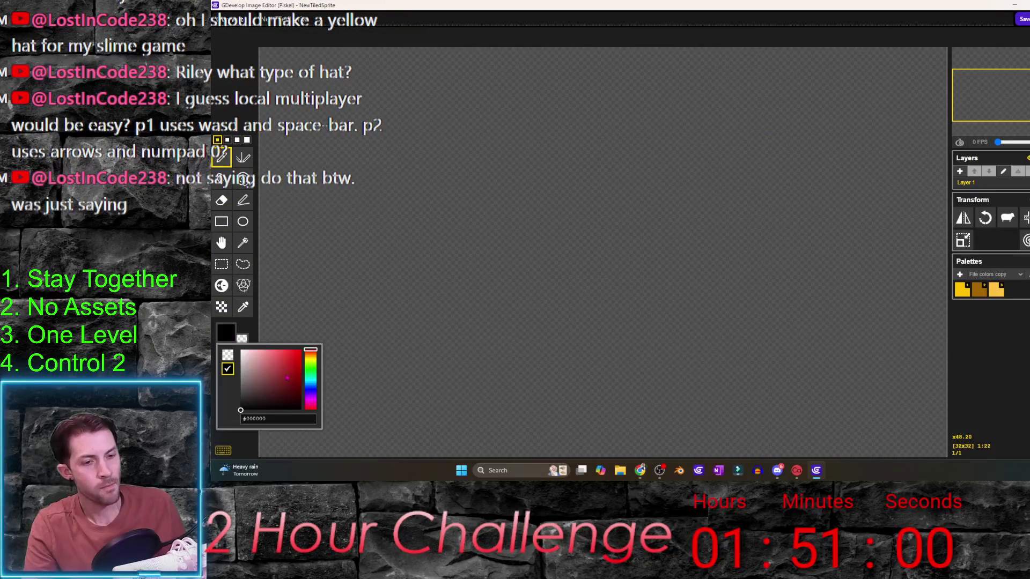
pyautogui.click(257, 378)
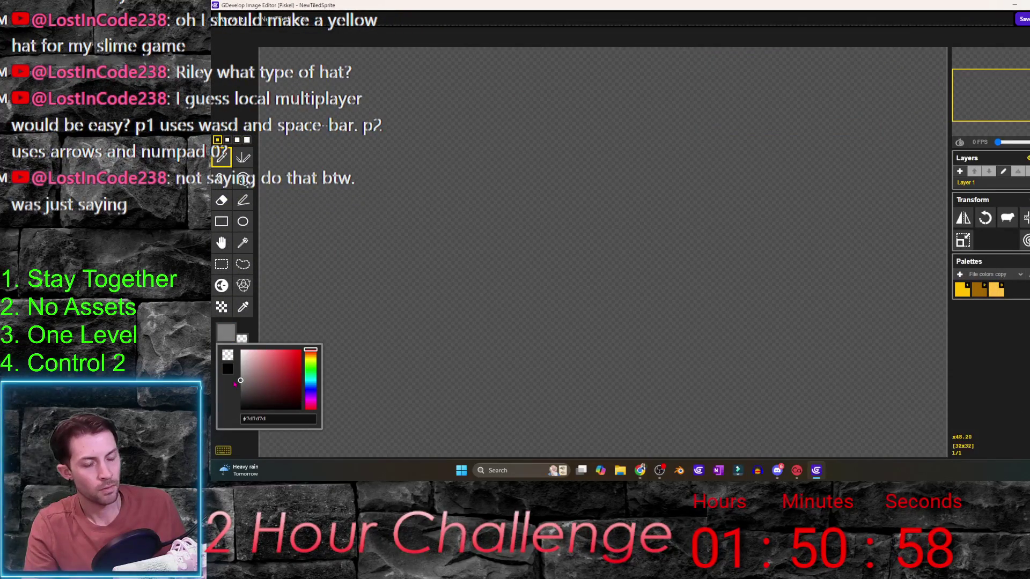
pyautogui.click(241, 321)
pyautogui.click(222, 178)
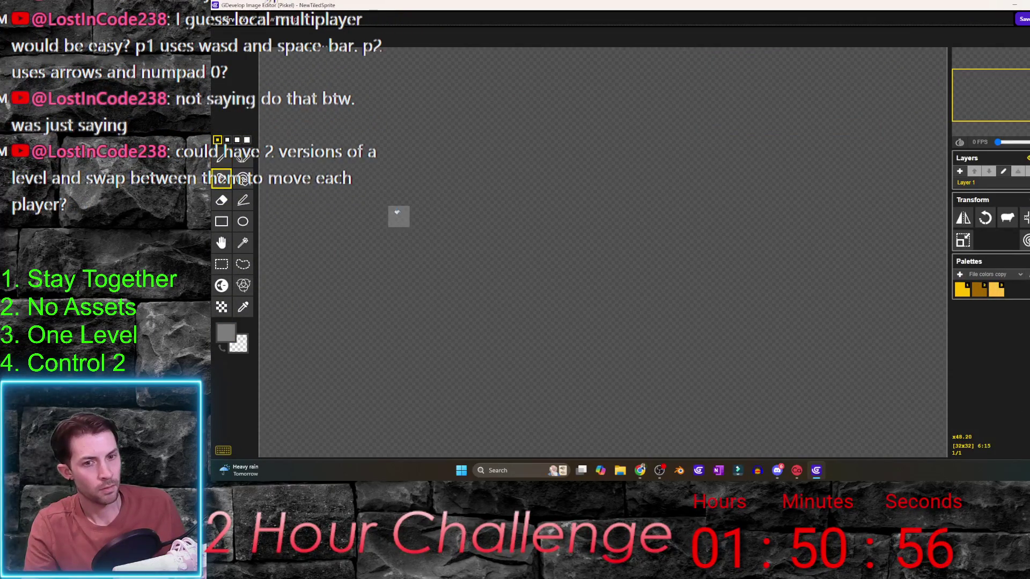
pyautogui.click(397, 215)
pyautogui.scroll(-3, 418, 225)
pyautogui.scroll(-2, 416, 228)
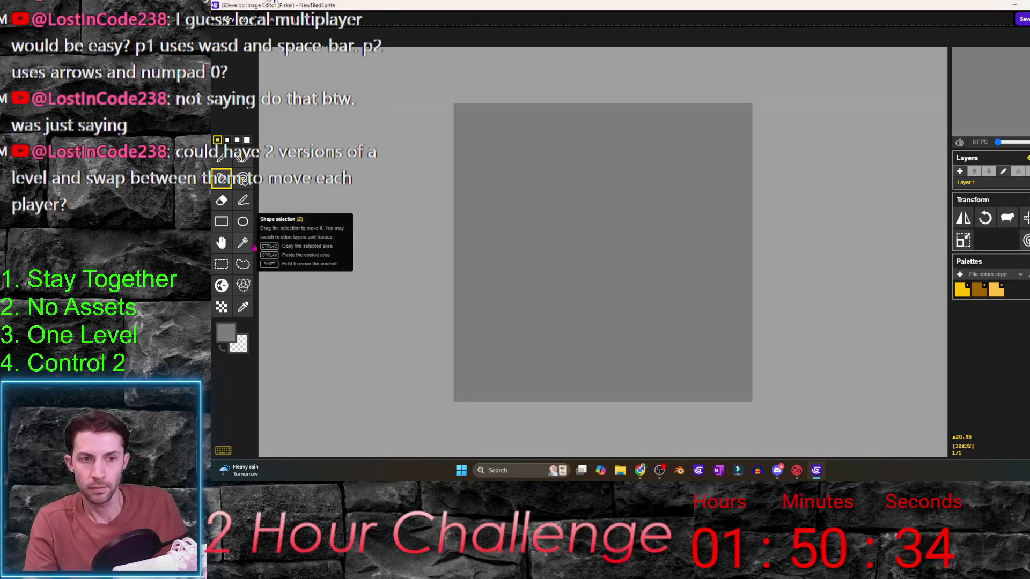
# - Enable mirrored drawing and set a darker grey #404040 as the drawing colour
pyautogui.click(242, 157)
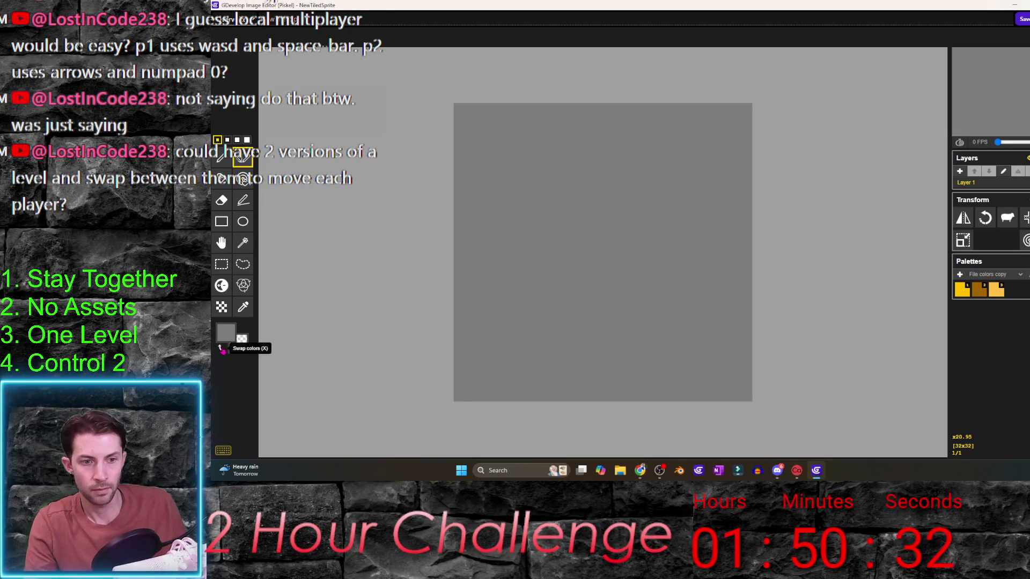
pyautogui.click(242, 307)
pyautogui.click(534, 237)
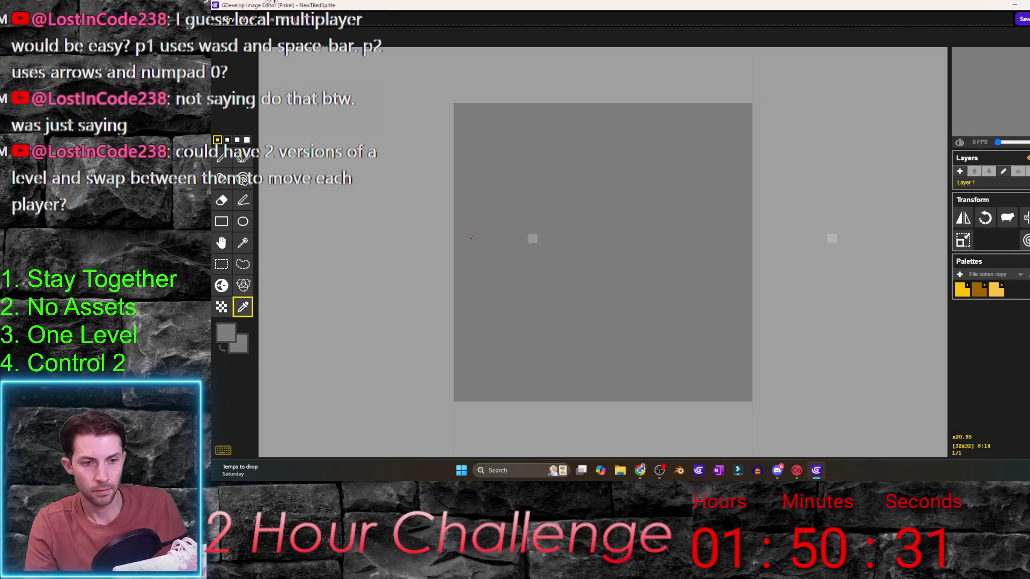
pyautogui.click(226, 334)
pyautogui.click(265, 388)
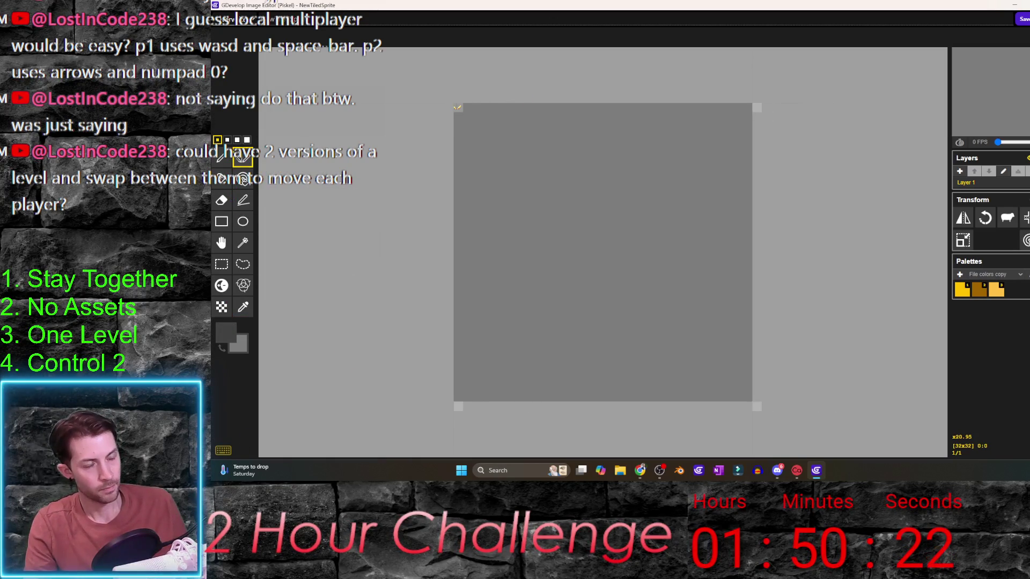
# - Draw a mirrored dark grey ornament with vertical border lines on the tile, then save it
pyautogui.moveTo(457, 107)
pyautogui.mouseDown()
pyautogui.moveTo(497, 161)
pyautogui.moveTo(460, 210)
pyautogui.mouseUp()
pyautogui.moveTo(570, 245)
pyautogui.mouseDown()
pyautogui.moveTo(600, 370)
pyautogui.moveTo(570, 226)
pyautogui.moveTo(578, 201)
pyautogui.moveTo(598, 192)
pyautogui.mouseUp()
pyautogui.click(599, 191)
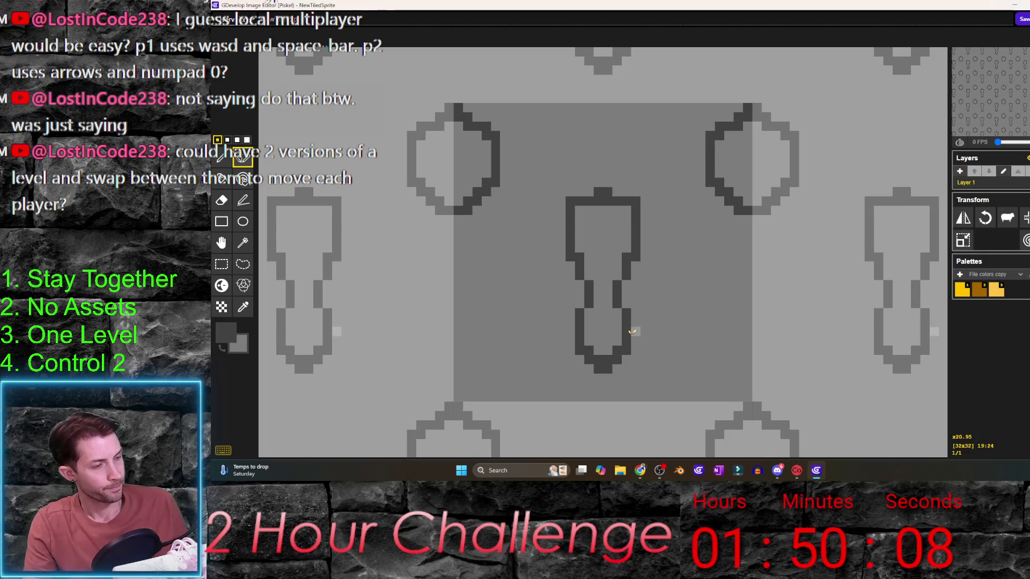
pyautogui.moveTo(635, 343)
pyautogui.mouseDown()
pyautogui.moveTo(634, 302)
pyautogui.moveTo(658, 310)
pyautogui.moveTo(669, 286)
pyautogui.mouseUp()
pyautogui.click(627, 322)
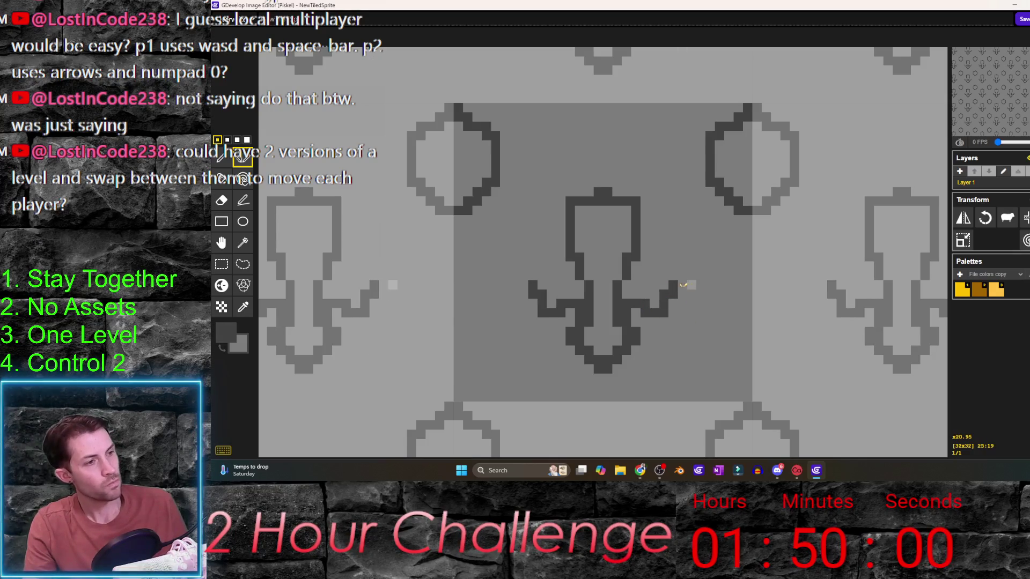
pyautogui.moveTo(675, 283)
pyautogui.mouseDown()
pyautogui.moveTo(697, 346)
pyautogui.moveTo(668, 313)
pyautogui.mouseUp()
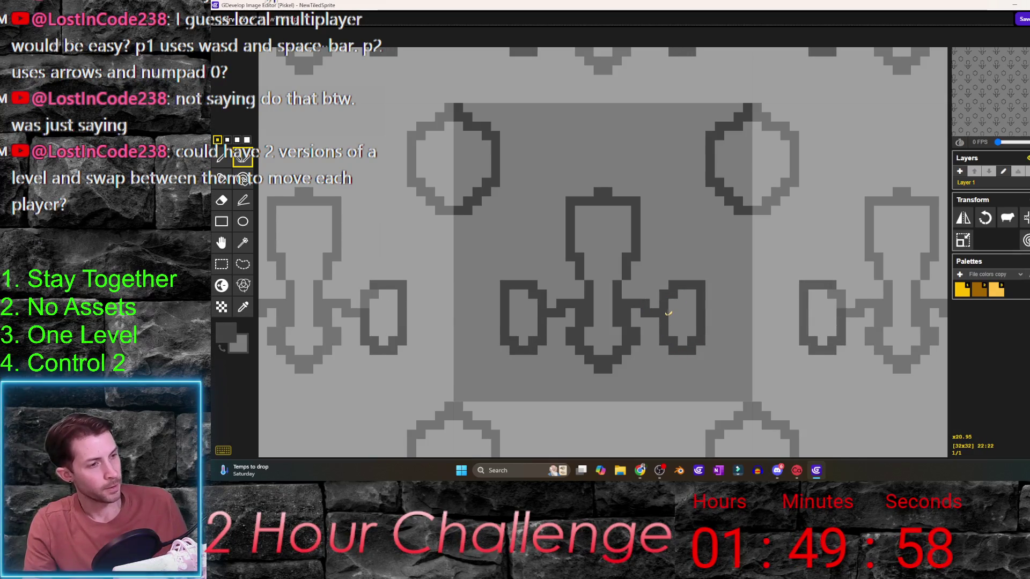
pyautogui.moveTo(641, 203); pyautogui.dragTo(703, 162)
pyautogui.moveTo(697, 344); pyautogui.dragTo(749, 397)
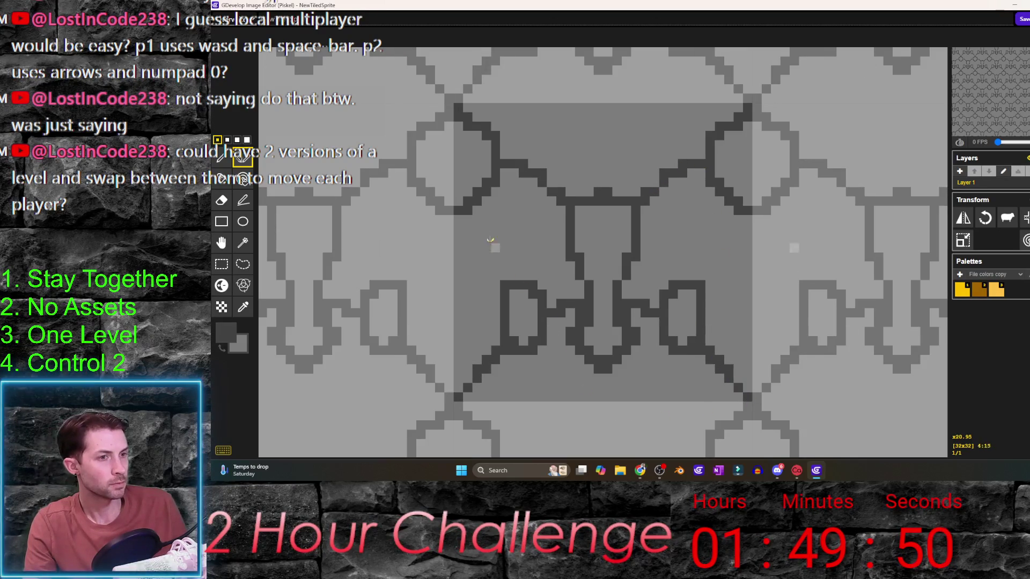
pyautogui.moveTo(457, 220)
pyautogui.mouseDown()
pyautogui.moveTo(463, 399)
pyautogui.moveTo(611, 397)
pyautogui.mouseUp()
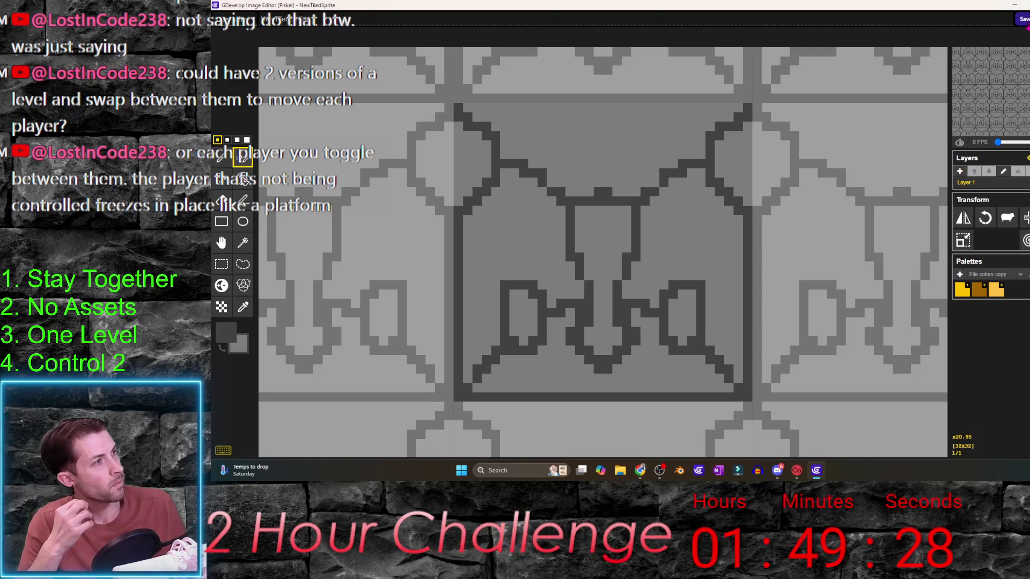
pyautogui.click(1023, 18)
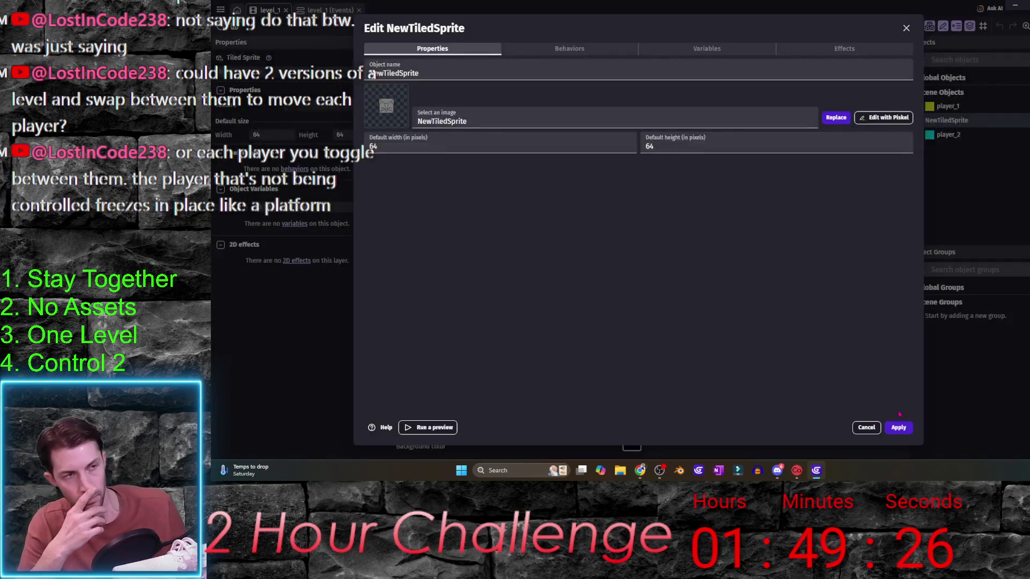
# - Give NewTiledSprite a Platform behavior with 'Ledges can be grabbed' unchecked and apply
pyautogui.click(594, 51)
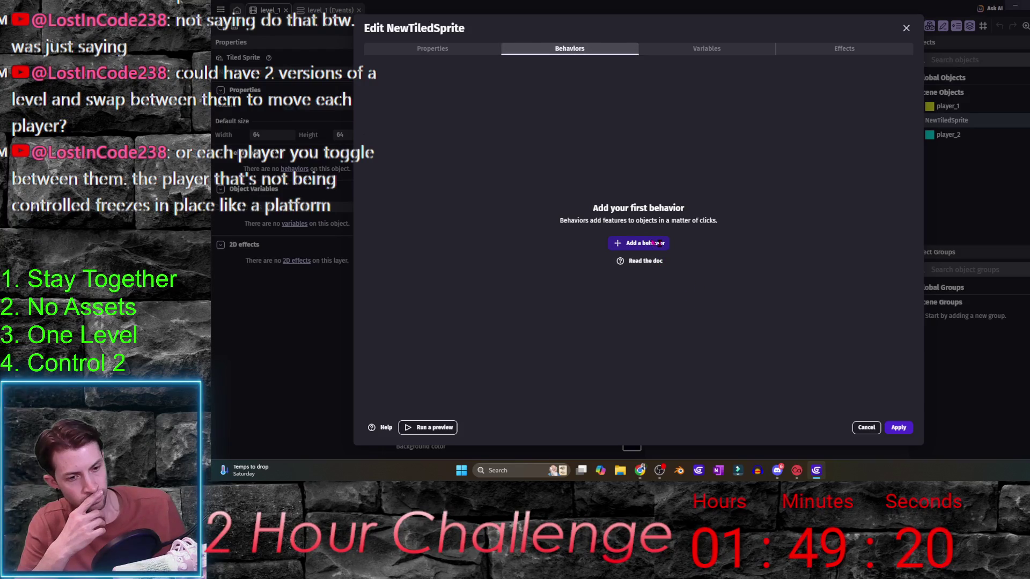
pyautogui.click(659, 245)
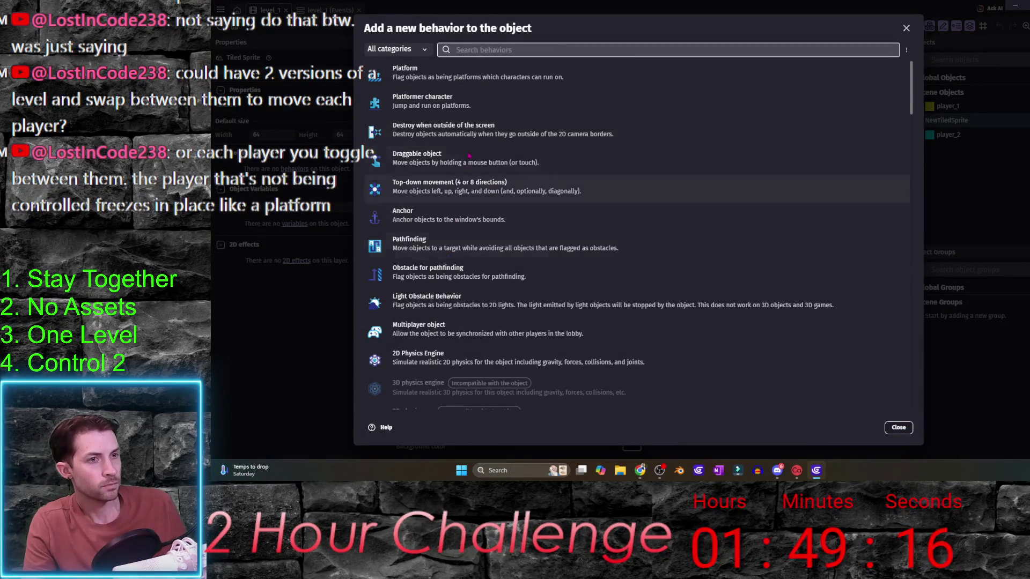
pyautogui.click(465, 74)
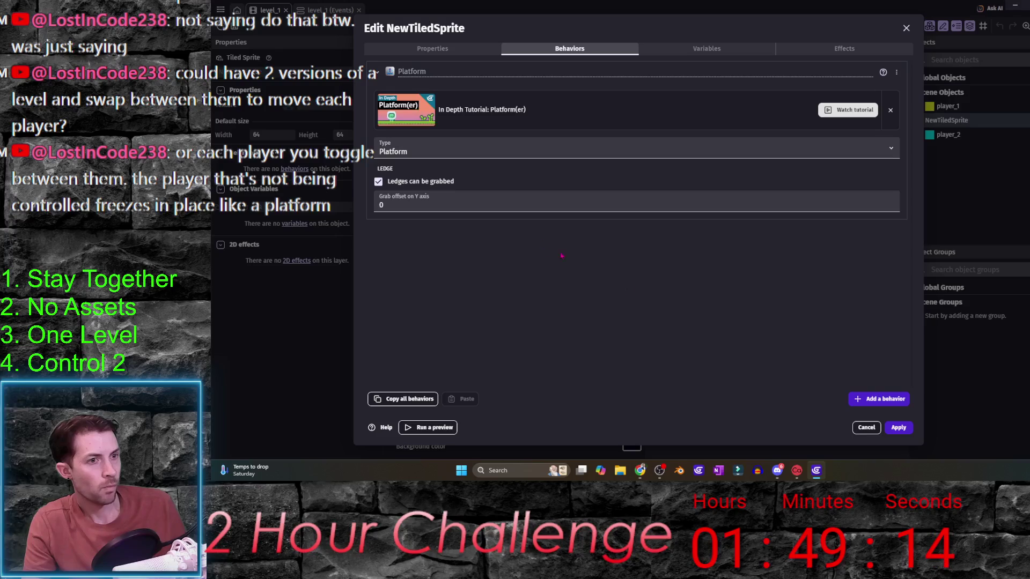
pyautogui.click(378, 182)
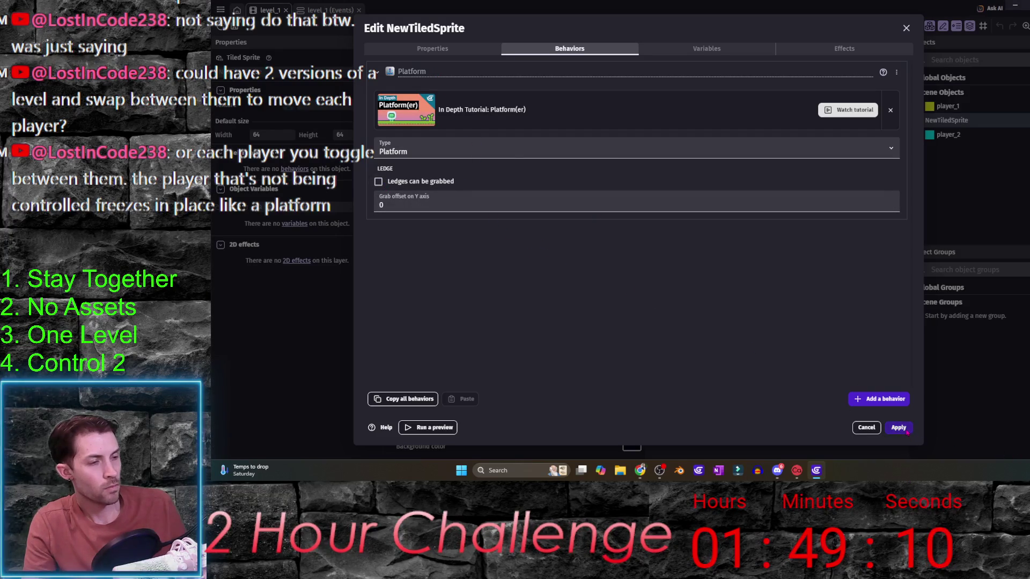
pyautogui.click(899, 427)
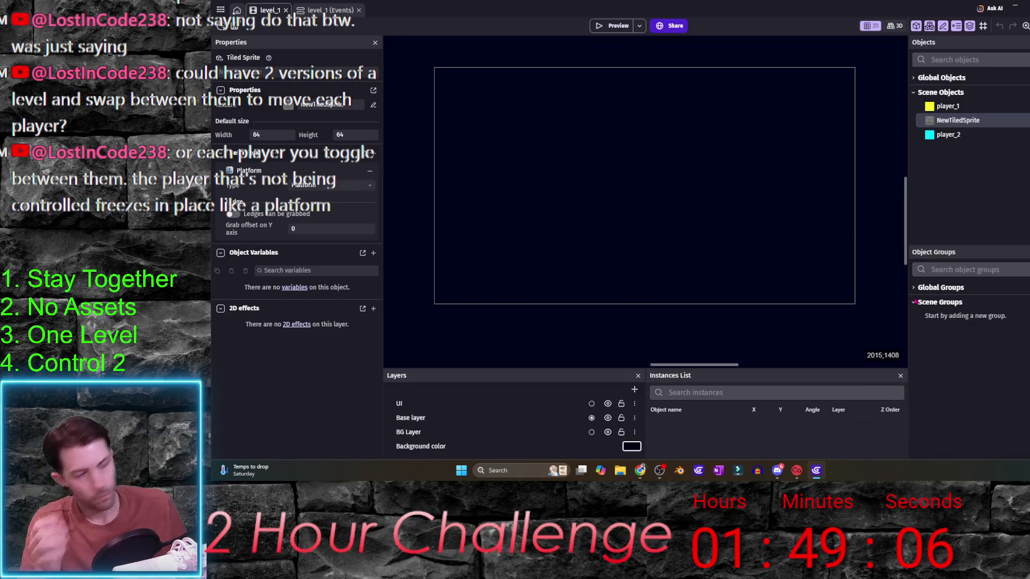
# - Drop a NewTiledSprite into level_1 and show a dark-lined 64x64 grid
pyautogui.moveTo(958, 120); pyautogui.dragTo(656, 194)
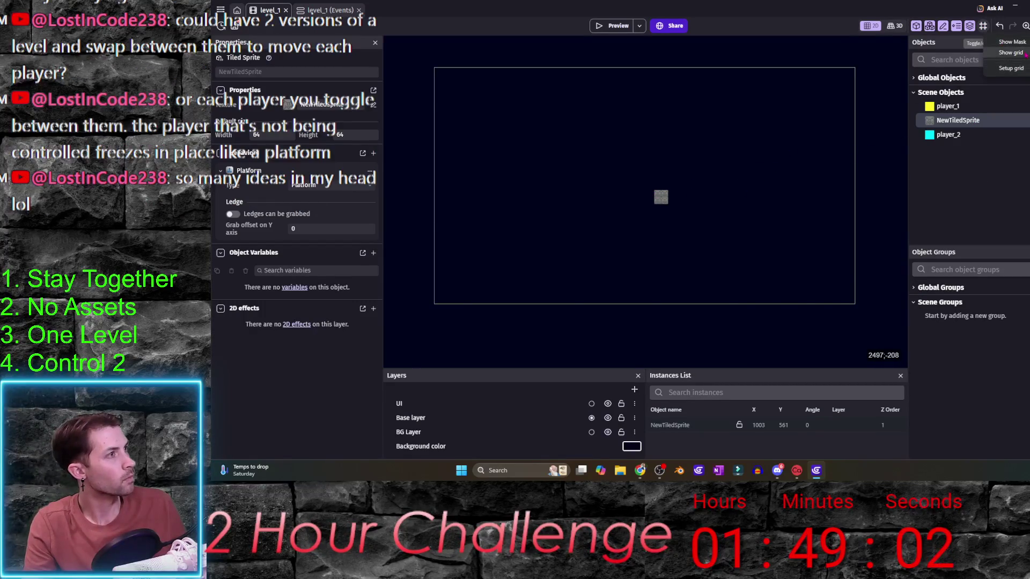
pyautogui.click(983, 25)
pyautogui.click(982, 26)
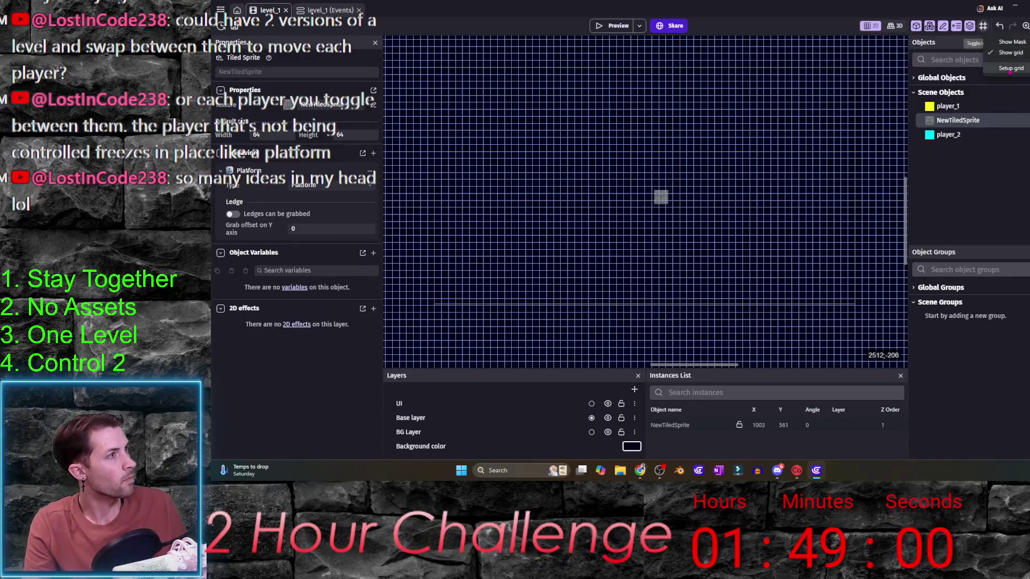
pyautogui.click(1003, 67)
pyautogui.click(749, 198)
pyautogui.moveTo(777, 247); pyautogui.dragTo(728, 256)
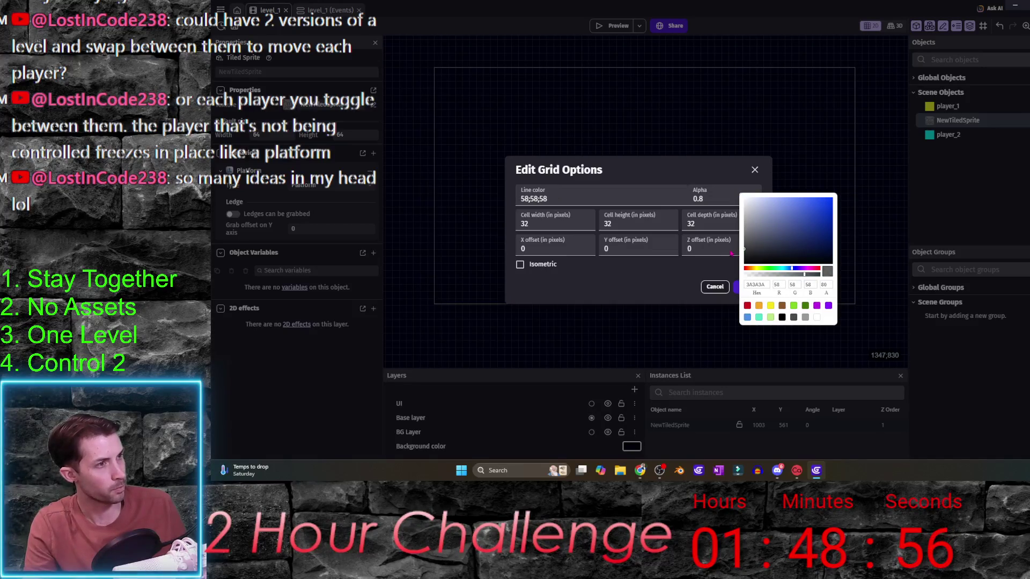
pyautogui.click(625, 284)
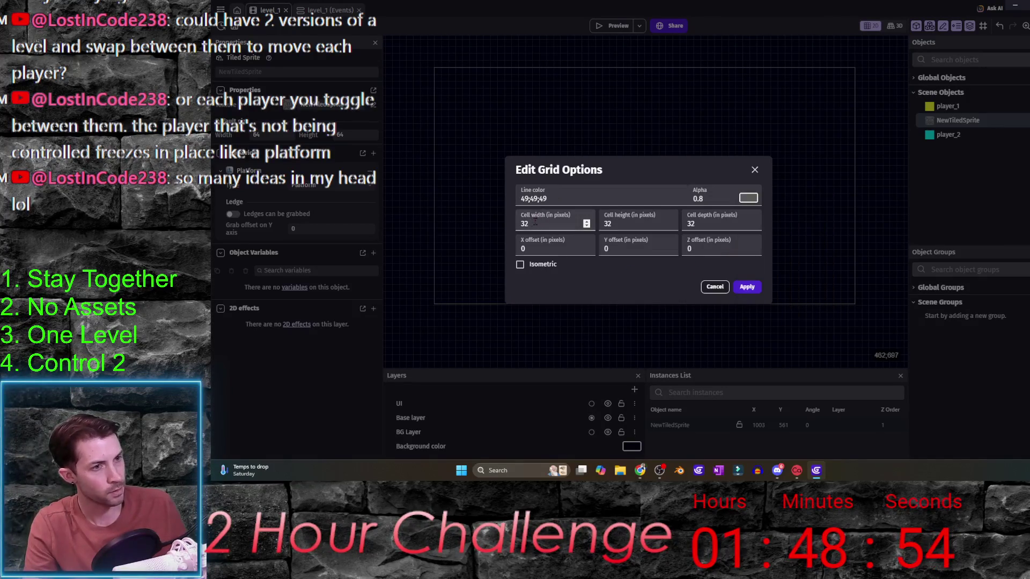
pyautogui.write('64')
pyautogui.press('Tab')
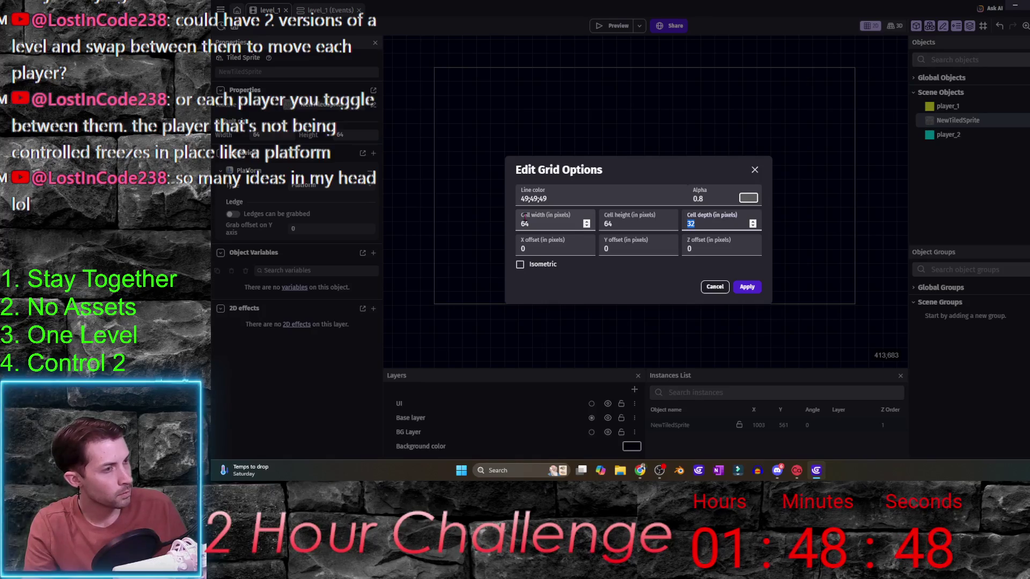
pyautogui.write('64')
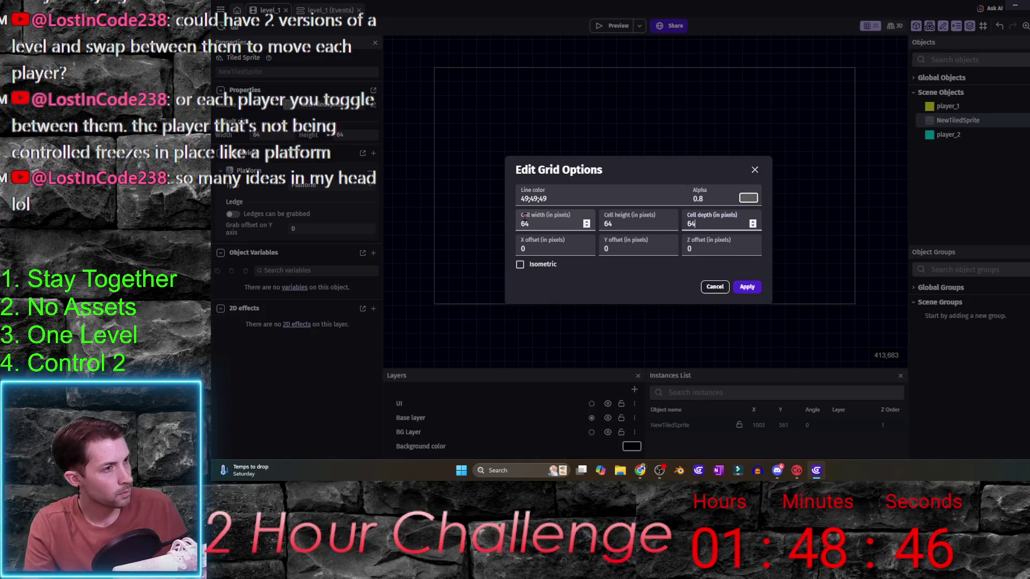
pyautogui.click(754, 289)
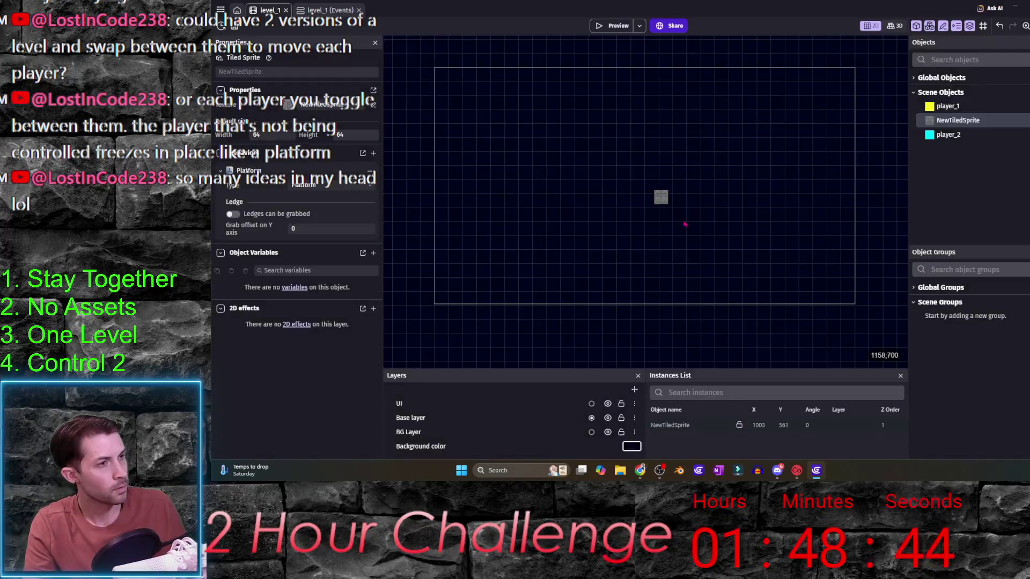
# - Stretch the NewTiledSprite instance horizontally into a wide floor
pyautogui.click(671, 199)
pyautogui.scroll(1, 671, 204)
pyautogui.moveTo(678, 212); pyautogui.dragTo(805, 212)
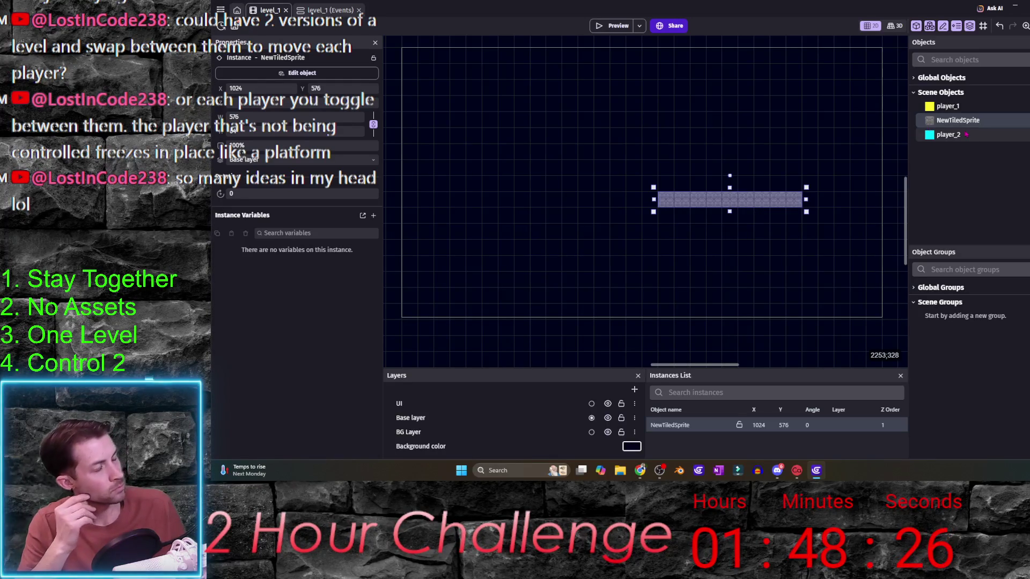
# - Place a player_1 instance and move the floor to the level's left edge
pyautogui.click(952, 96)
pyautogui.click(953, 95)
pyautogui.click(958, 107)
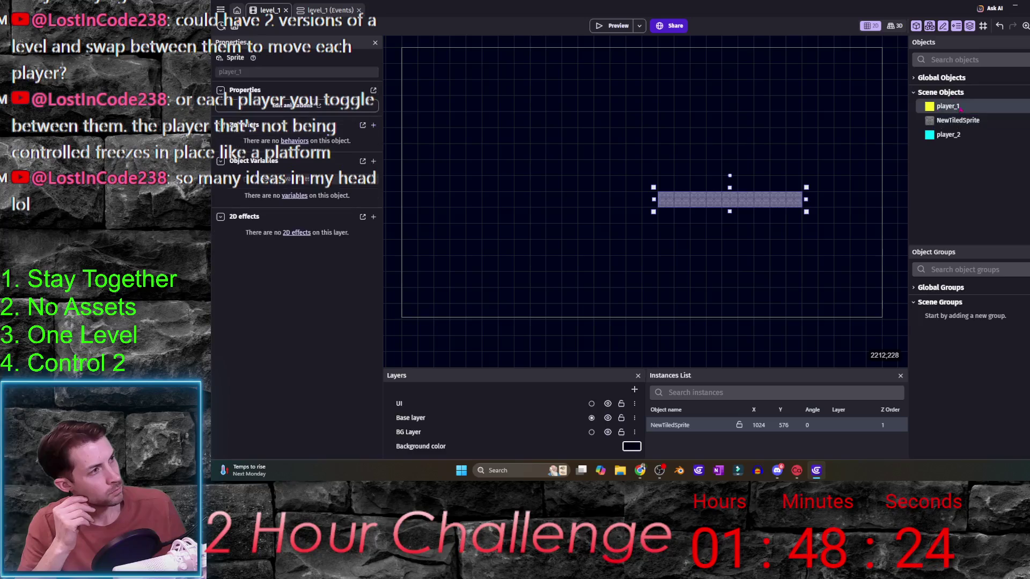
pyautogui.moveTo(975, 108)
pyautogui.mouseDown()
pyautogui.moveTo(631, 156)
pyautogui.moveTo(471, 190)
pyautogui.moveTo(545, 252)
pyautogui.mouseUp()
pyautogui.click(499, 249)
pyautogui.moveTo(739, 245)
pyautogui.mouseDown()
pyautogui.moveTo(484, 261)
pyautogui.moveTo(852, 262)
pyautogui.moveTo(833, 261)
pyautogui.mouseUp()
pyautogui.hscroll(1, 531, 268)
# - Start a new object from scratch and pick Tile map from the Advanced types
pyautogui.scroll(-1, 531, 268)
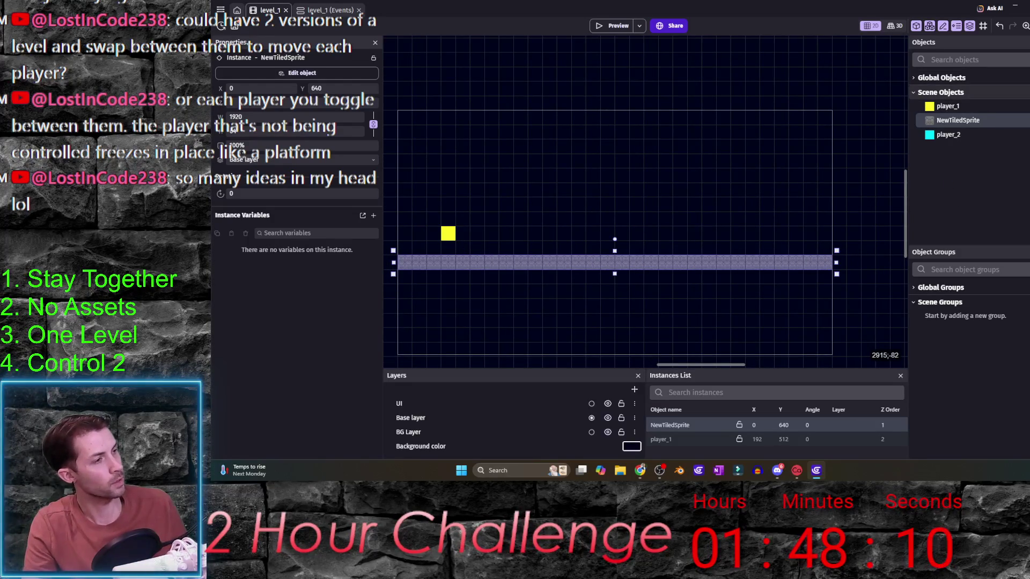
pyautogui.click(1019, 93)
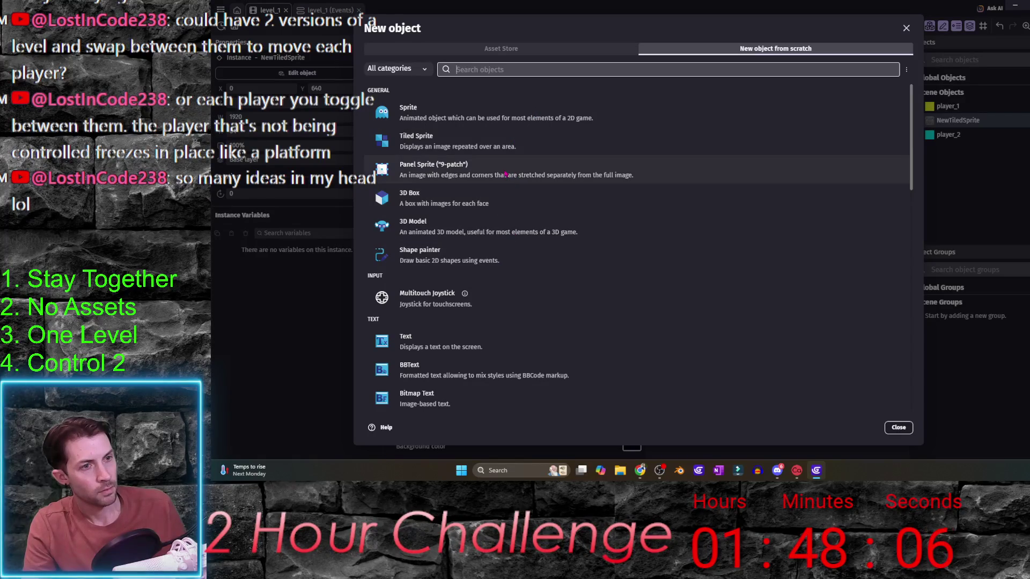
pyautogui.scroll(-5, 547, 236)
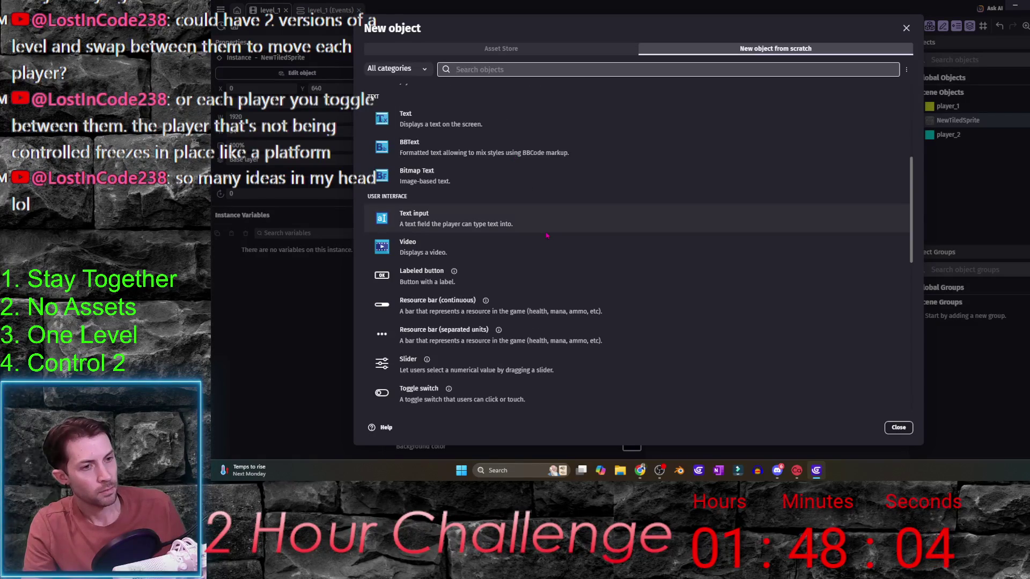
pyautogui.scroll(-5, 547, 236)
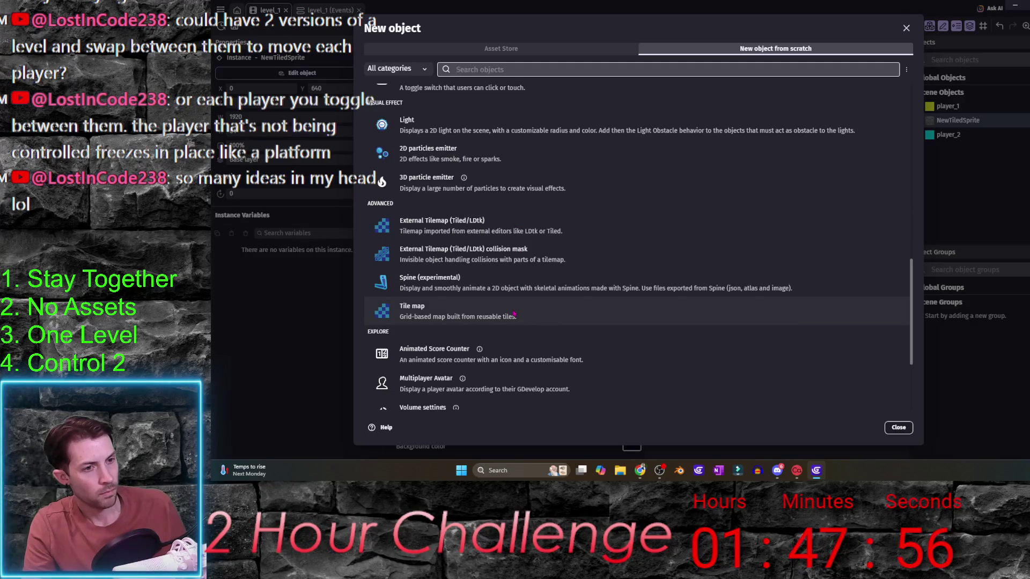
pyautogui.click(558, 315)
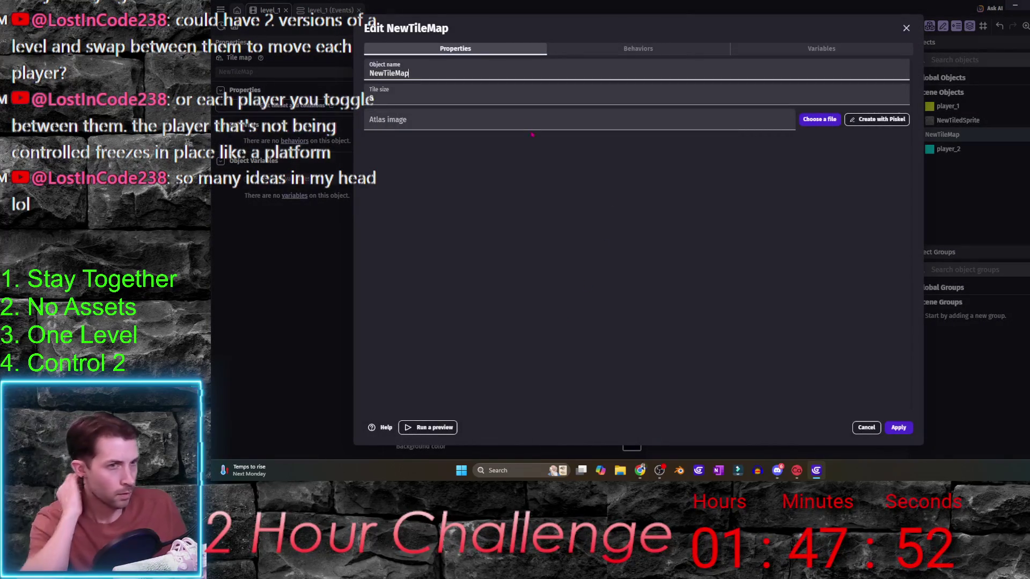
# - Set the tile size to 64 and bucket-fill the Piskel tile mid grey
pyautogui.press('Tab')
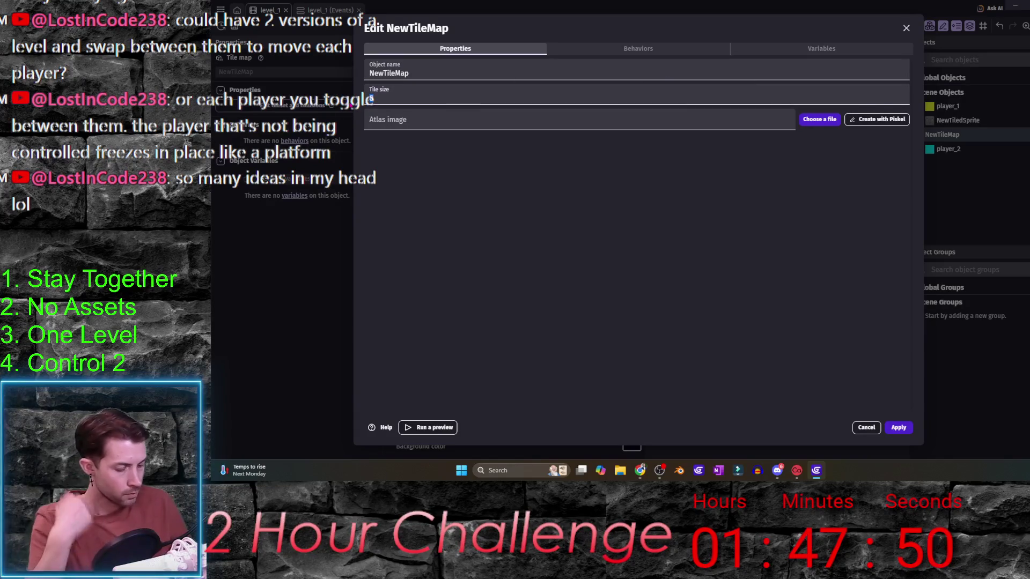
pyautogui.write('64')
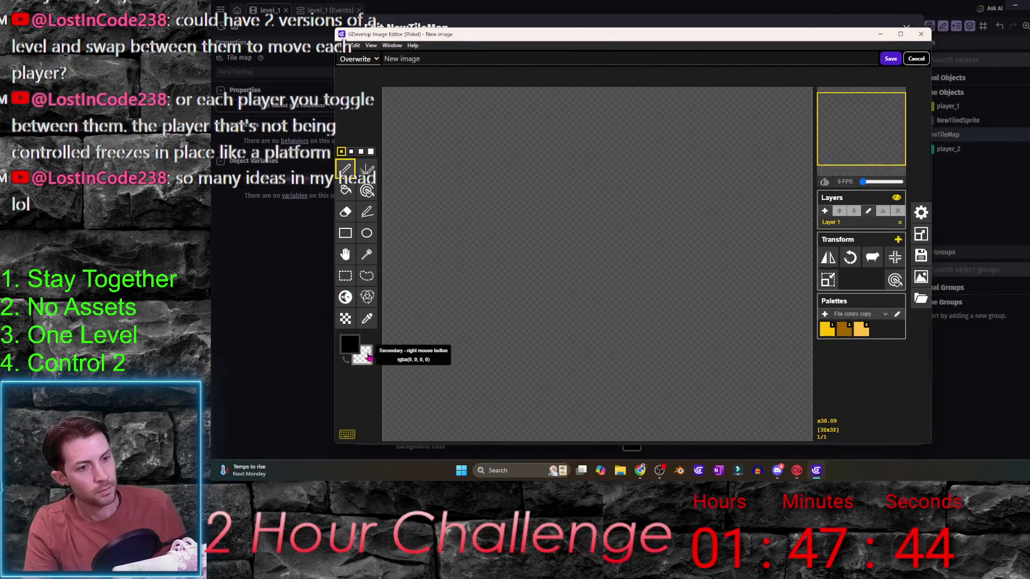
pyautogui.click(349, 344)
pyautogui.click(364, 393)
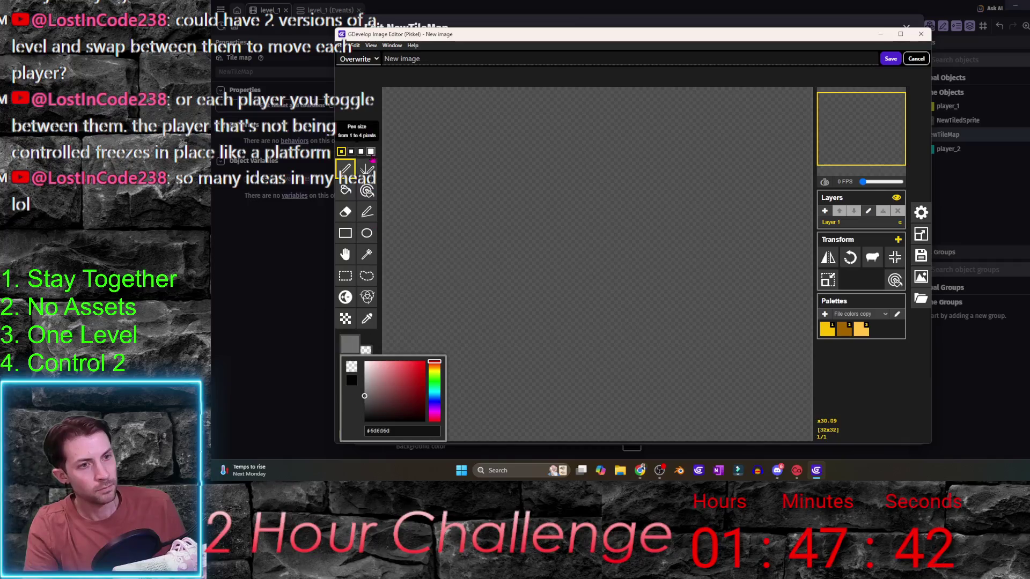
pyautogui.click(358, 131)
pyautogui.click(345, 190)
pyautogui.click(508, 215)
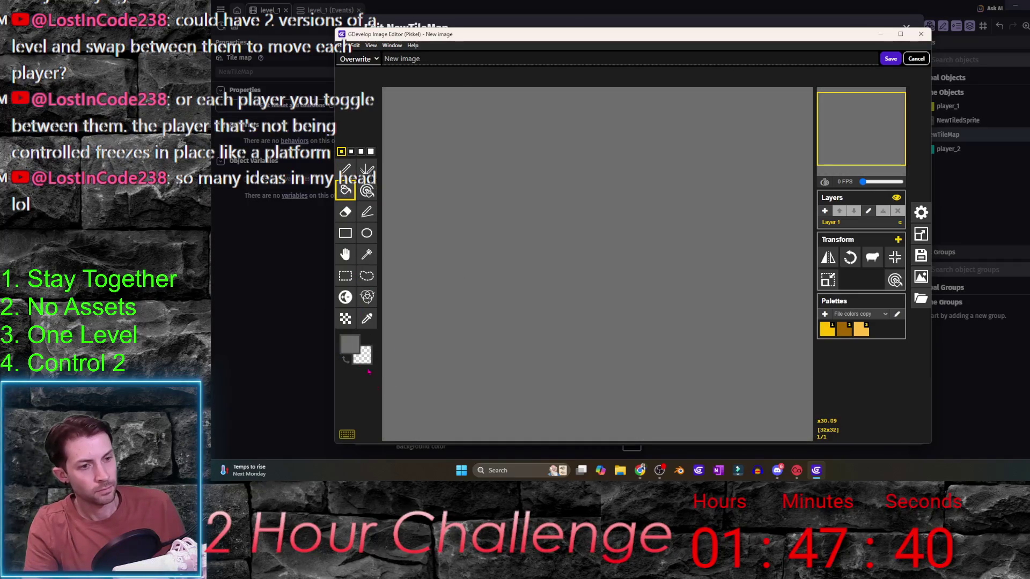
# - Draw a dark grey mirrored diagonal X across the tile, save it, and apply
pyautogui.click(352, 358)
pyautogui.click(367, 319)
pyautogui.click(366, 169)
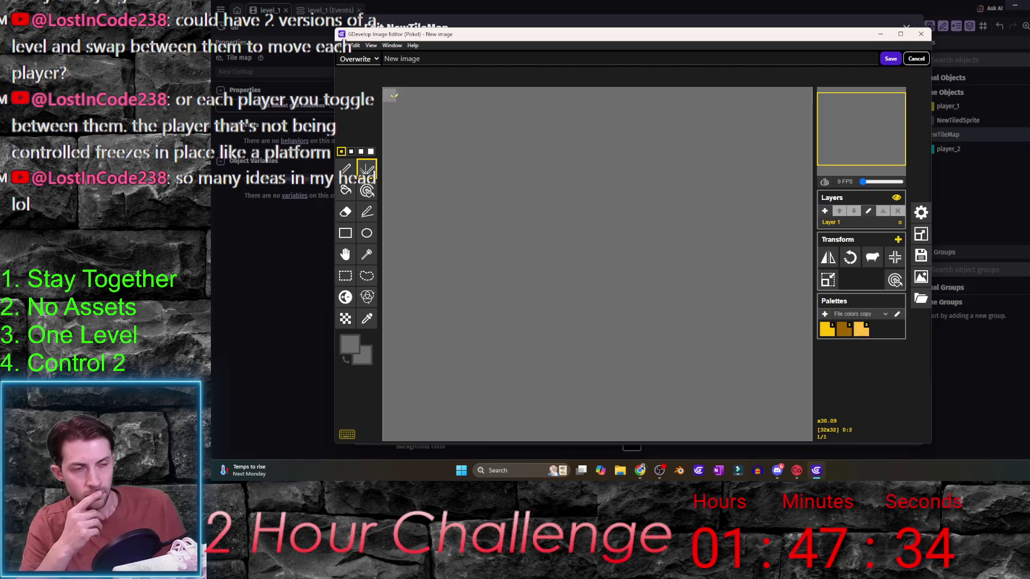
pyautogui.scroll(-2, 394, 96)
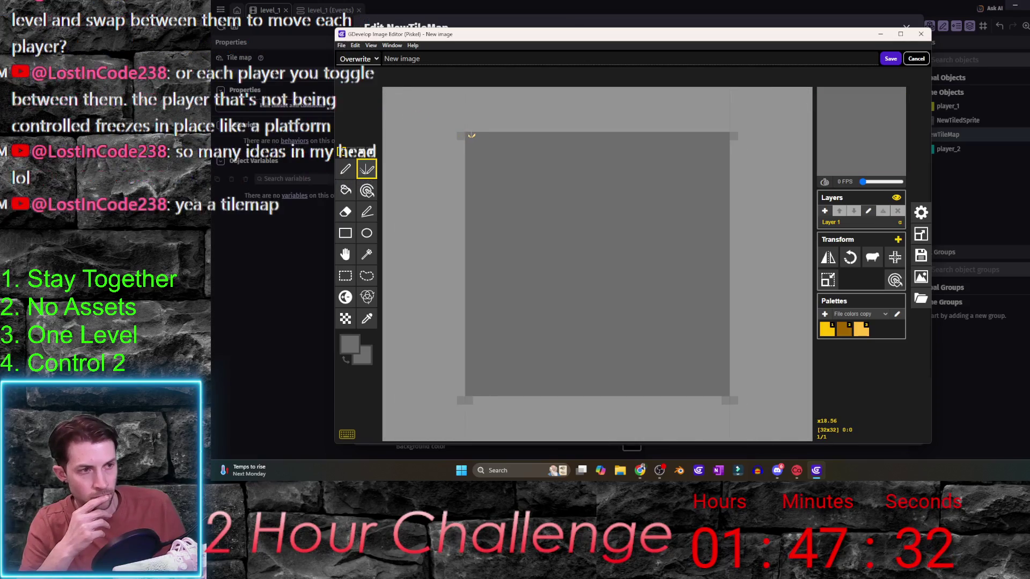
pyautogui.click(349, 343)
pyautogui.click(378, 407)
pyautogui.click(424, 279)
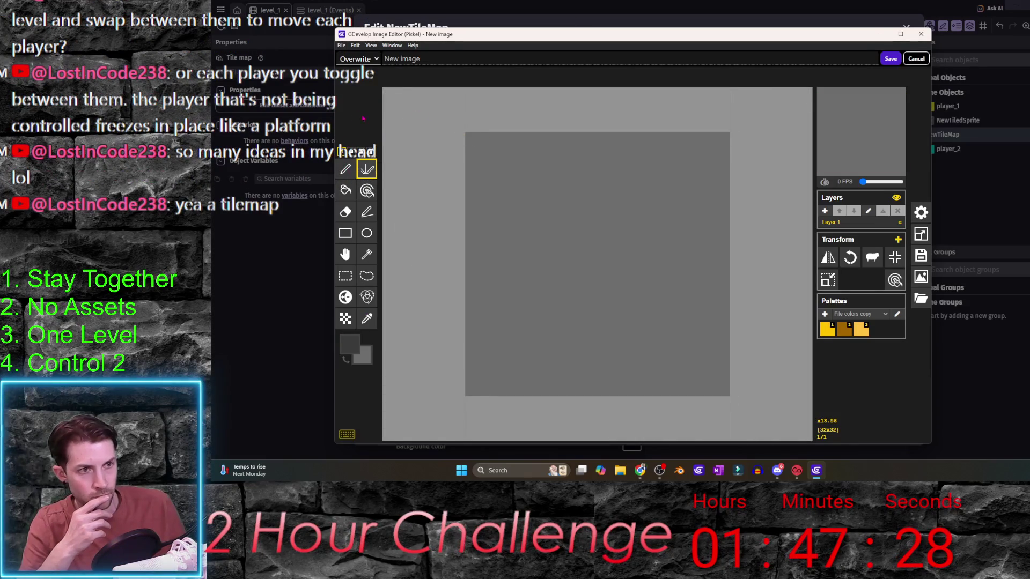
pyautogui.moveTo(471, 139)
pyautogui.mouseDown()
pyautogui.moveTo(595, 265)
pyautogui.moveTo(467, 391)
pyautogui.mouseUp()
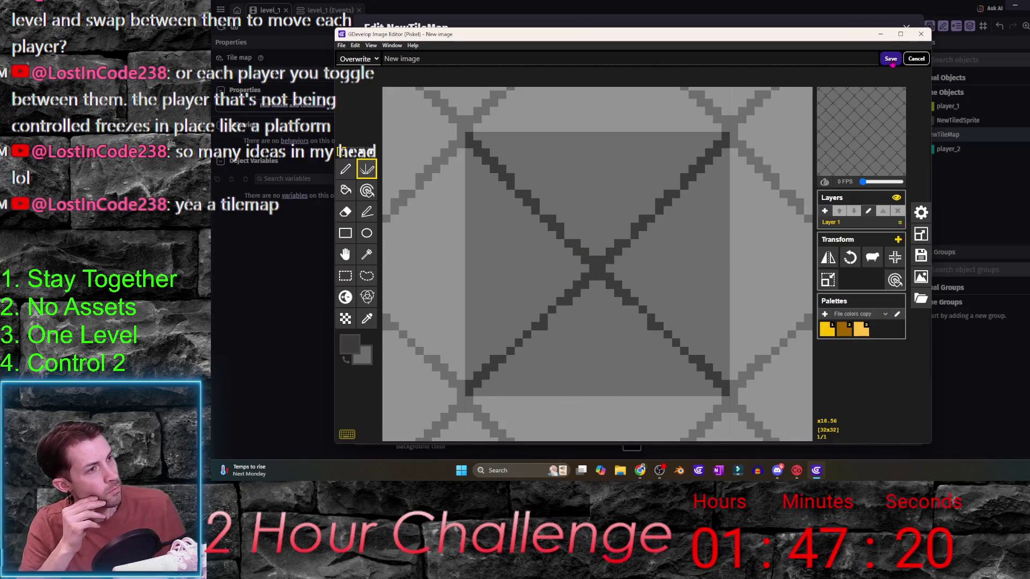
pyautogui.click(890, 60)
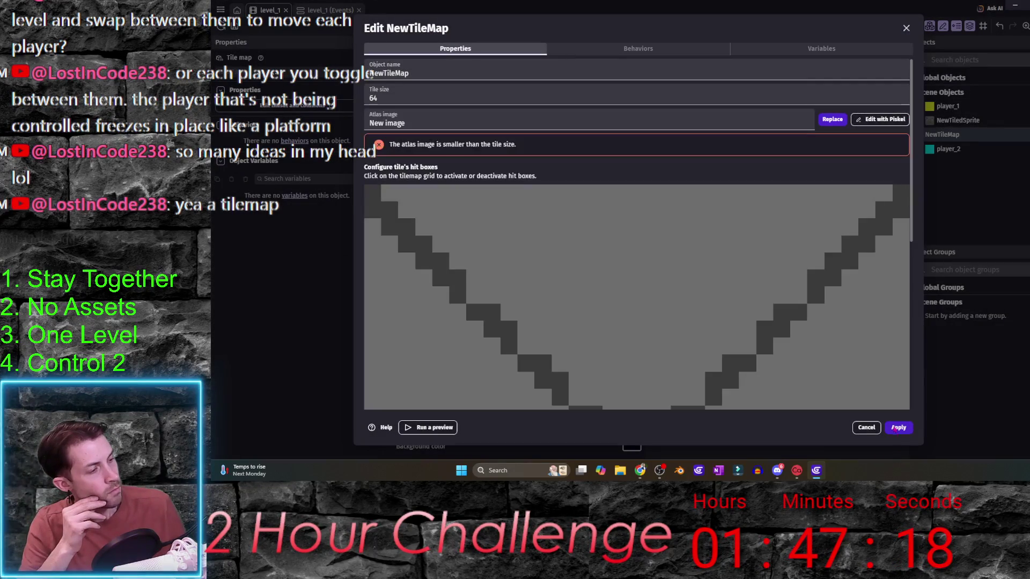
pyautogui.click(895, 429)
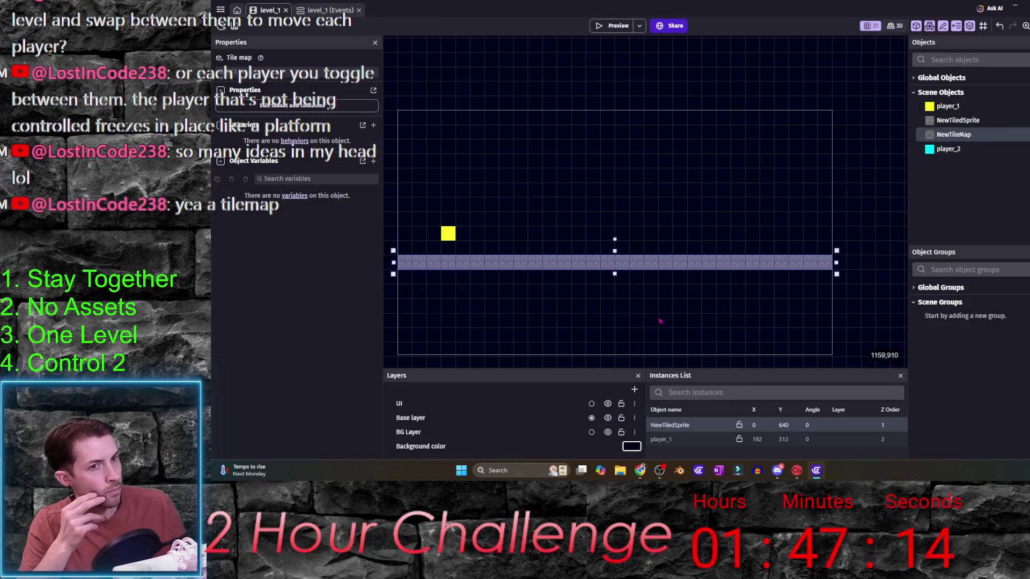
# - Delete the tiled-sprite floor and place a NewTileMap instance at the top-left (16, -240)
pyautogui.click(615, 262)
pyautogui.press('Delete')
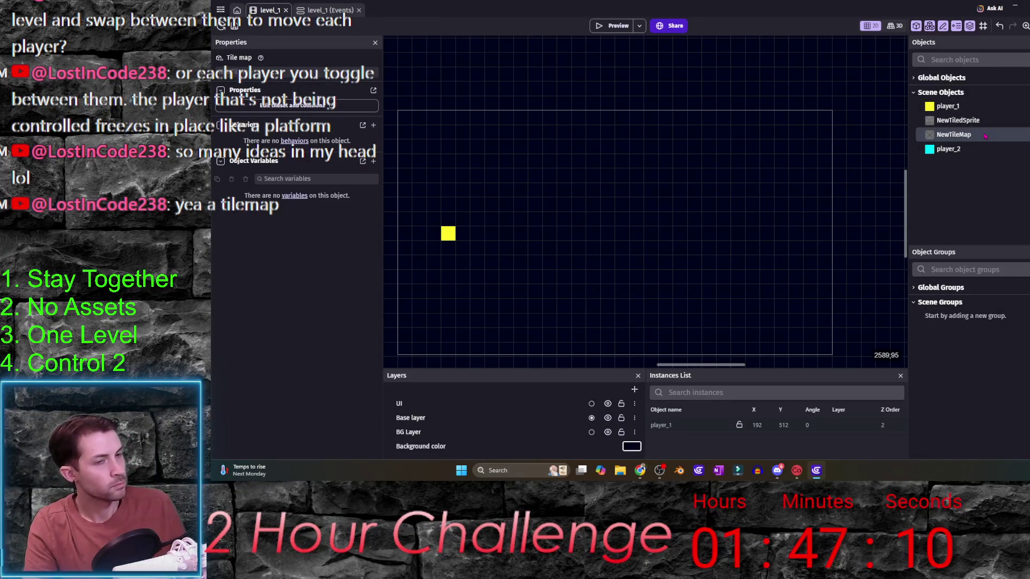
pyautogui.moveTo(985, 136); pyautogui.dragTo(545, 292)
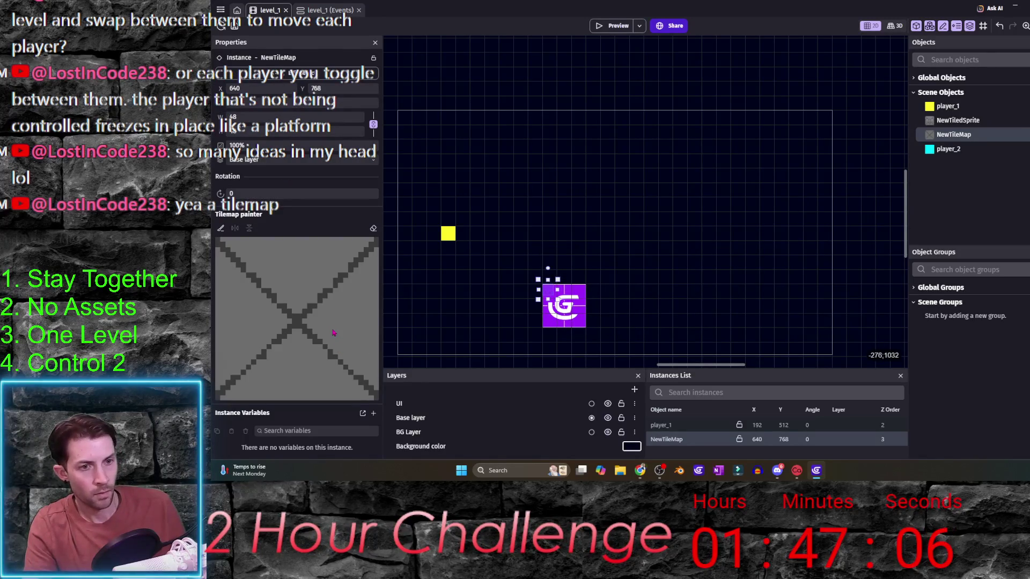
pyautogui.scroll(-2, 590, 310)
pyautogui.moveTo(577, 301)
pyautogui.mouseDown()
pyautogui.moveTo(802, 273)
pyautogui.moveTo(450, 139)
pyautogui.moveTo(460, 128)
pyautogui.mouseUp()
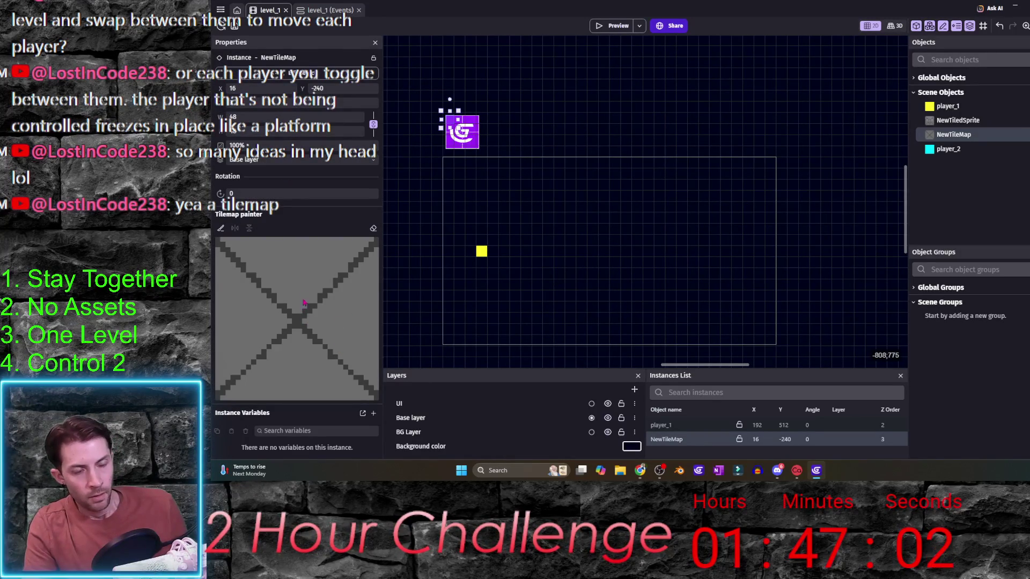
# - Paint a row of wall tiles into the tile map with the Paint tool
pyautogui.click(363, 296)
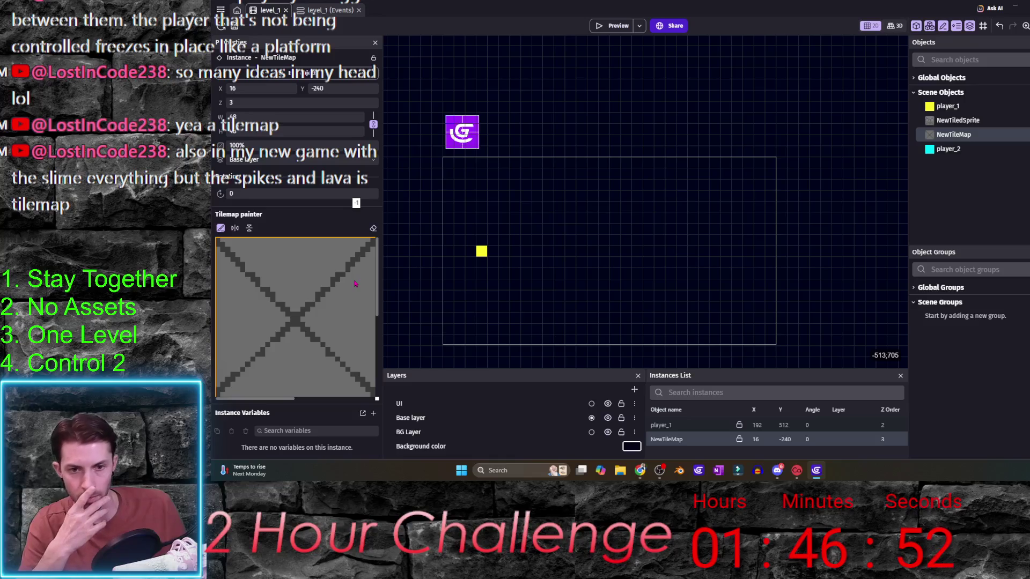
pyautogui.scroll(-1, 333, 287)
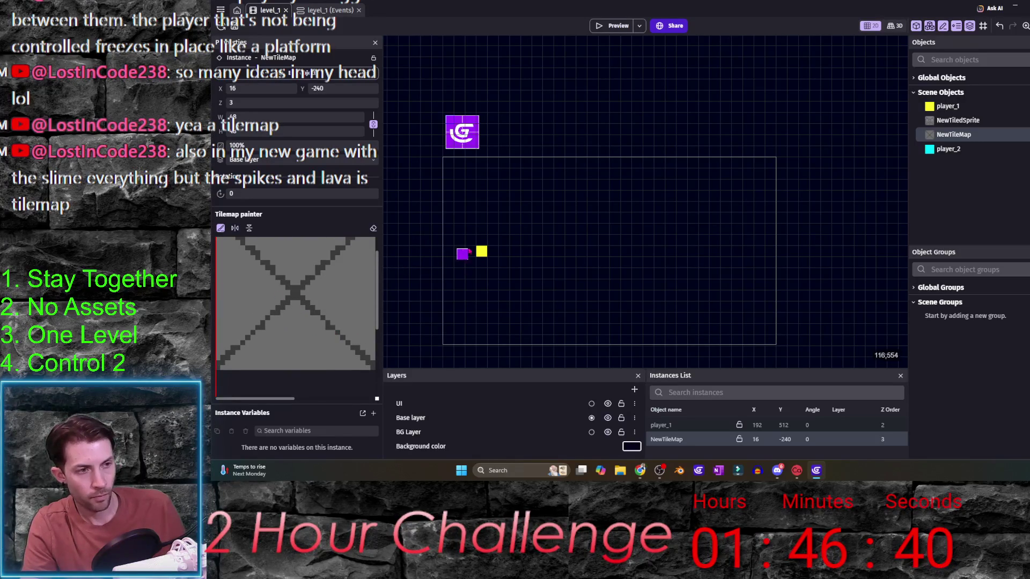
pyautogui.moveTo(505, 241)
pyautogui.mouseDown()
pyautogui.moveTo(558, 287)
pyautogui.moveTo(667, 290)
pyautogui.moveTo(598, 306)
pyautogui.mouseUp()
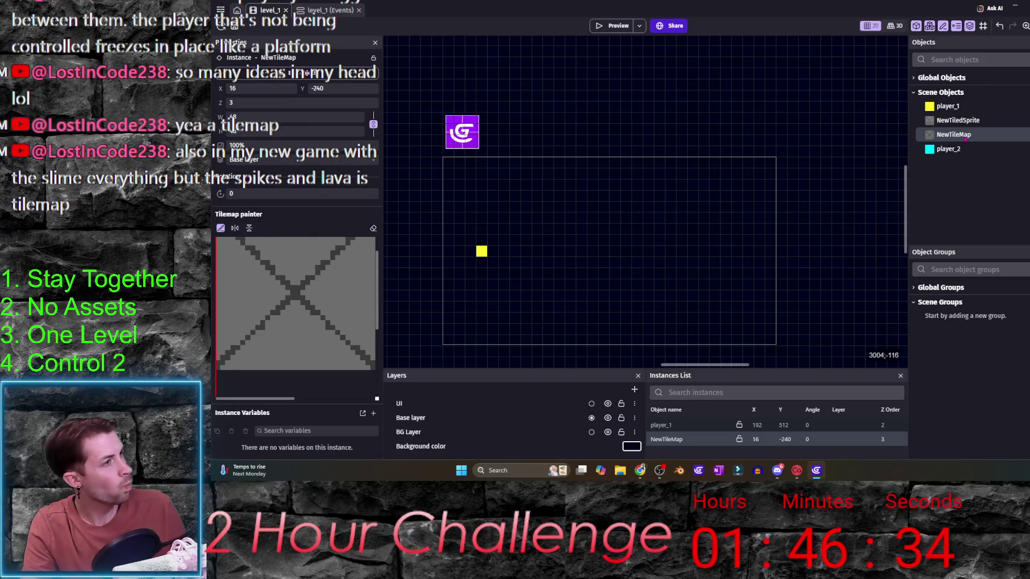
pyautogui.rightClick(944, 135)
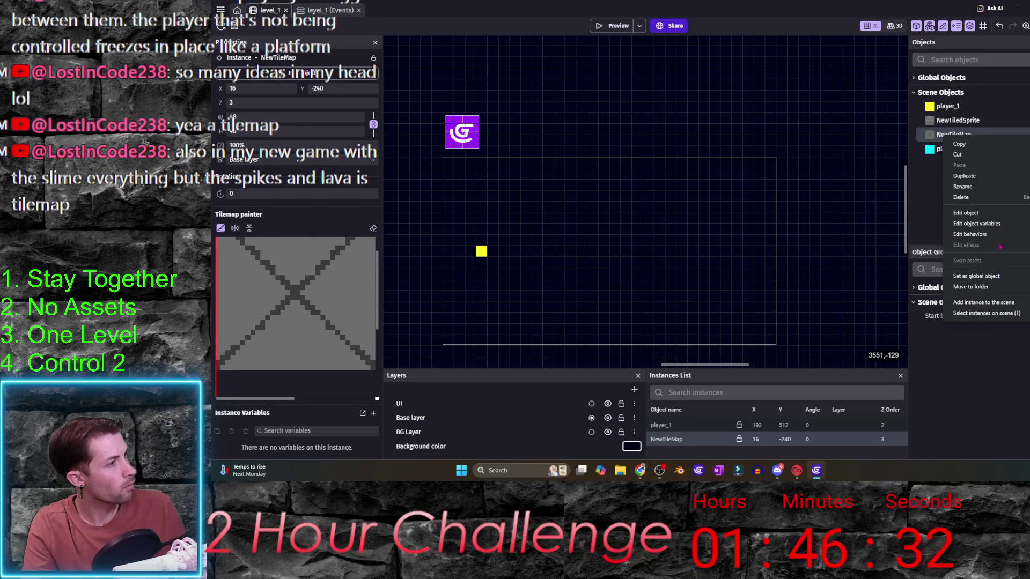
pyautogui.click(996, 356)
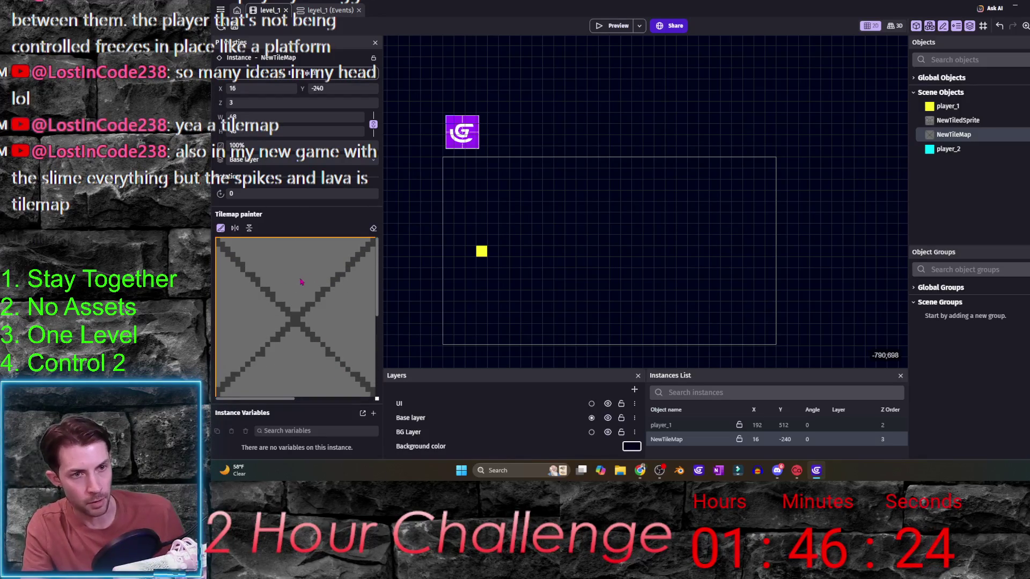
pyautogui.click(223, 232)
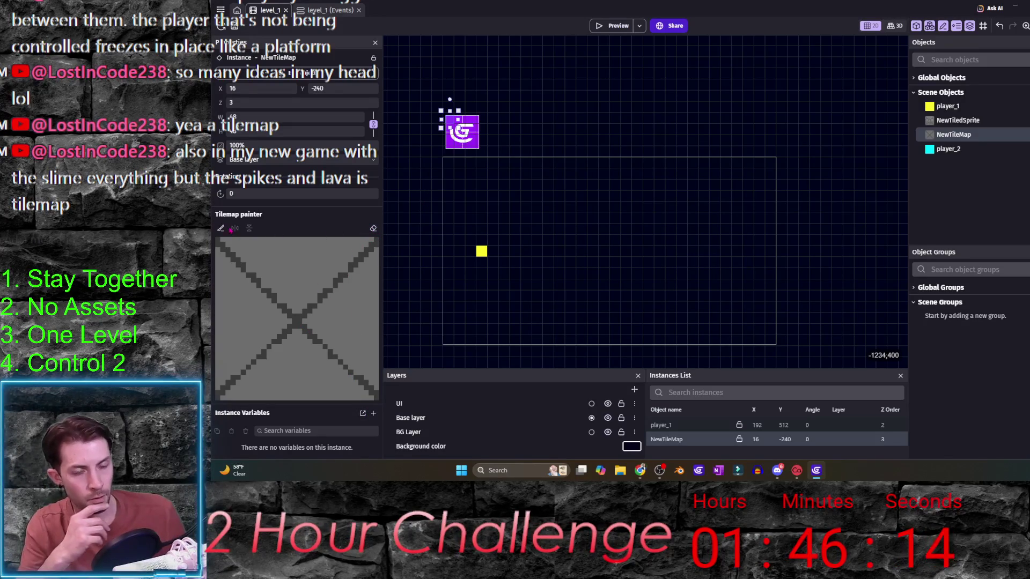
pyautogui.rightClick(947, 135)
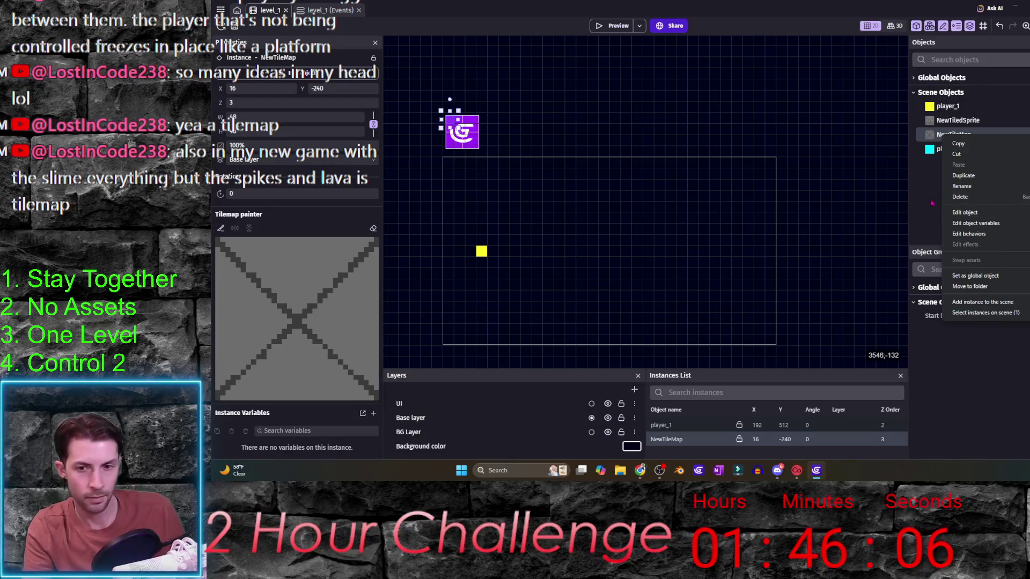
pyautogui.click(992, 137)
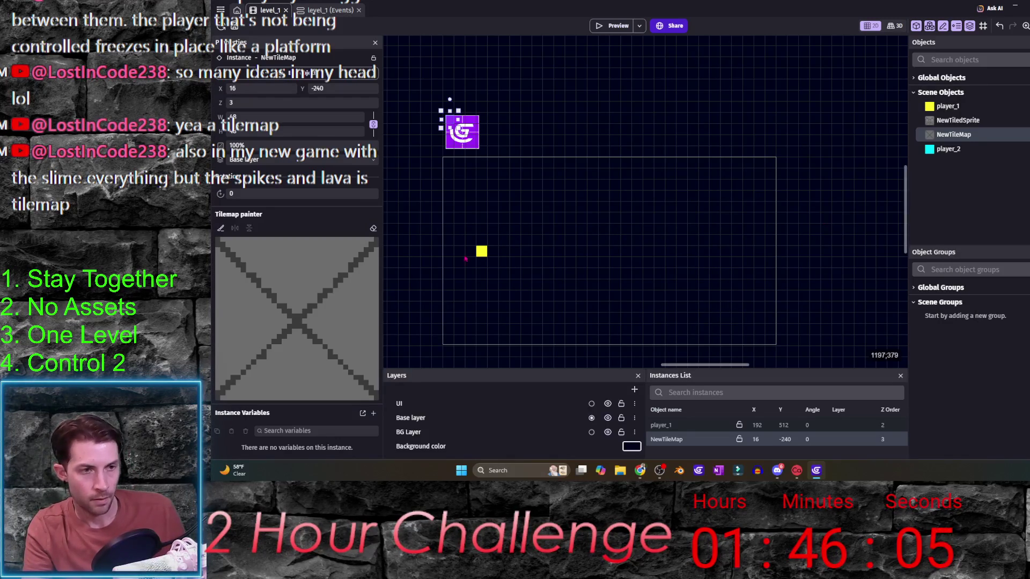
# - Open NewTileMap's settings and check the 64 tile size value
pyautogui.doubleClick(993, 137)
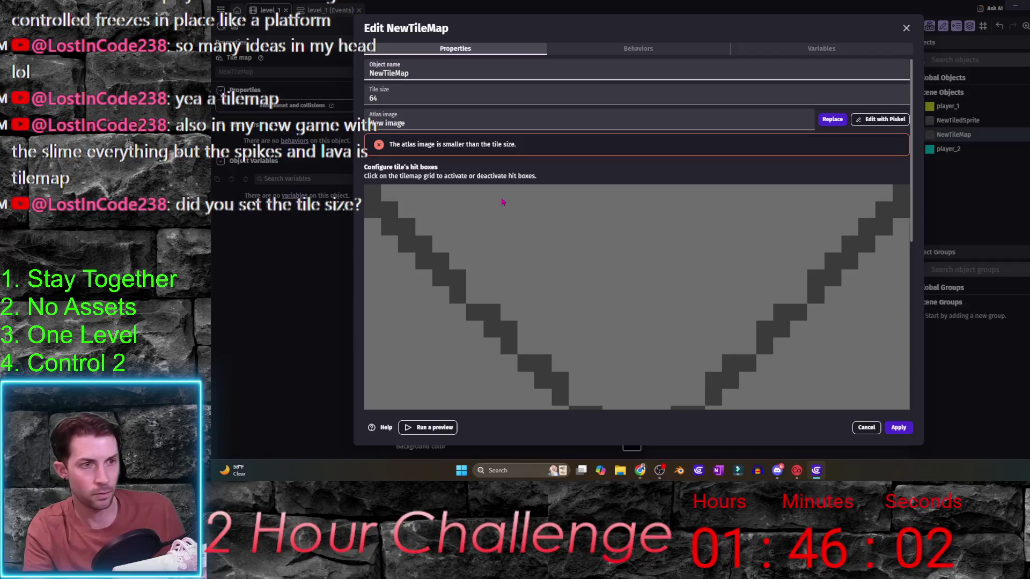
pyautogui.moveTo(419, 100); pyautogui.dragTo(365, 99)
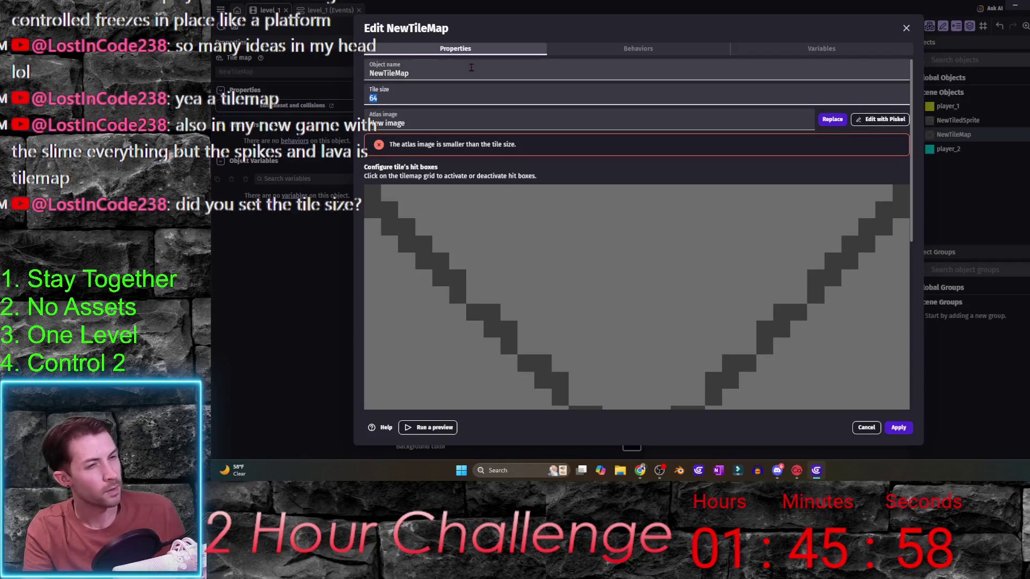
pyautogui.scroll(-6, 567, 154)
pyautogui.scroll(6, 567, 154)
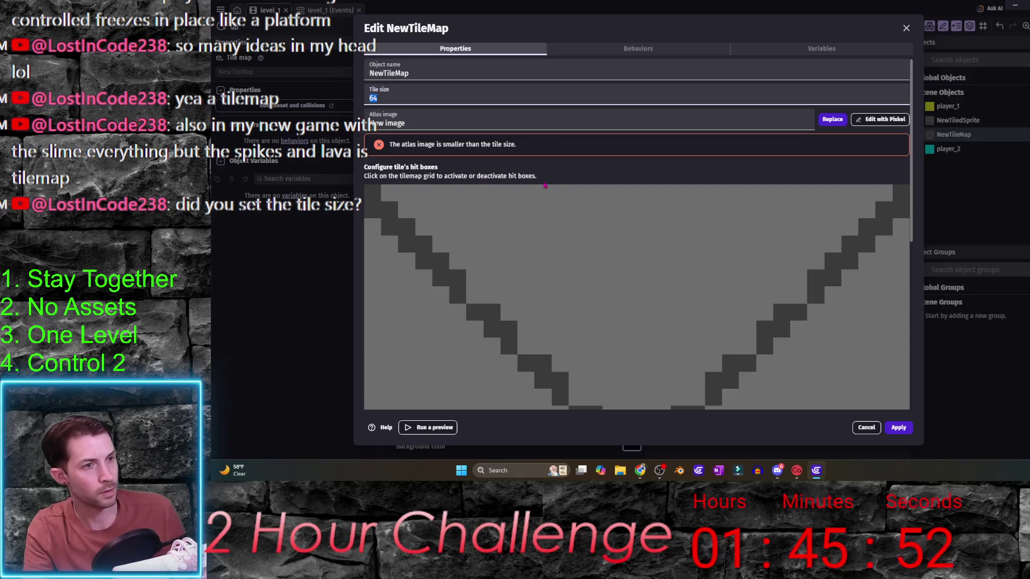
pyautogui.click(427, 98)
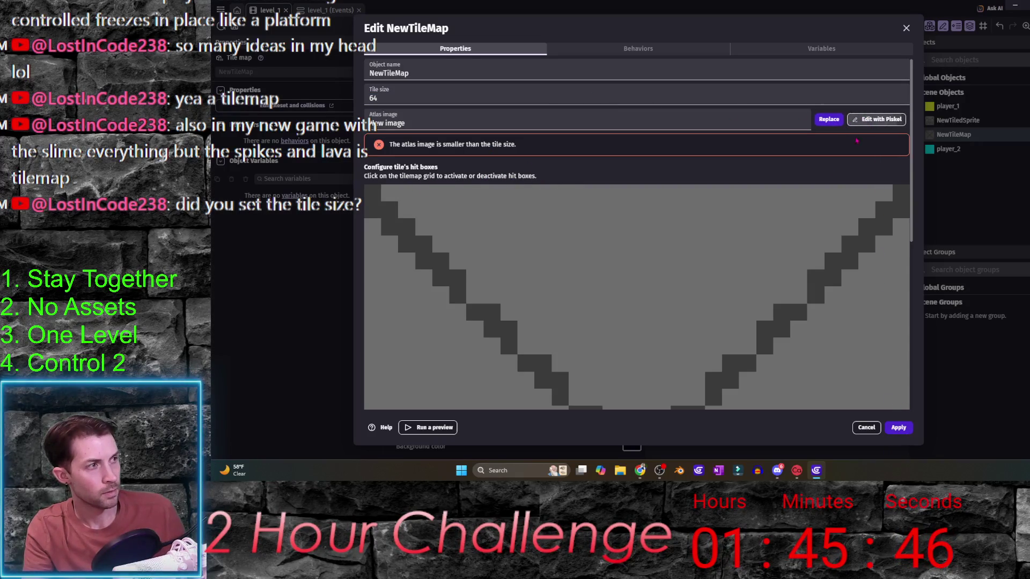
# - Resize the atlas image in Piskel to 64x64 and save it back
pyautogui.click(877, 119)
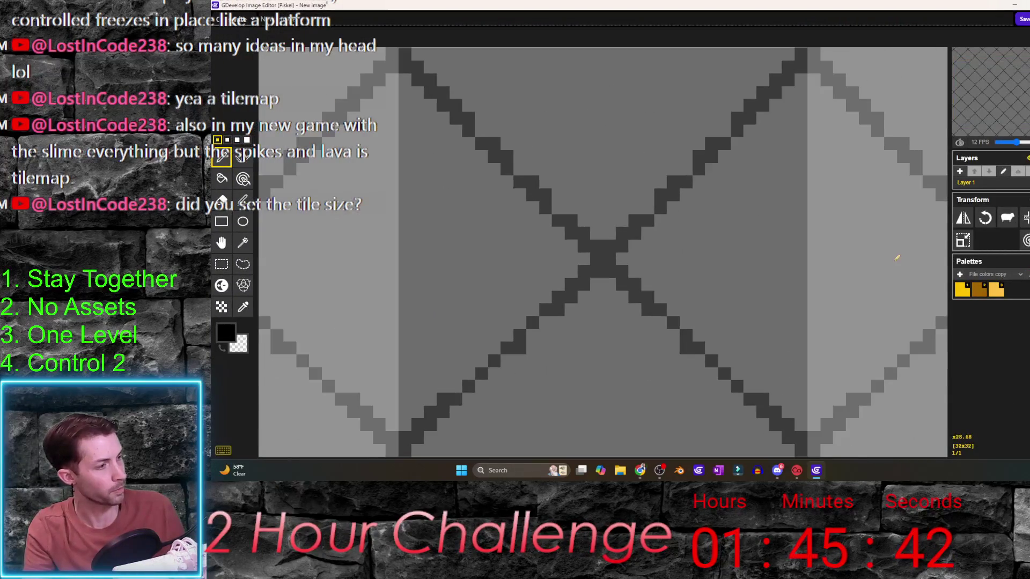
pyautogui.click(1016, 222)
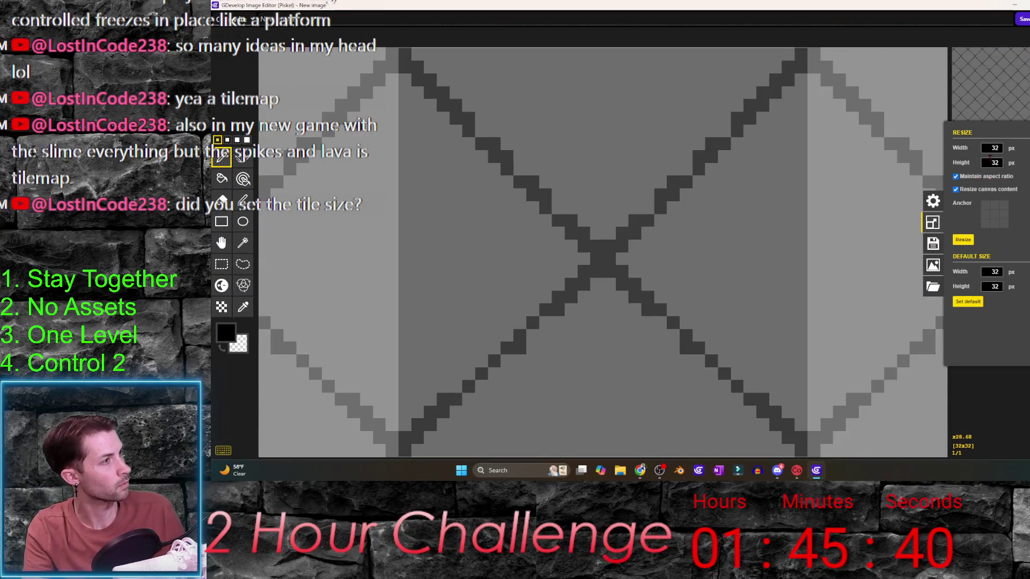
pyautogui.doubleClick(991, 149)
pyautogui.write('64')
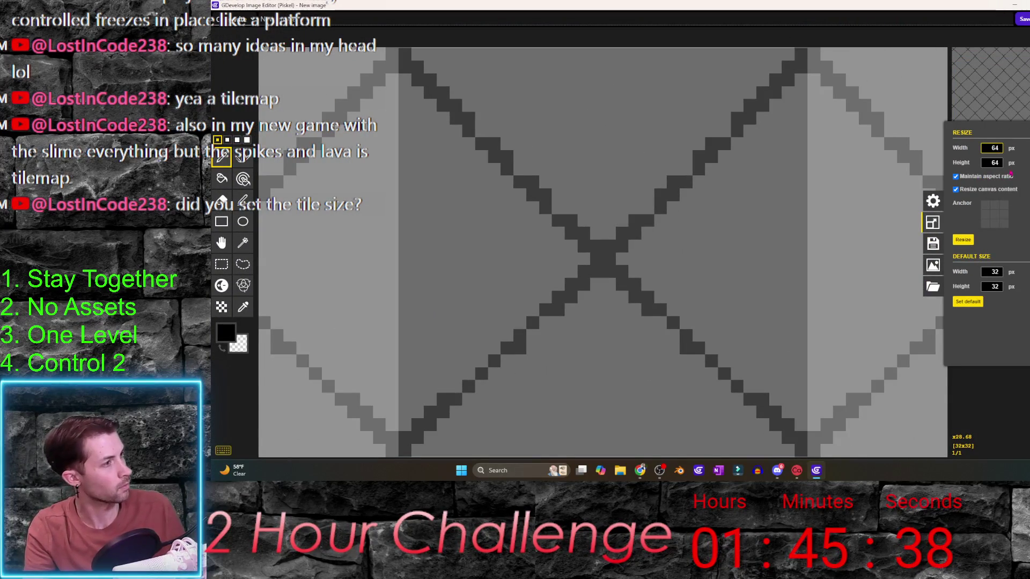
pyautogui.click(963, 240)
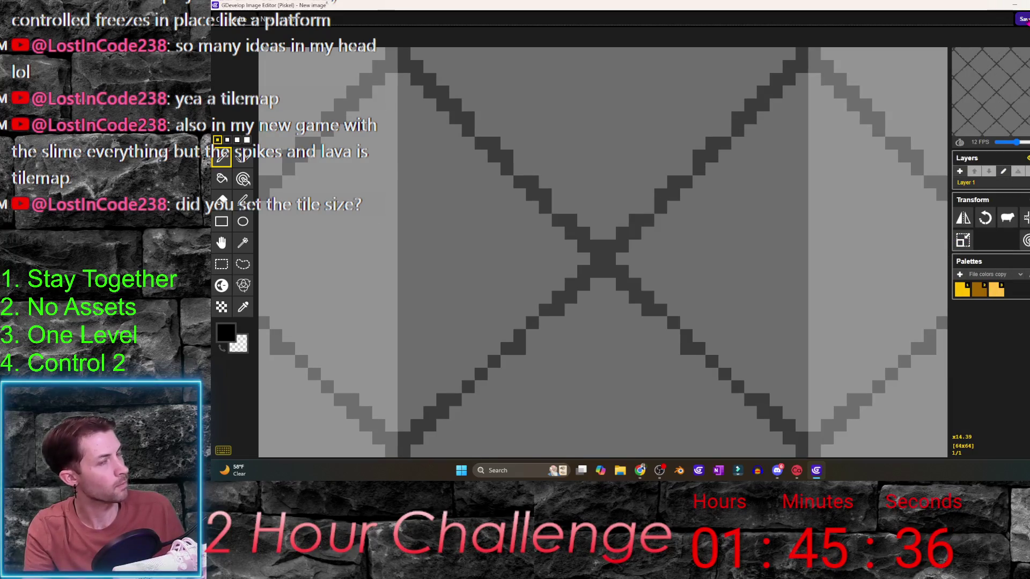
pyautogui.click(1022, 19)
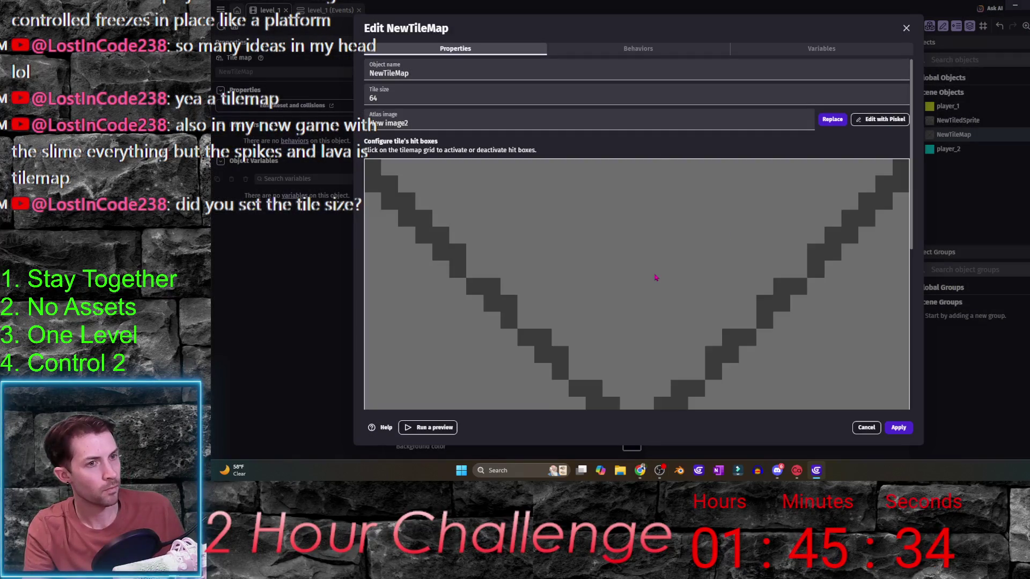
# - Rename the object to TileMap and apply the changes
pyautogui.click(464, 74)
pyautogui.doubleClick(464, 74)
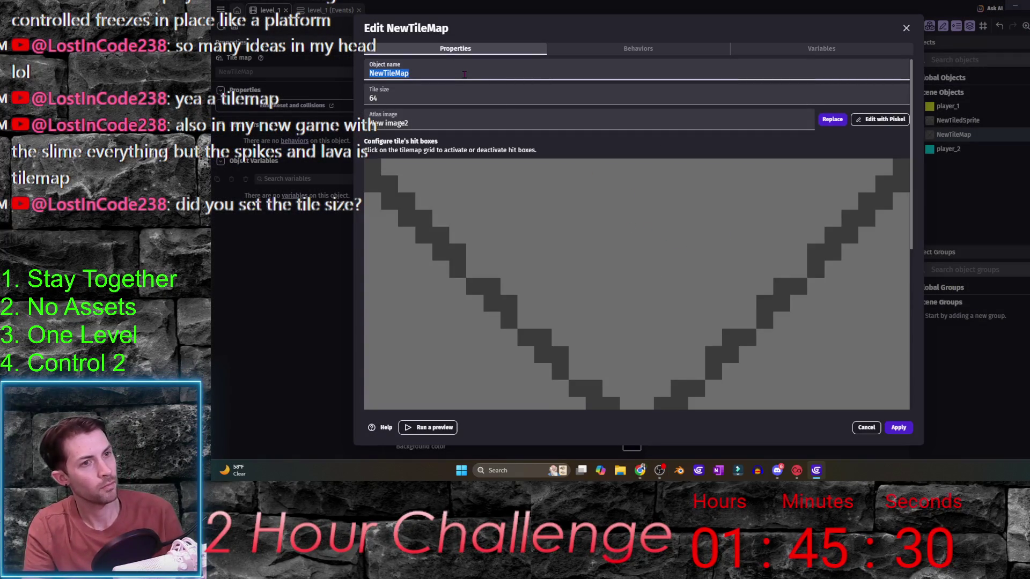
pyautogui.write('TileMap')
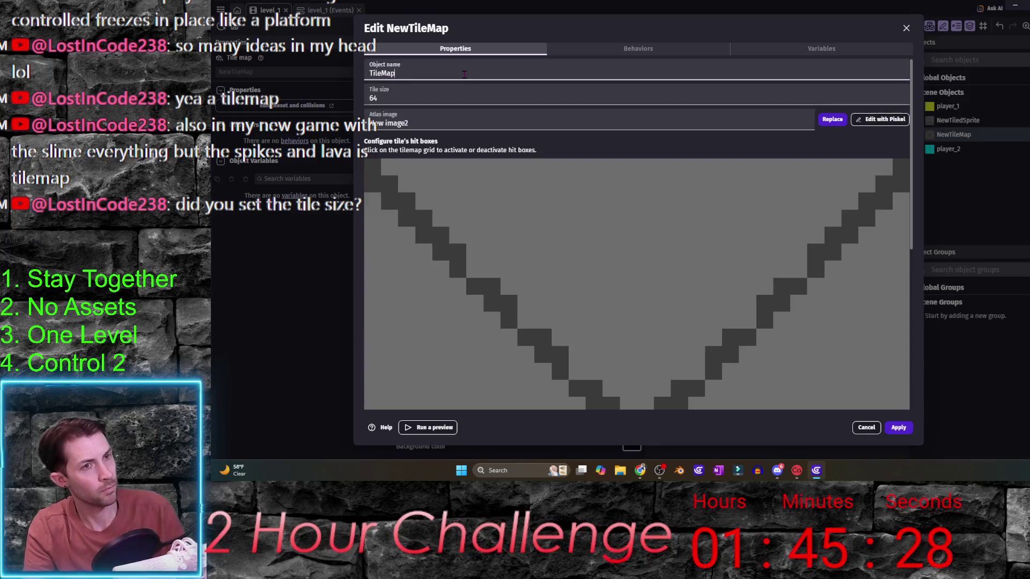
pyautogui.click(899, 428)
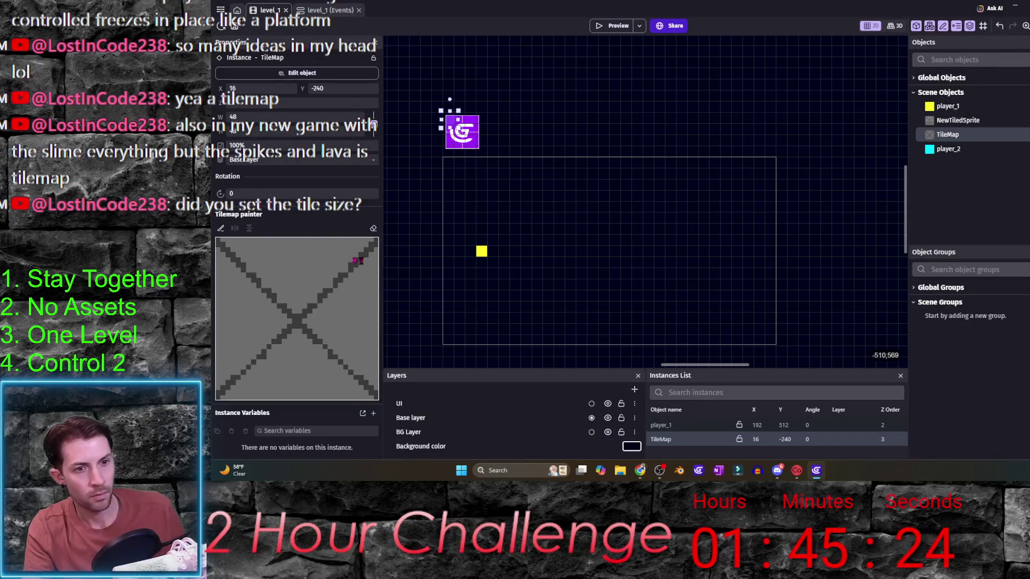
pyautogui.click(222, 229)
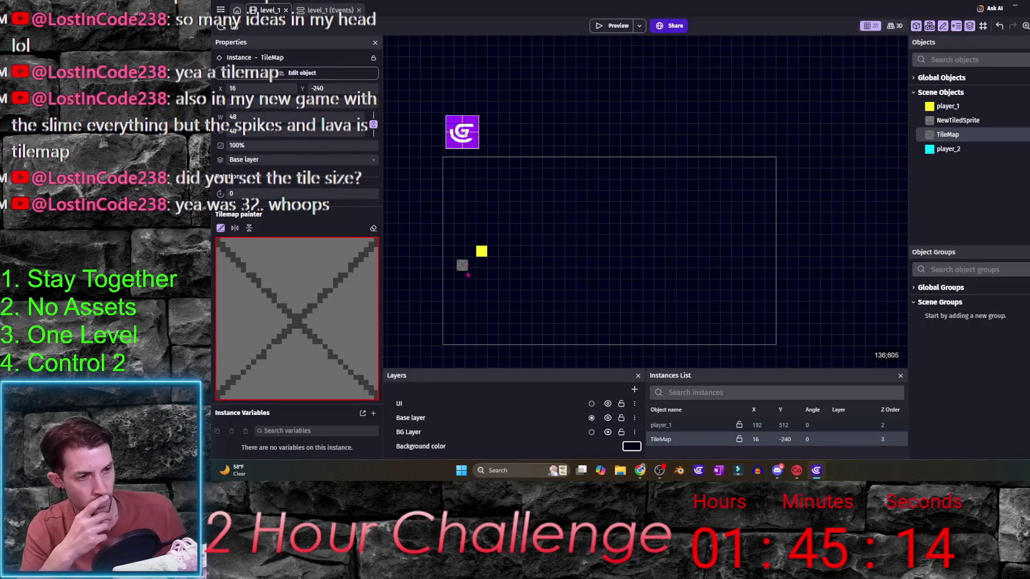
pyautogui.moveTo(498, 289); pyautogui.dragTo(500, 290)
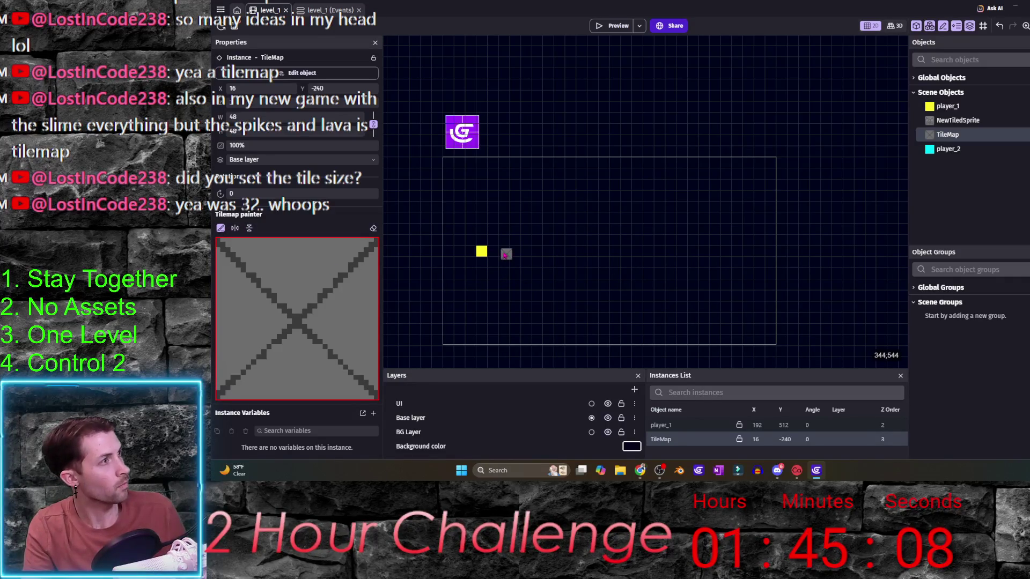
pyautogui.scroll(6, 464, 264)
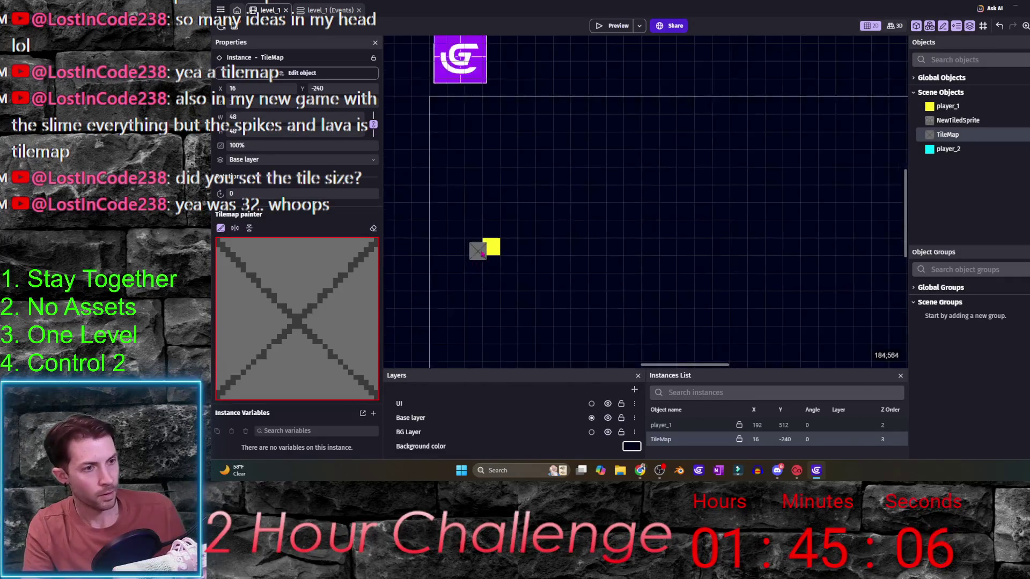
pyautogui.scroll(3, 552, 247)
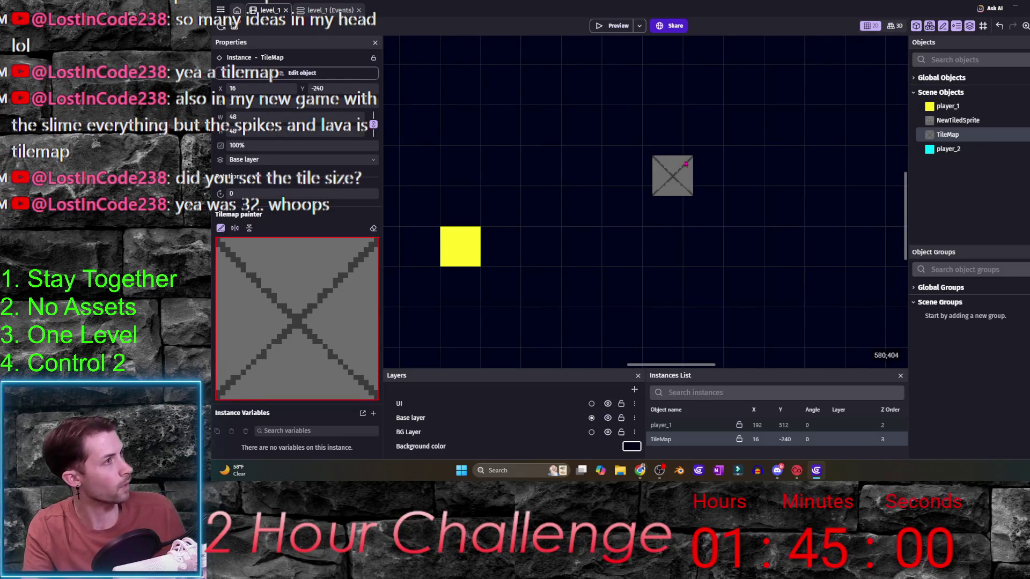
pyautogui.click(983, 25)
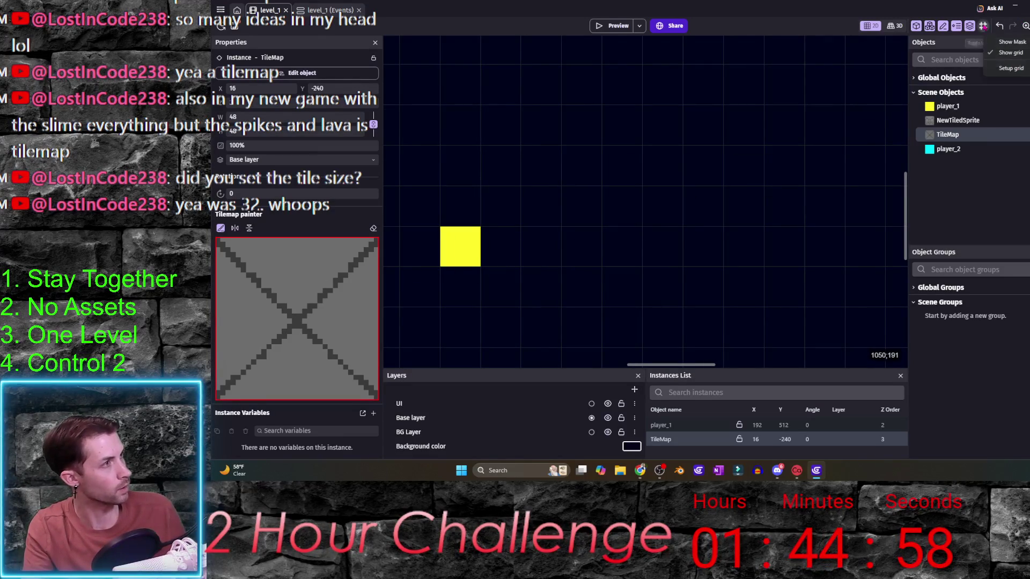
pyautogui.press('Escape')
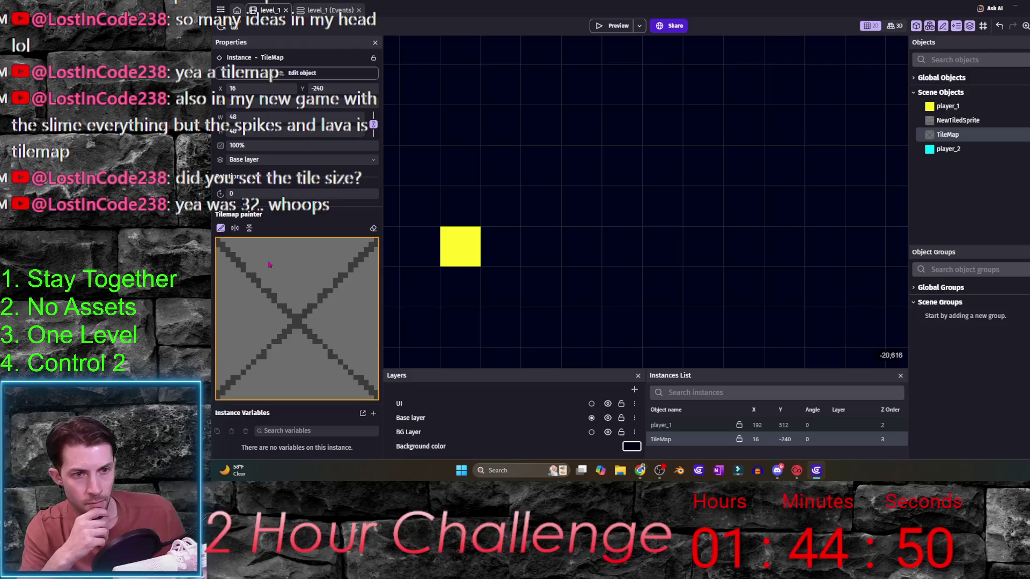
pyautogui.click(249, 228)
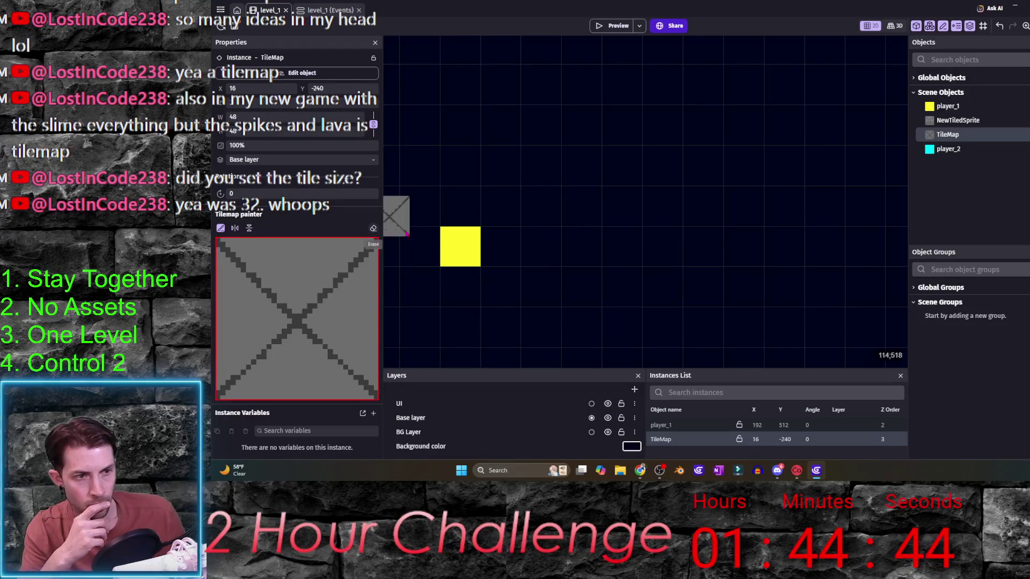
pyautogui.press('Escape')
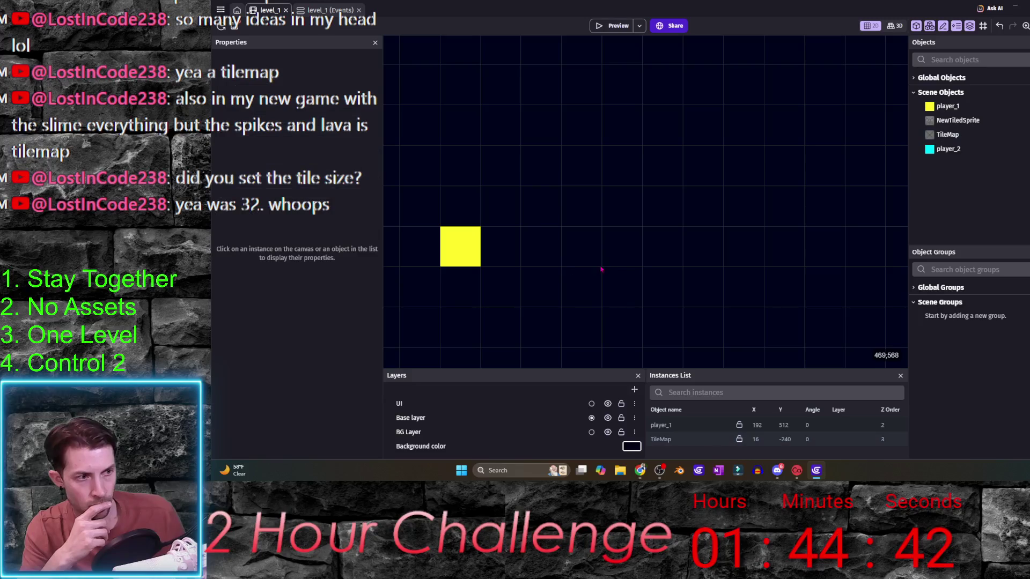
pyautogui.click(989, 139)
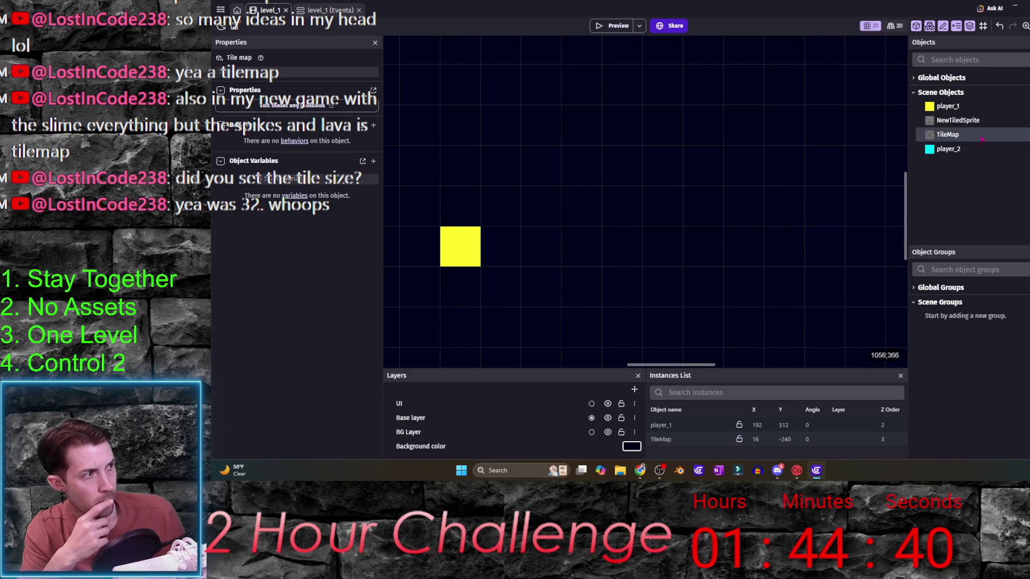
pyautogui.scroll(-6, 581, 169)
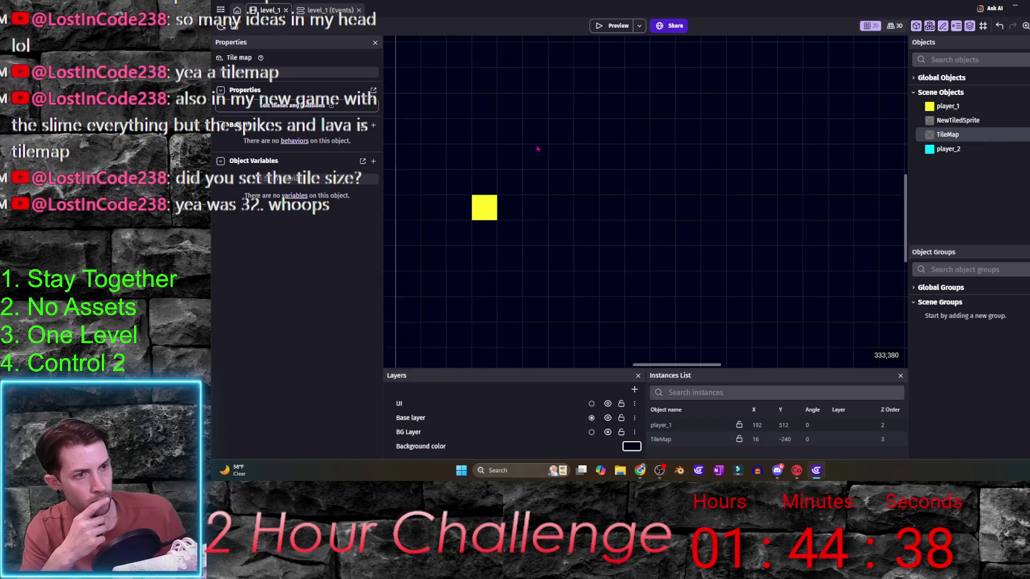
pyautogui.moveTo(541, 142); pyautogui.dragTo(564, 223)
pyautogui.click(457, 56)
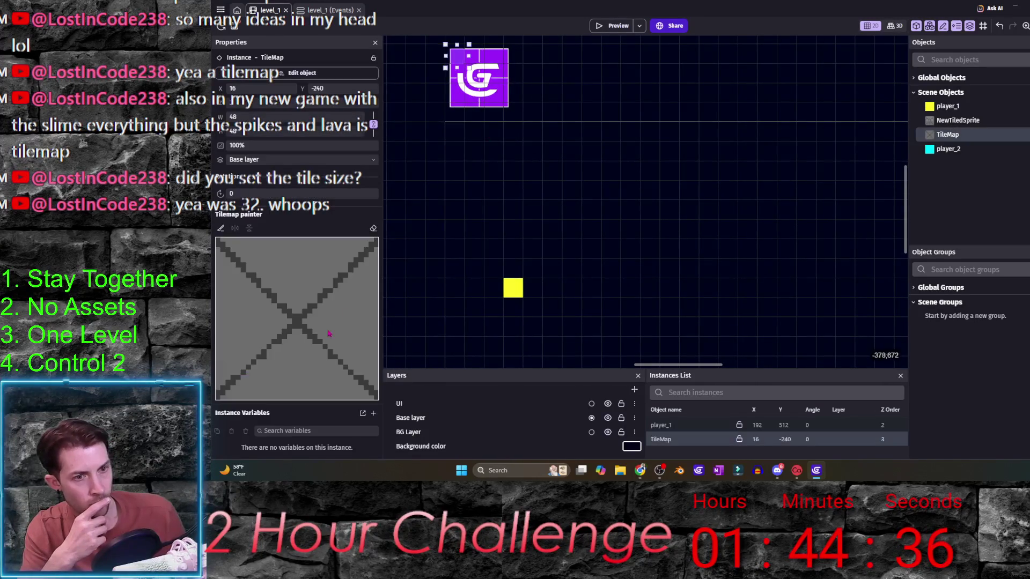
pyautogui.click(310, 276)
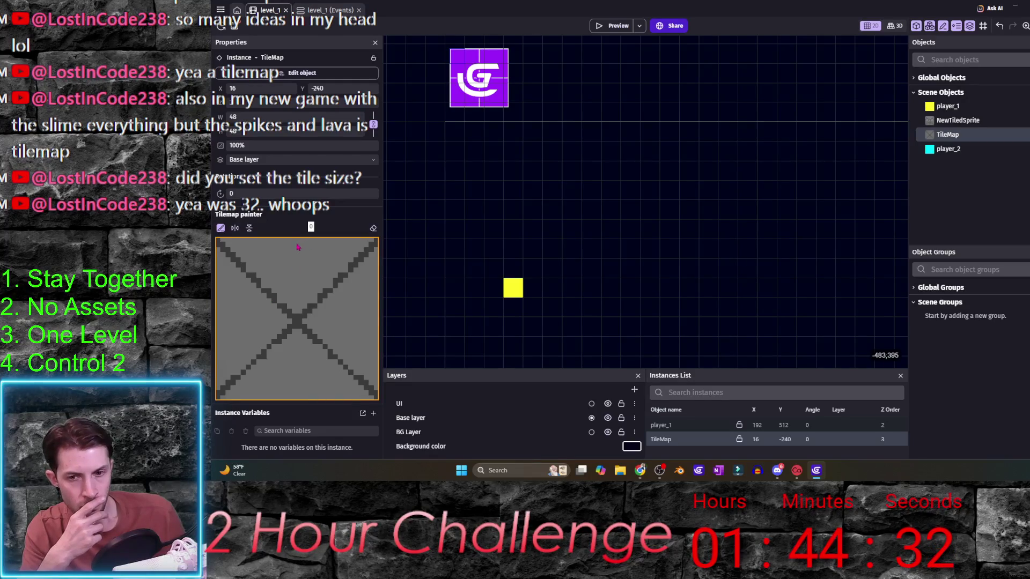
pyautogui.click(489, 84)
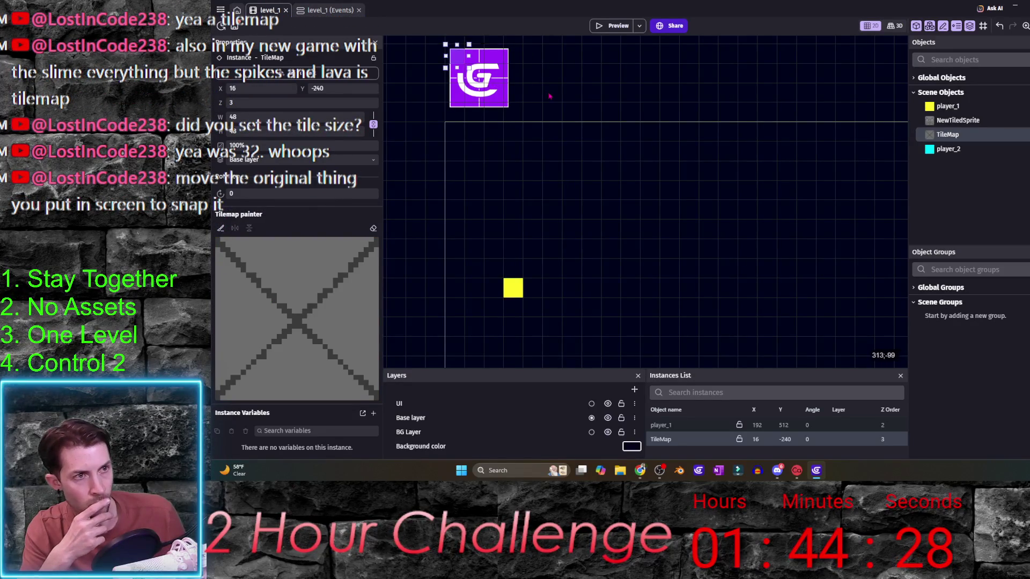
pyautogui.moveTo(479, 77); pyautogui.dragTo(538, 170)
# - Delete the old TileMap instance from the scene
pyautogui.doubleClick(538, 171)
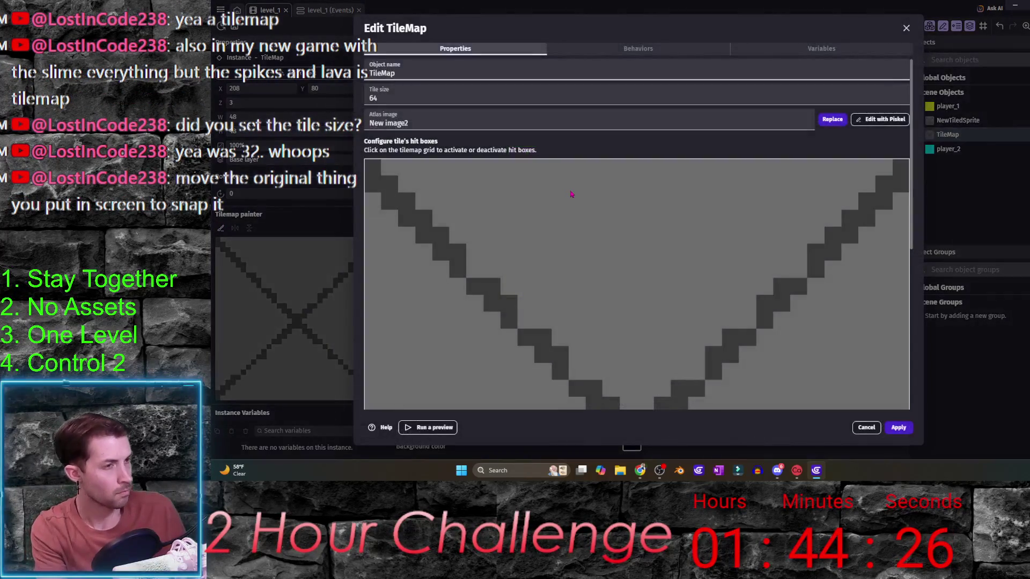
pyautogui.click(910, 31)
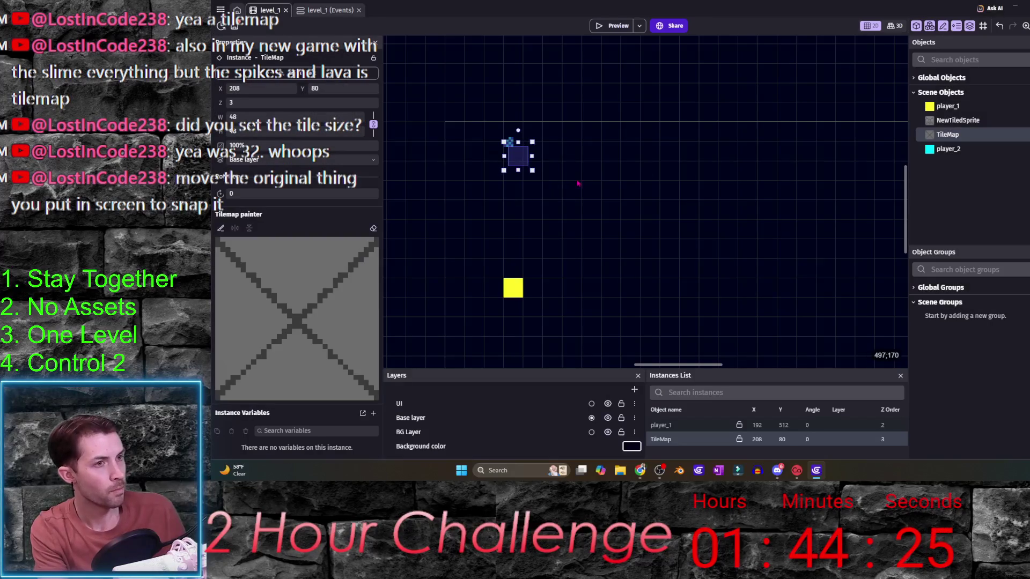
pyautogui.click(517, 154)
pyautogui.click(510, 144)
pyautogui.press('Delete')
# - Place a new TileMap instance and snap it to X 0, Y 64
pyautogui.click(947, 134)
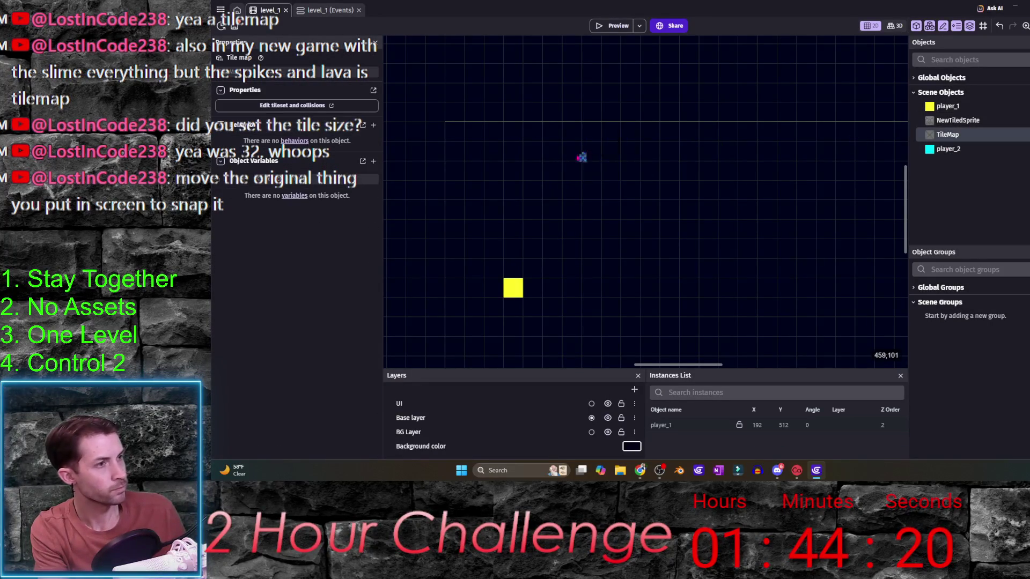
pyautogui.click(665, 155)
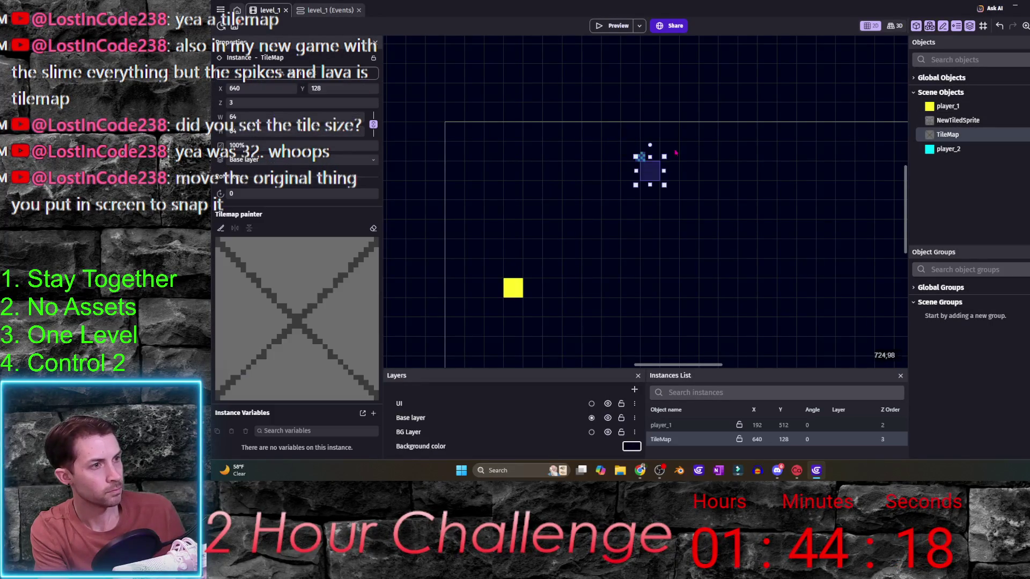
pyautogui.click(640, 157)
pyautogui.click(642, 159)
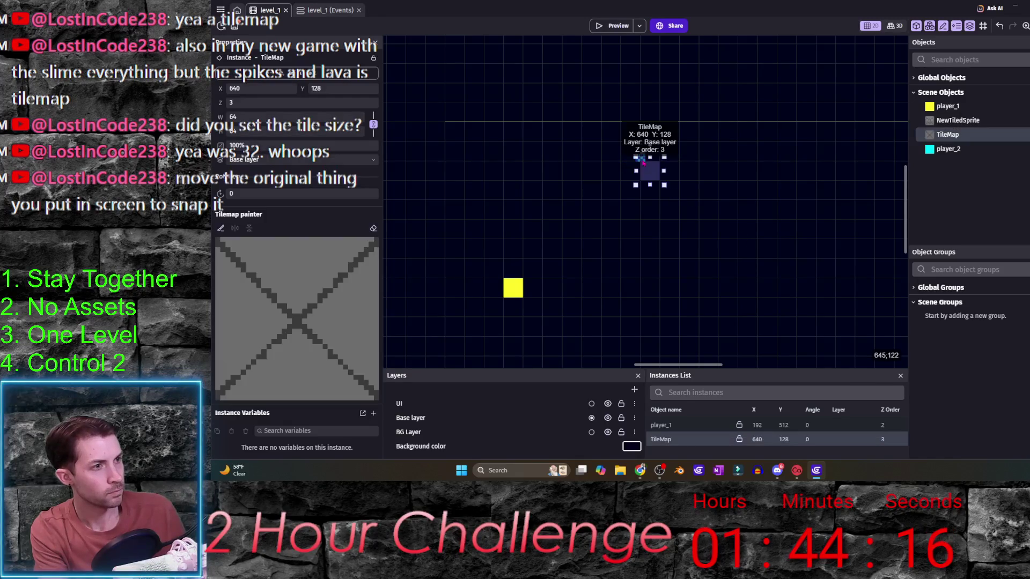
pyautogui.moveTo(650, 172); pyautogui.dragTo(472, 131)
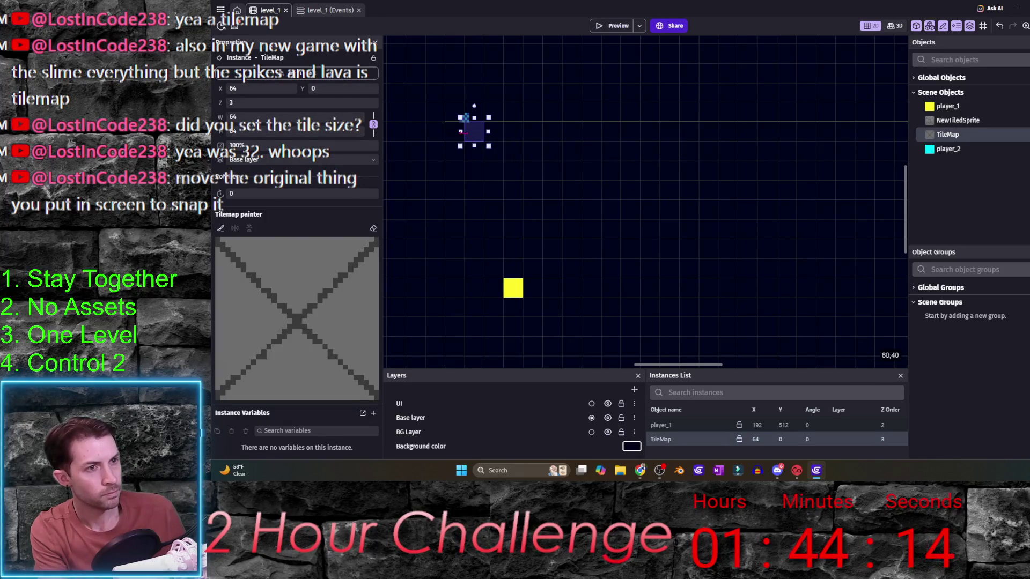
pyautogui.scroll(1, 468, 124)
pyautogui.scroll(3, 468, 124)
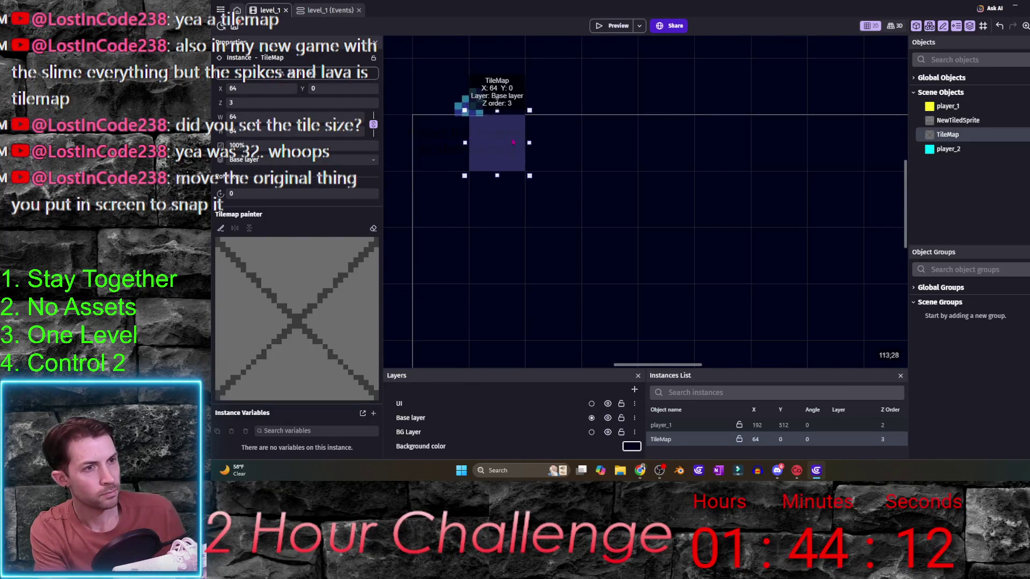
pyautogui.moveTo(517, 154)
pyautogui.mouseDown()
pyautogui.moveTo(484, 183)
pyautogui.moveTo(419, 182)
pyautogui.mouseUp()
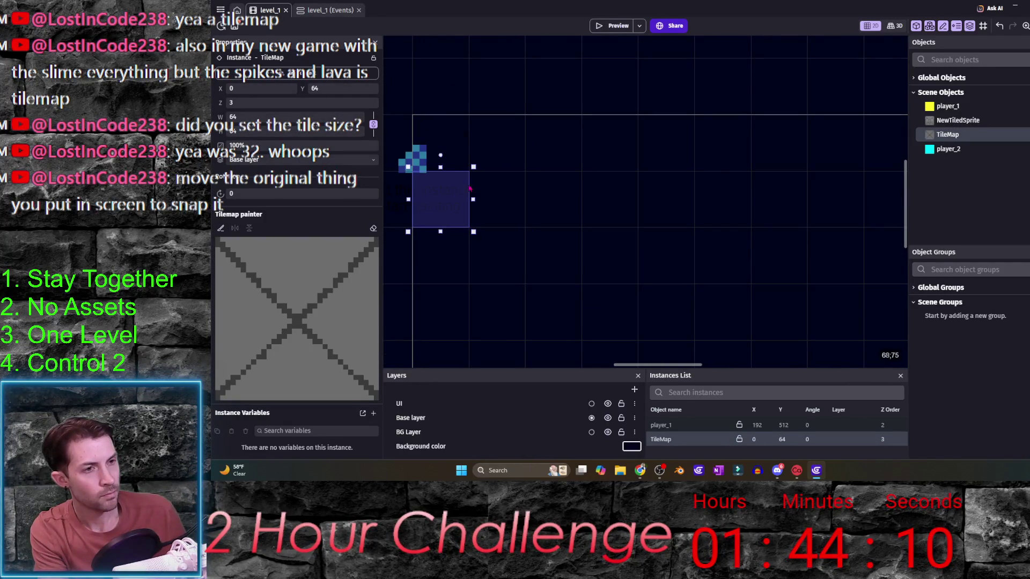
pyautogui.rightClick(440, 185)
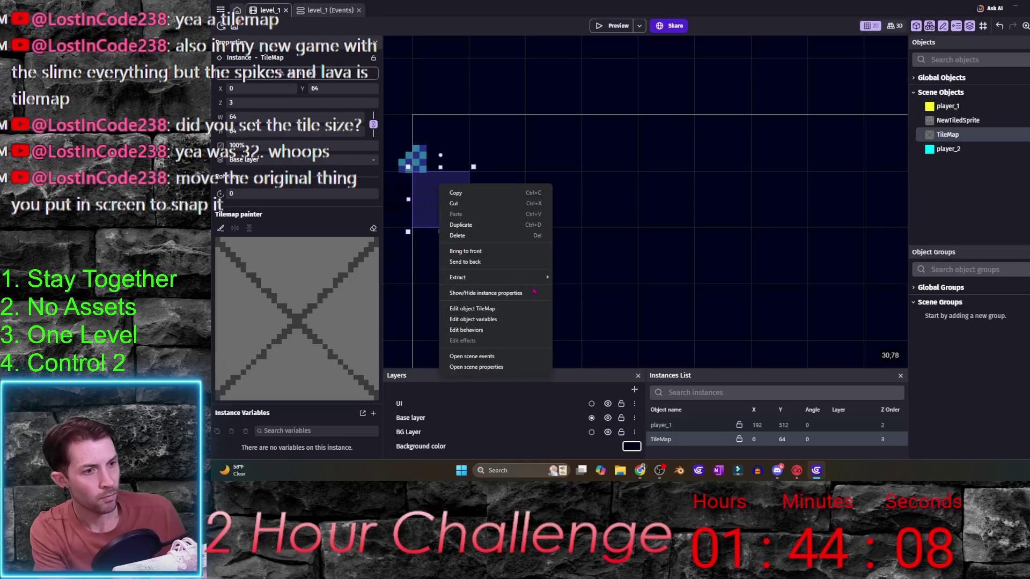
pyautogui.click(589, 220)
pyautogui.click(429, 205)
# - Move the tilemap up and paint three wall tiles in a row plus one lower right
pyautogui.moveTo(430, 205); pyautogui.dragTo(430, 94)
pyautogui.click(289, 330)
pyautogui.click(498, 199)
pyautogui.click(552, 200)
pyautogui.click(600, 205)
pyautogui.scroll(-3, 617, 215)
pyautogui.click(684, 239)
# - Paint a longer horizontal wall row to the right and undo the stray tile
pyautogui.scroll(-2, 714, 266)
pyautogui.scroll(-5, 713, 267)
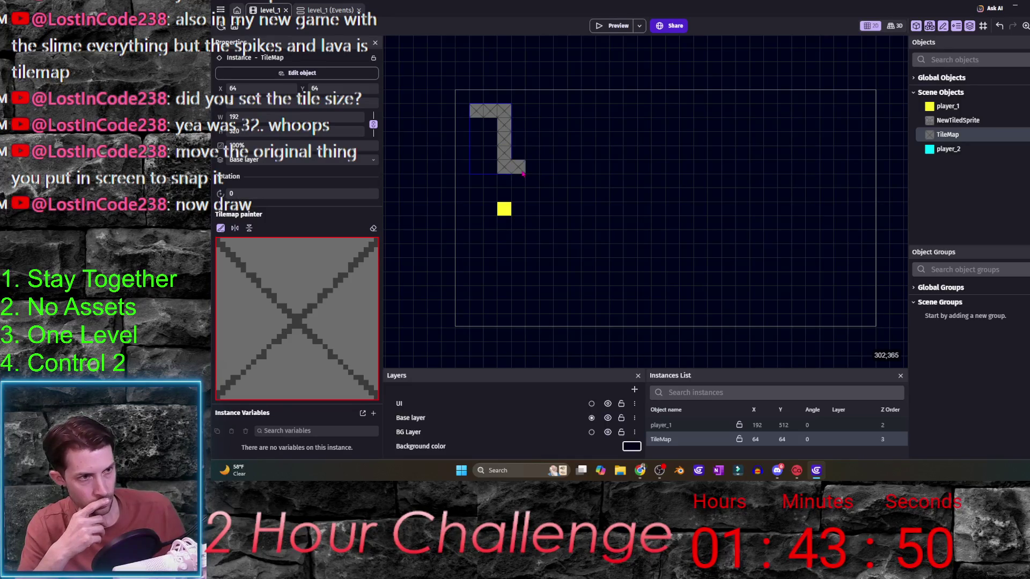
pyautogui.moveTo(530, 172)
pyautogui.mouseDown()
pyautogui.moveTo(611, 167)
pyautogui.moveTo(672, 192)
pyautogui.mouseUp()
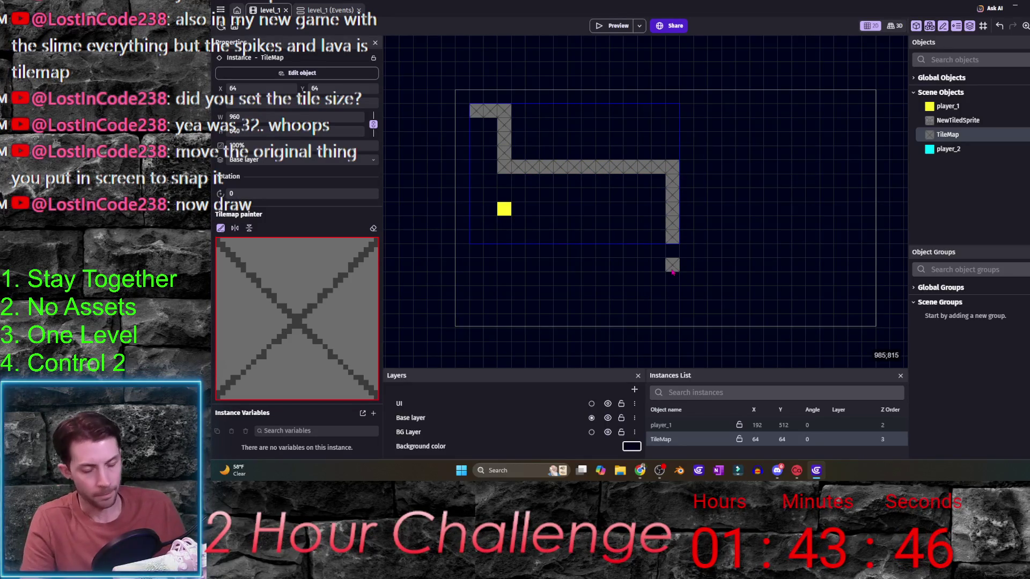
pyautogui.hotkey('ctrl', 'z')
pyautogui.hotkey('ctrl', 'z')
pyautogui.hotkey('ctrl', 'z')
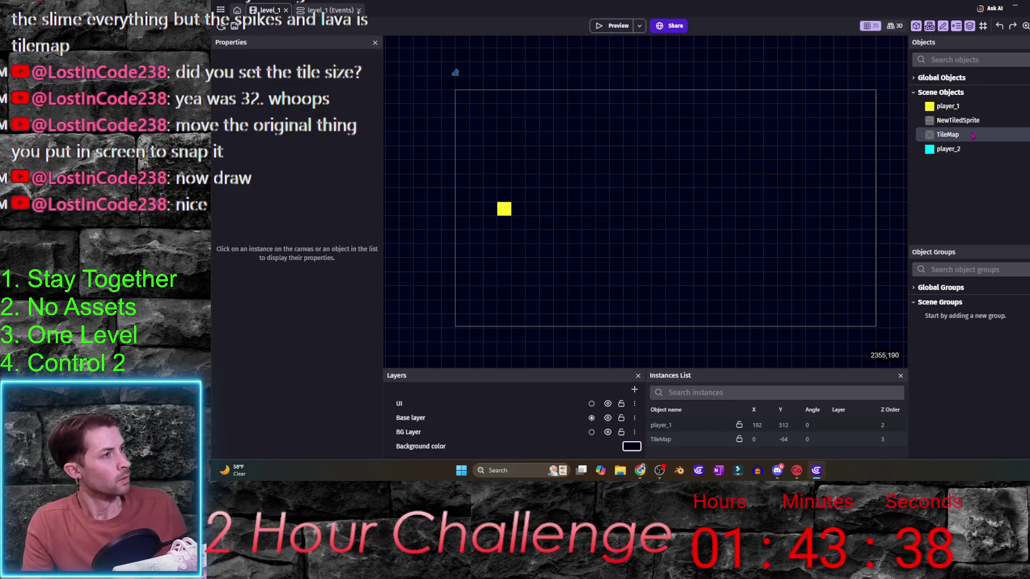
# - Add the Top-down movement behavior to player_1
pyautogui.doubleClick(986, 106)
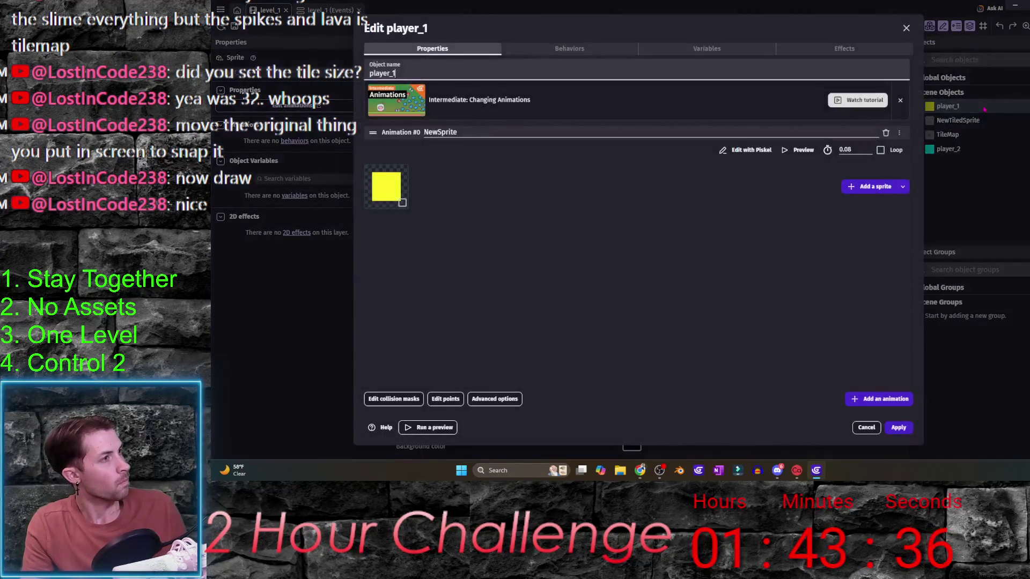
pyautogui.click(906, 28)
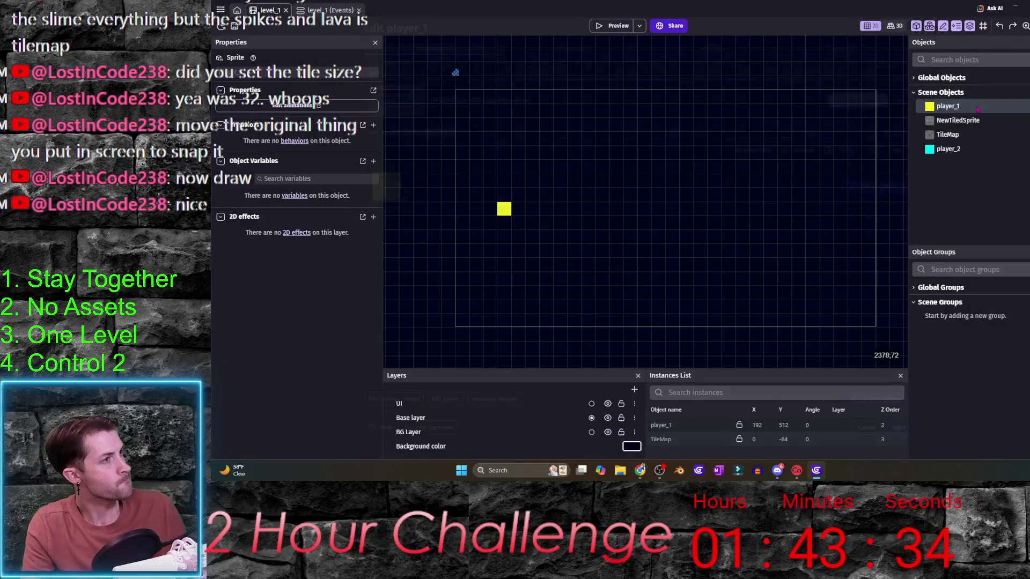
pyautogui.doubleClick(948, 106)
pyautogui.click(569, 48)
pyautogui.click(638, 243)
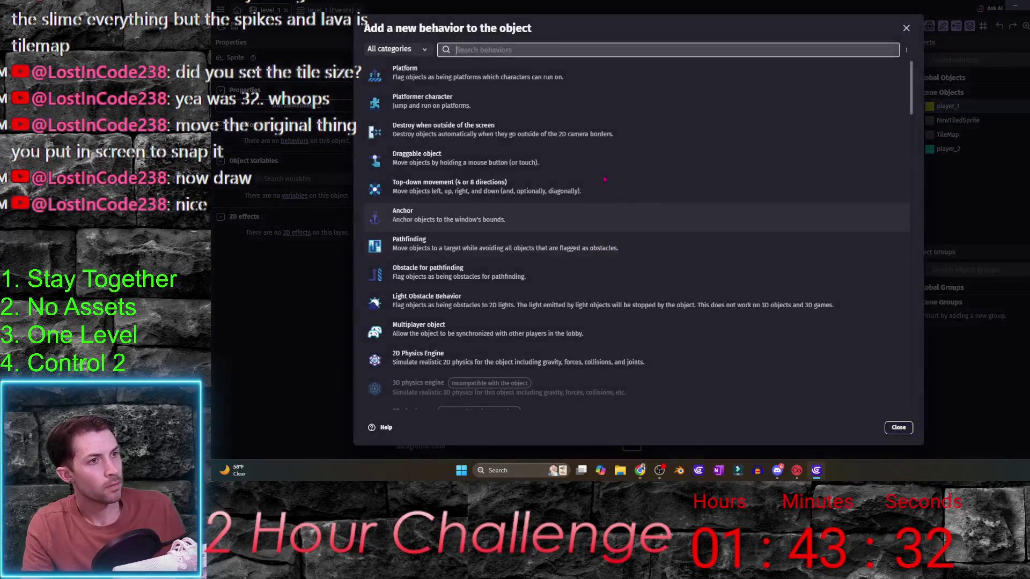
pyautogui.write('topdown')
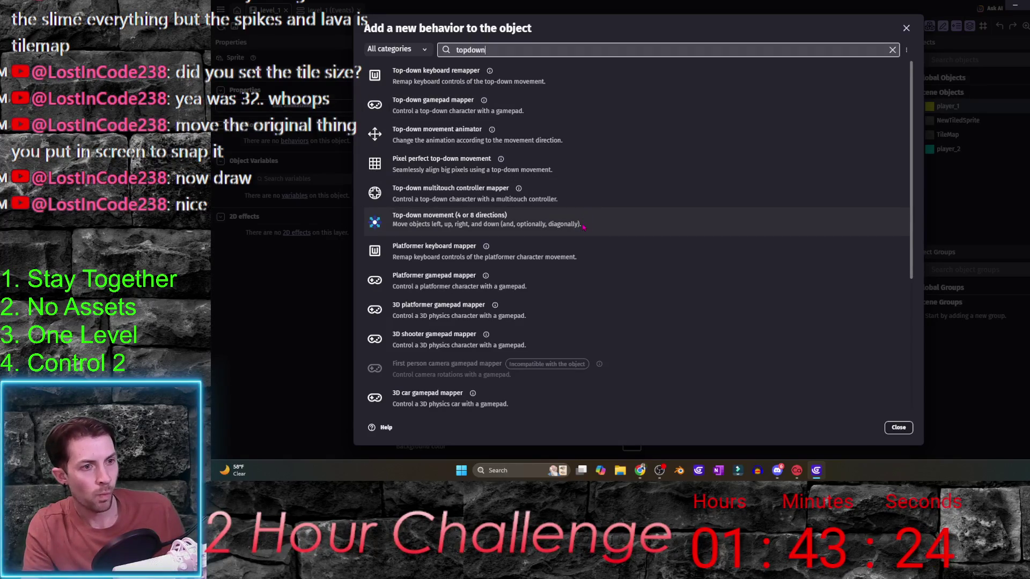
pyautogui.click(583, 226)
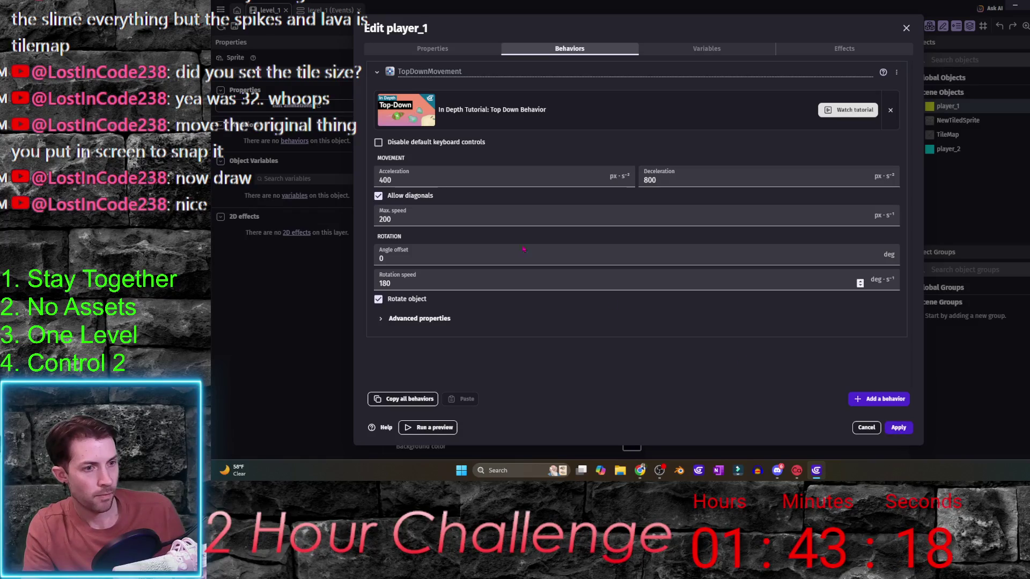
# - Disable default keyboard controls, set max speed 400 and acceleration 800, apply, and preview
pyautogui.click(378, 143)
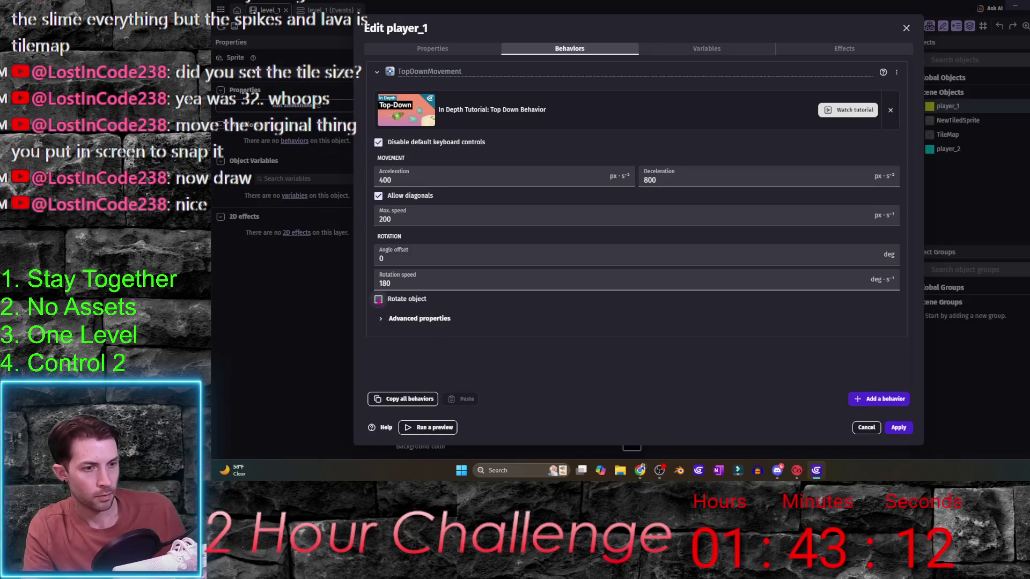
pyautogui.click(381, 319)
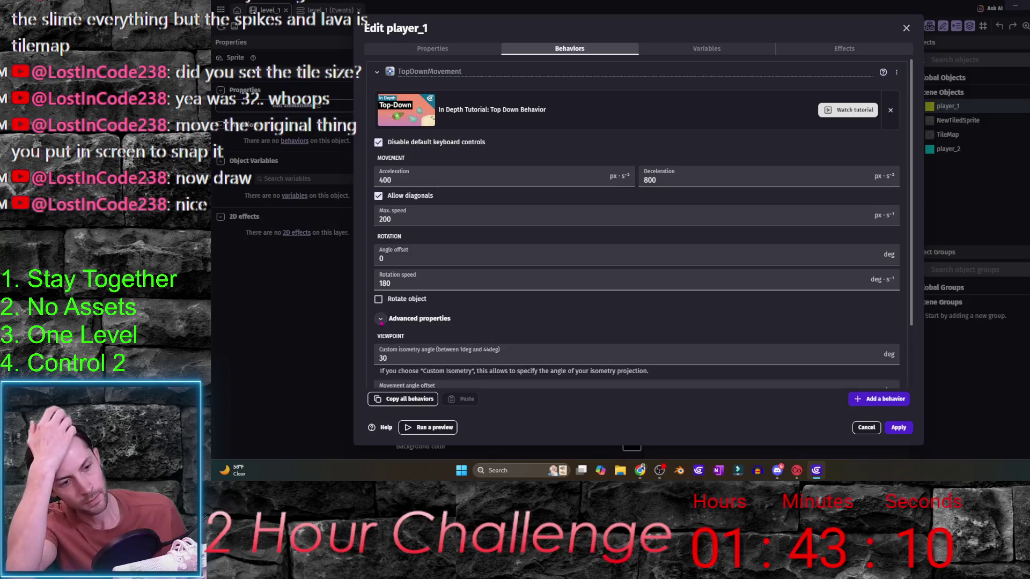
pyautogui.moveTo(394, 219); pyautogui.dragTo(359, 226)
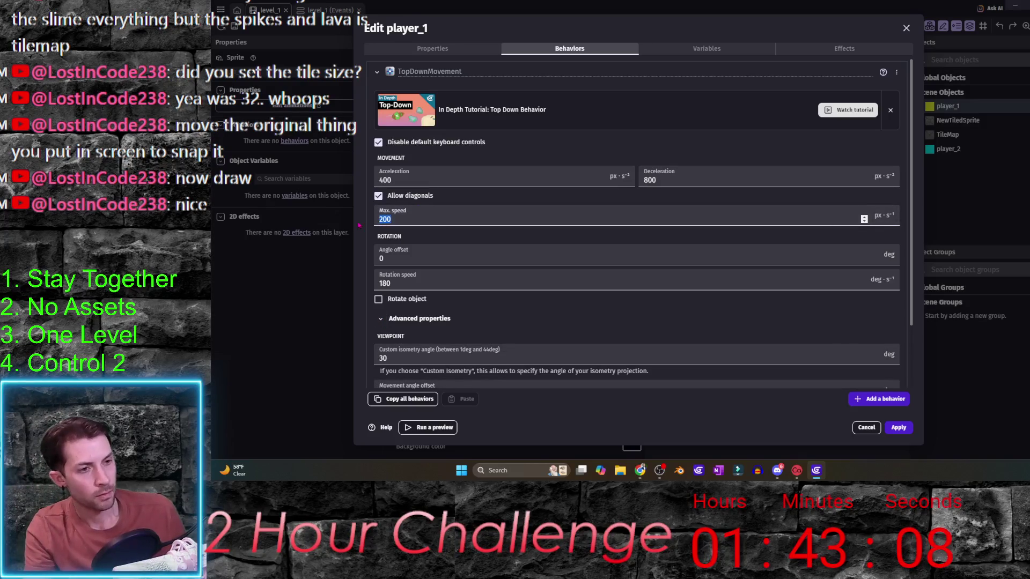
pyautogui.write('40')
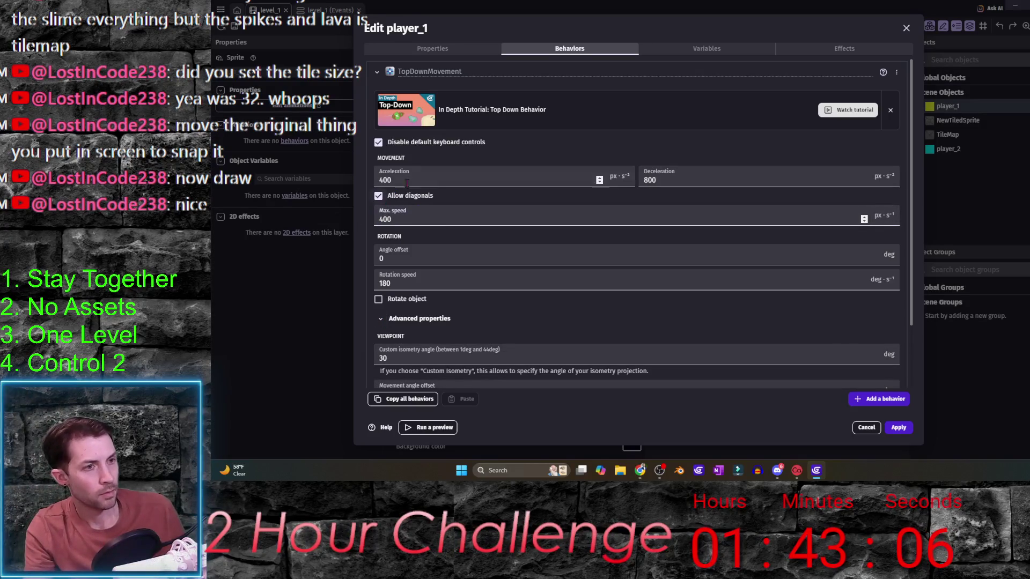
pyautogui.moveTo(424, 177); pyautogui.dragTo(358, 185)
pyautogui.write('800')
pyautogui.press('Tab')
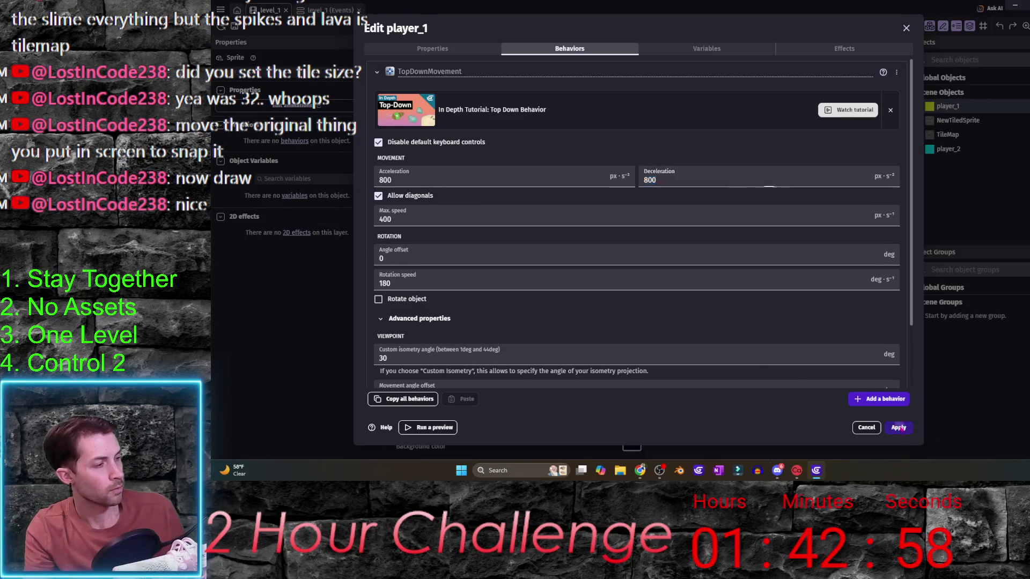
pyautogui.click(898, 427)
pyautogui.click(610, 28)
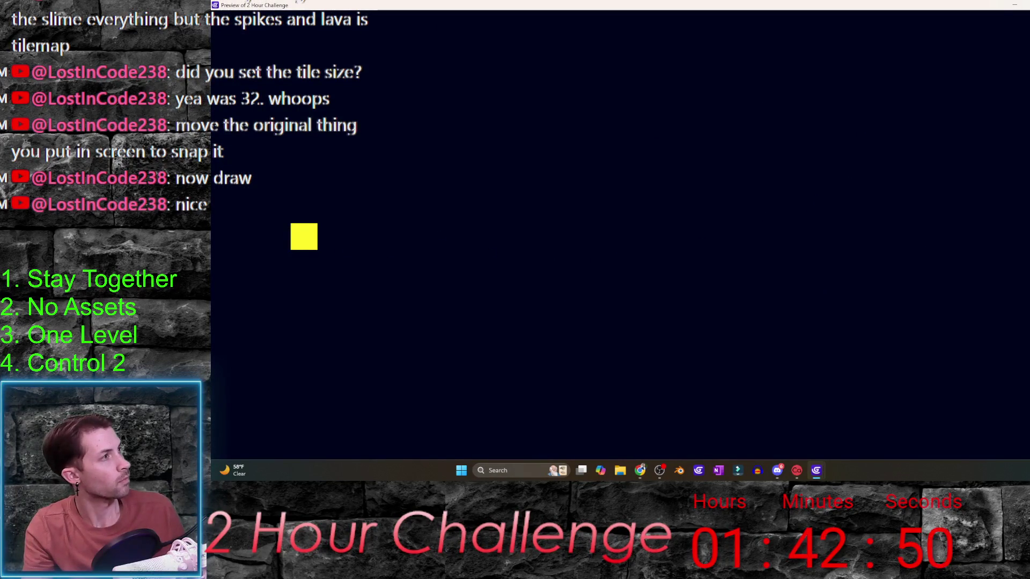
# - Close the test run, add an empty event to level_1's events sheet, and open the project manager
pyautogui.hotkey('alt', 'F4')
pyautogui.click(330, 11)
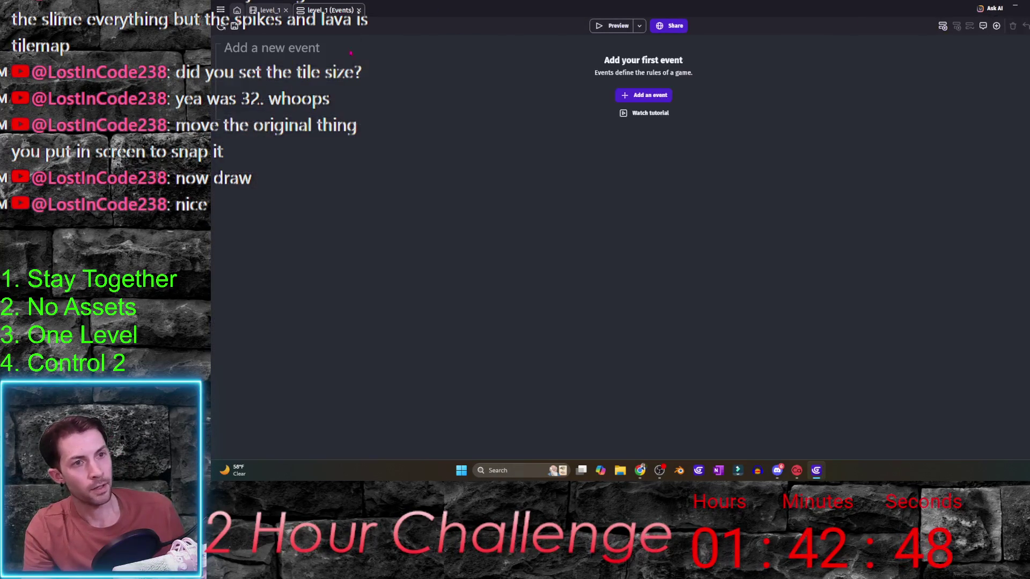
pyautogui.click(641, 97)
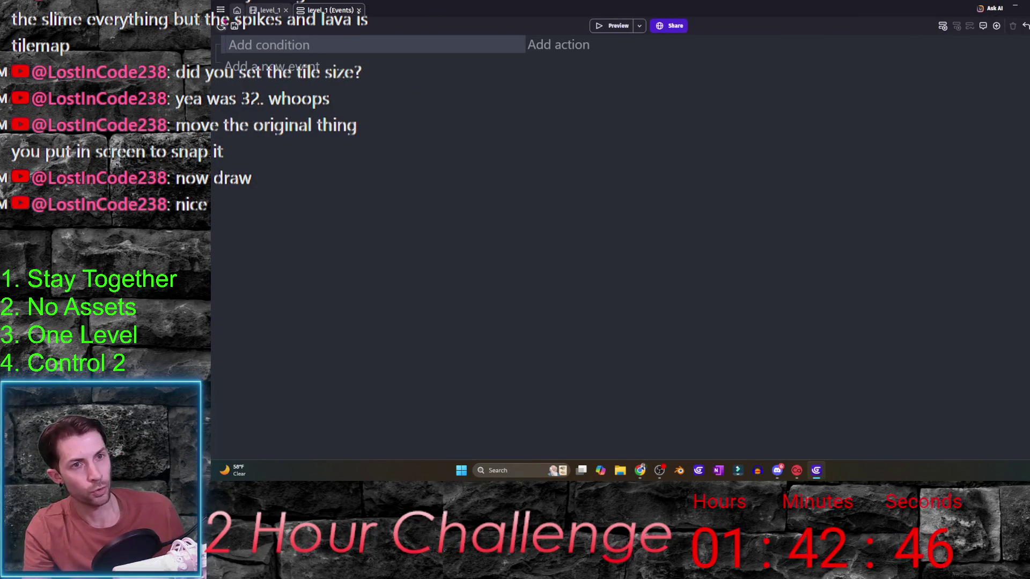
pyautogui.click(221, 9)
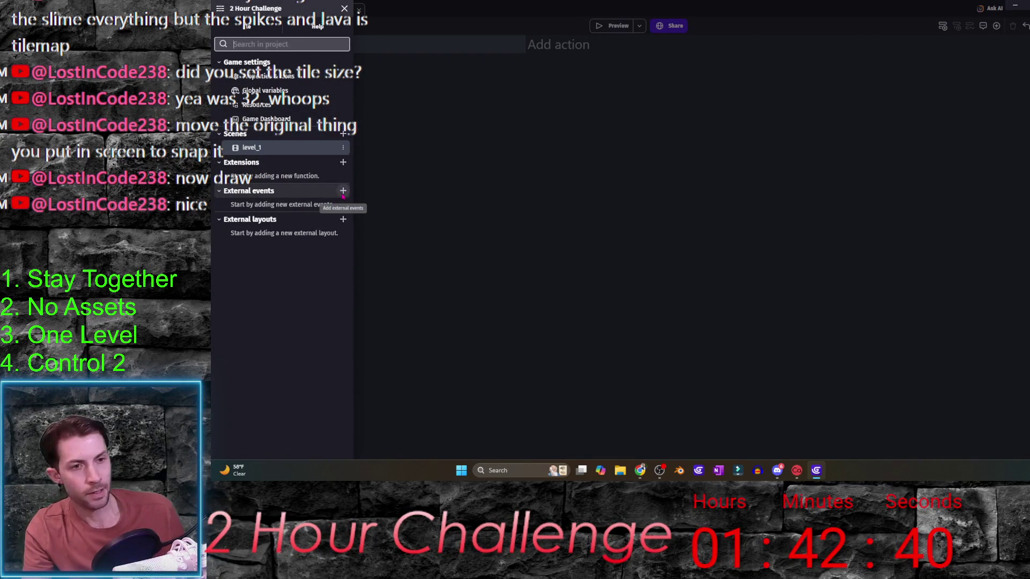
# - Create an external events sheet named 'player' and associate it with level_1
pyautogui.click(343, 191)
pyautogui.write('pl')
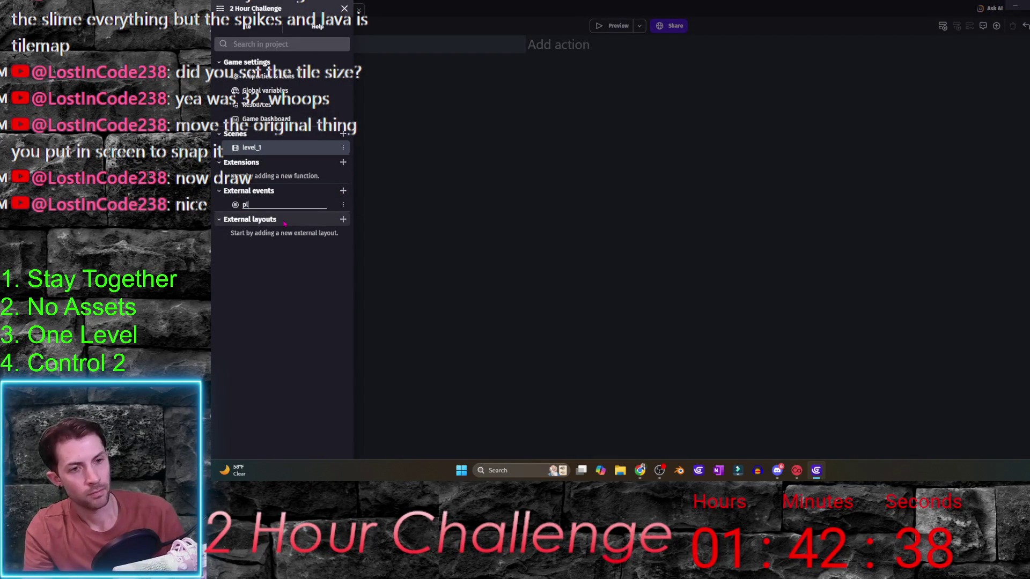
pyautogui.press('Return')
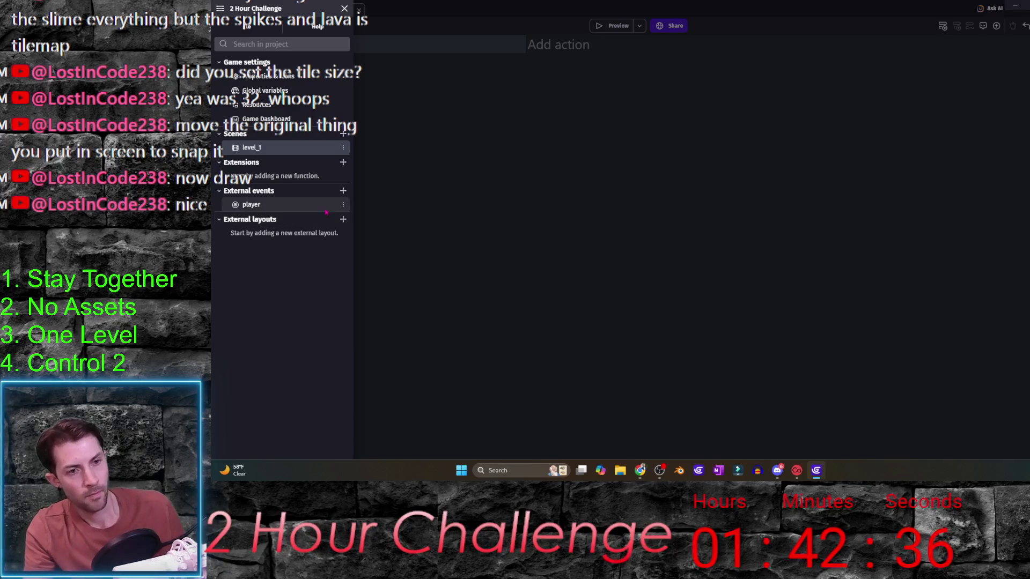
pyautogui.click(309, 204)
pyautogui.click(622, 246)
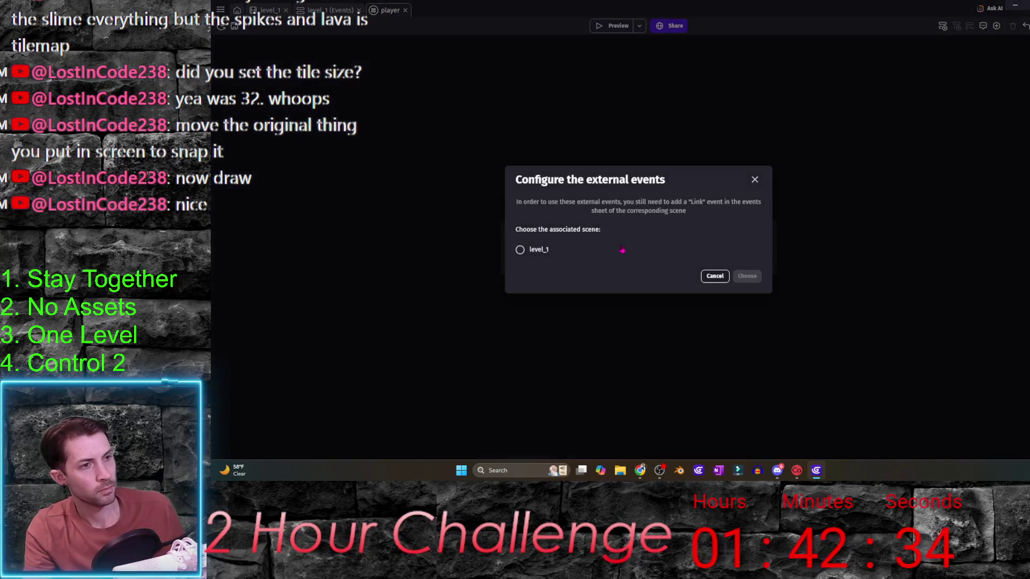
pyautogui.click(746, 277)
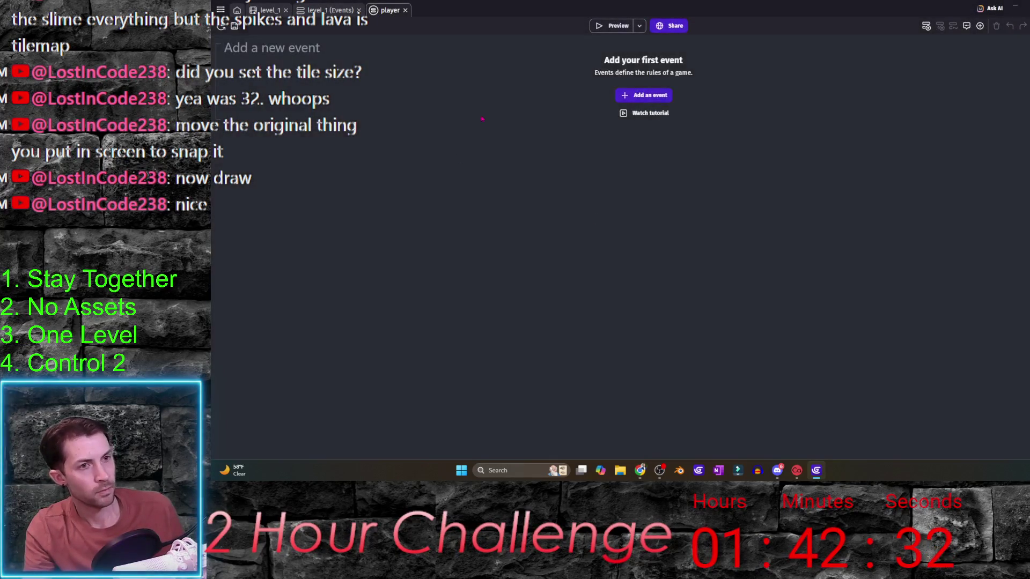
# - Add an event with a 'w' key pressed condition
pyautogui.click(645, 97)
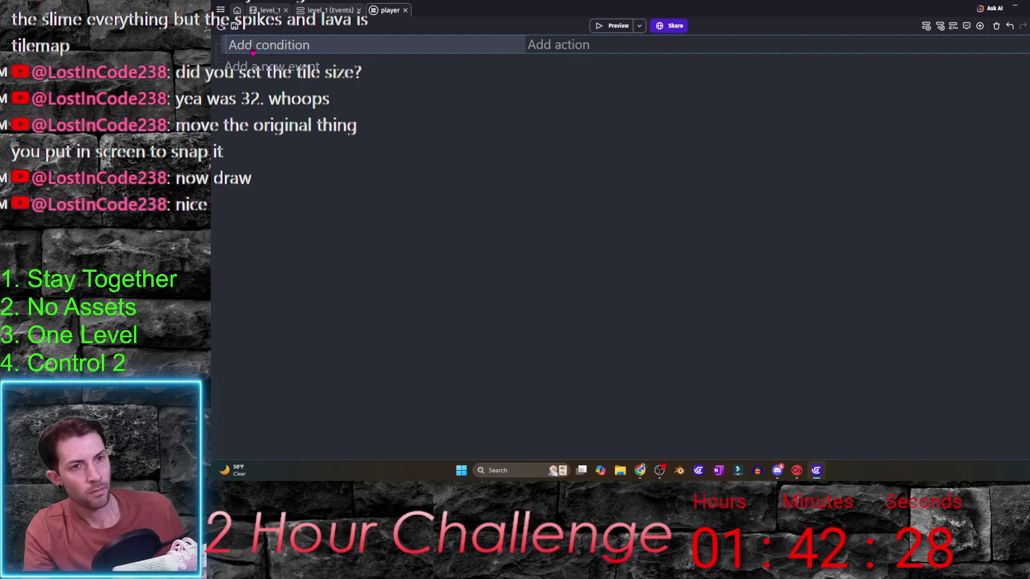
pyautogui.click(253, 51)
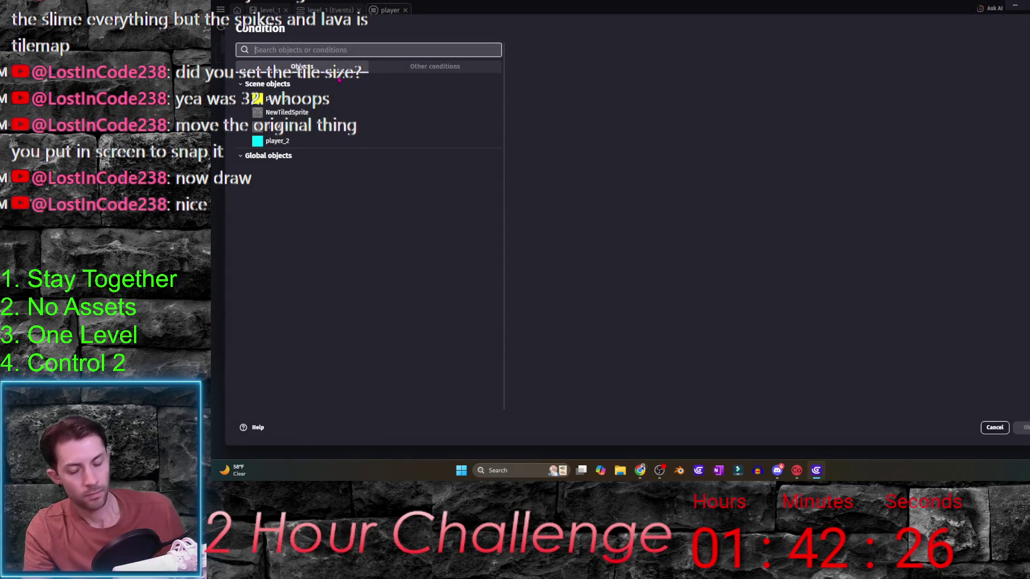
pyautogui.write('p')
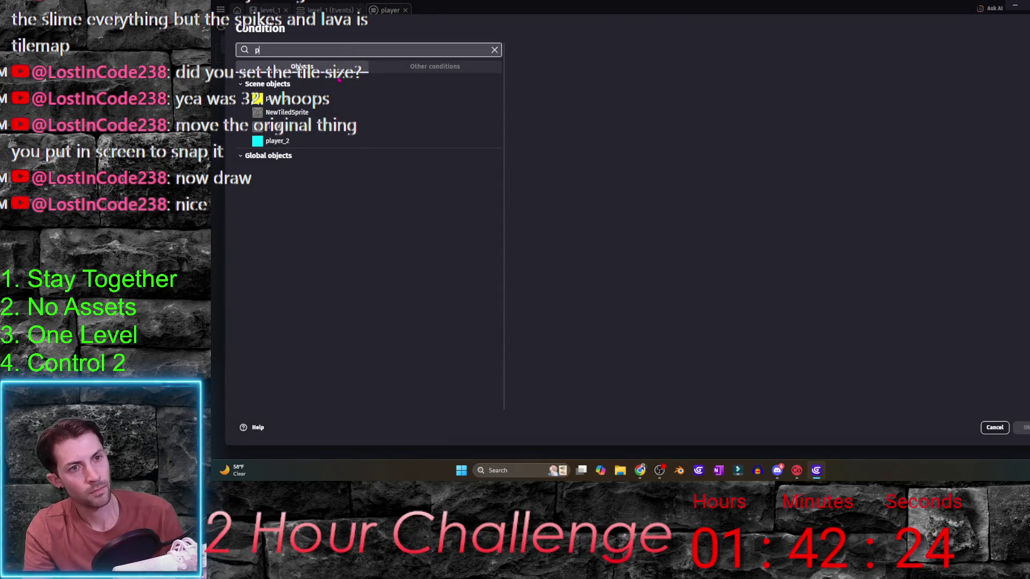
pyautogui.write('ressed')
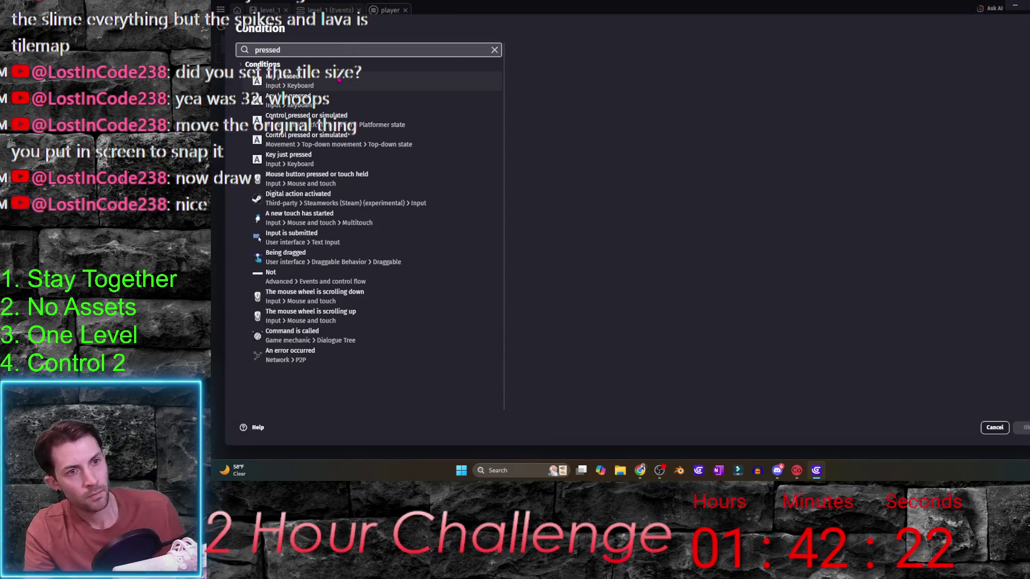
pyautogui.click(339, 80)
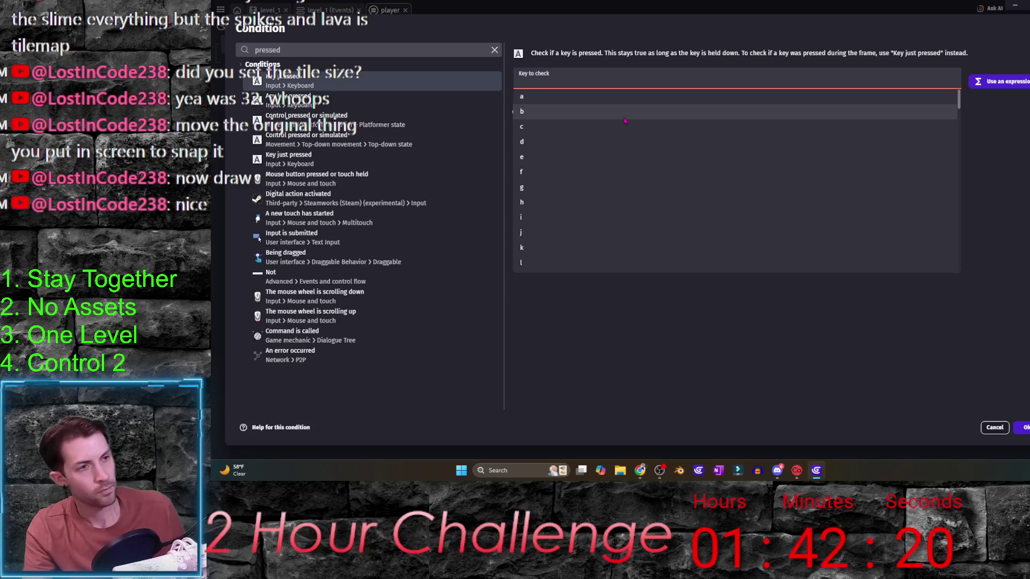
pyautogui.write('w')
pyautogui.press('Return')
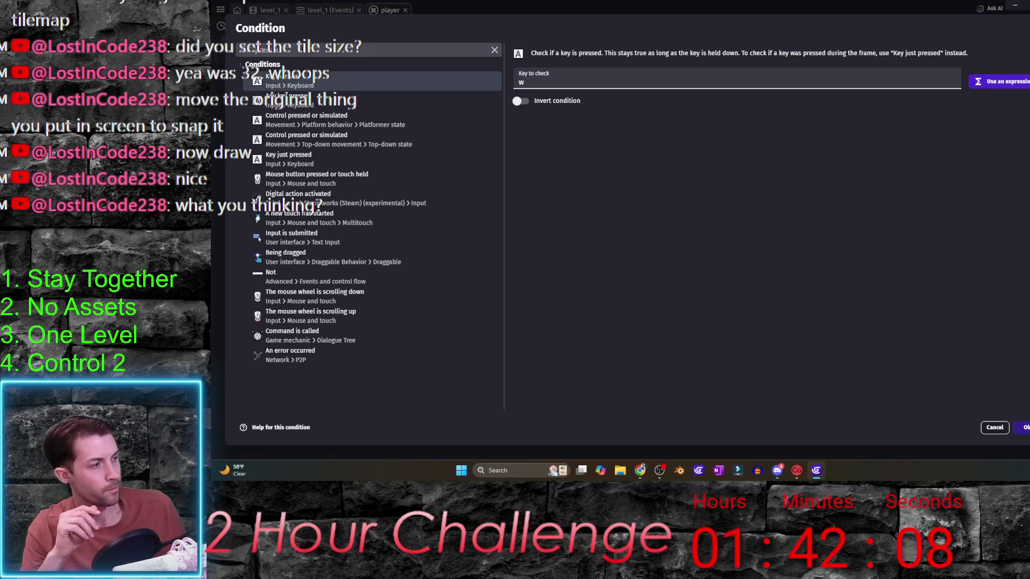
pyautogui.press('Return')
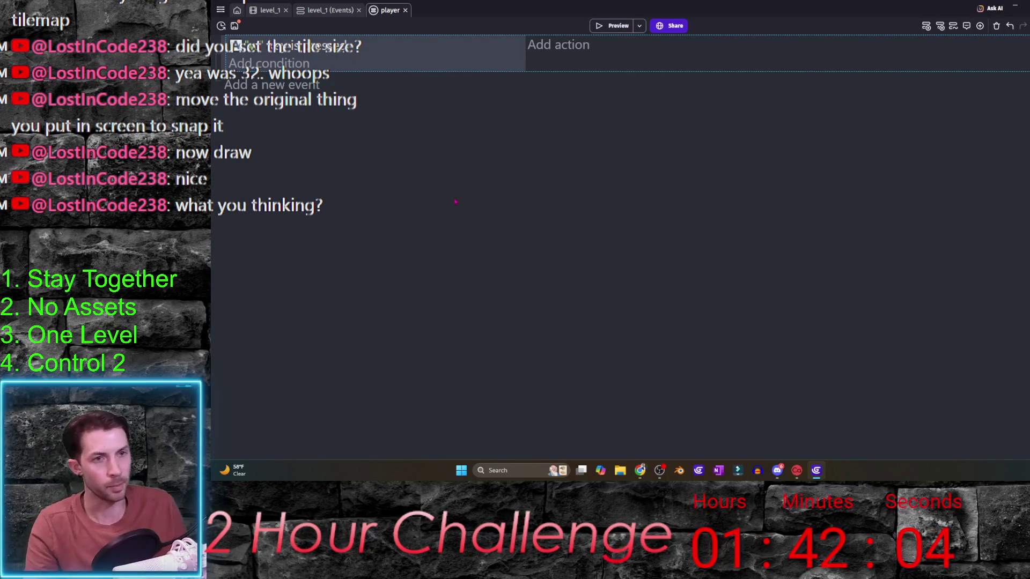
# - Give the w event a top-down Simulate up key press action on player_1
pyautogui.click(563, 54)
pyautogui.write('simulate')
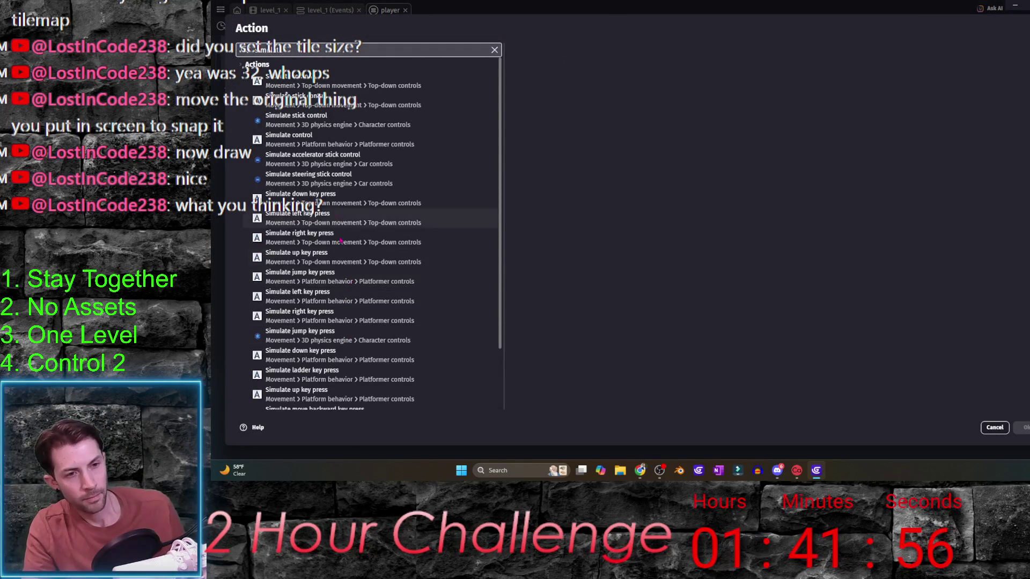
pyautogui.click(338, 258)
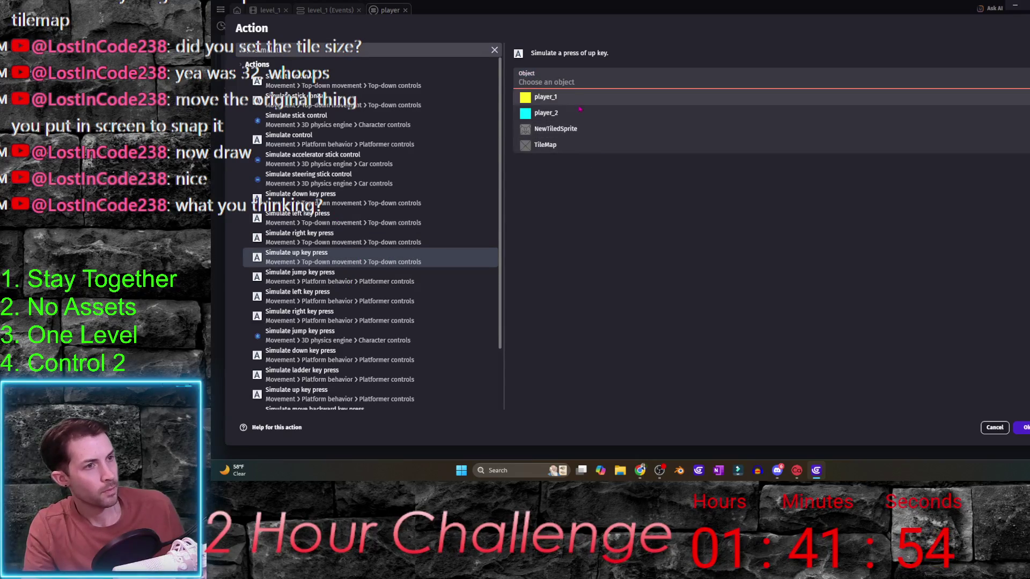
pyautogui.press('Return')
pyautogui.press('Return')
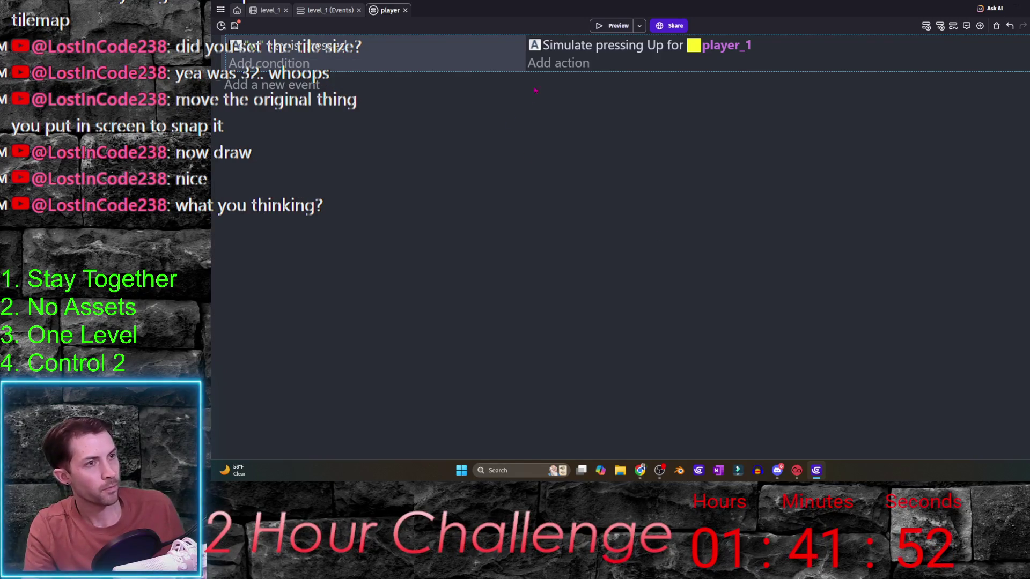
# - Duplicate the w event; make the second one check 'a' and simulate a left key press
pyautogui.hotkey('ctrl', 'v')
pyautogui.hotkey('ctrl', 'v')
pyautogui.hotkey('ctrl', 'v')
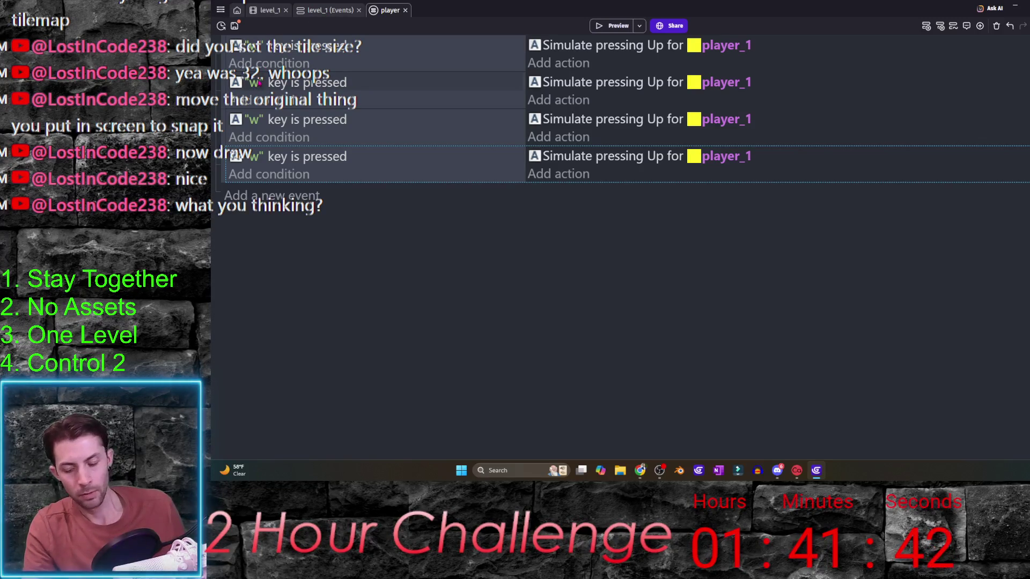
pyautogui.click(255, 85)
pyautogui.write('a')
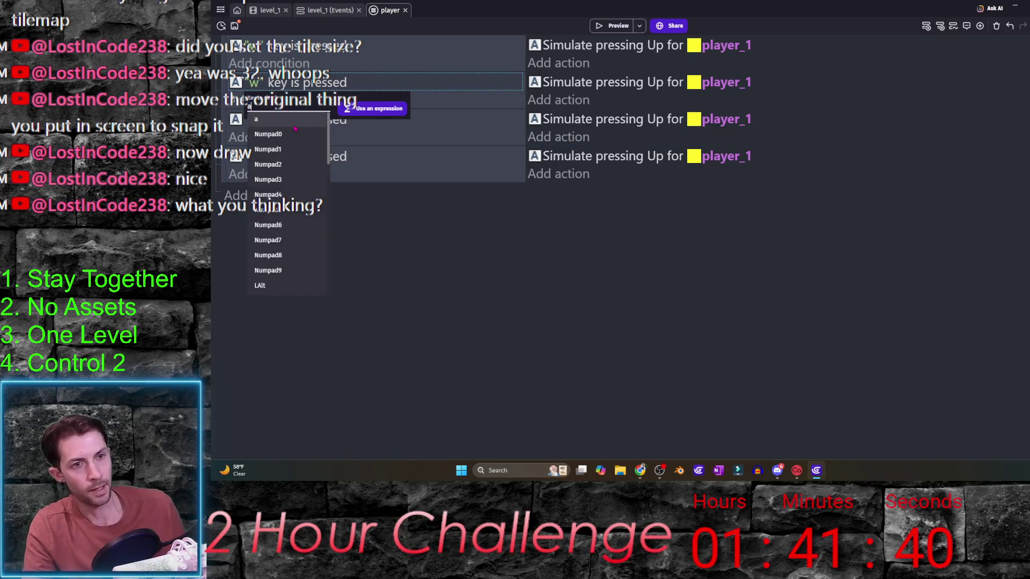
pyautogui.press('Return')
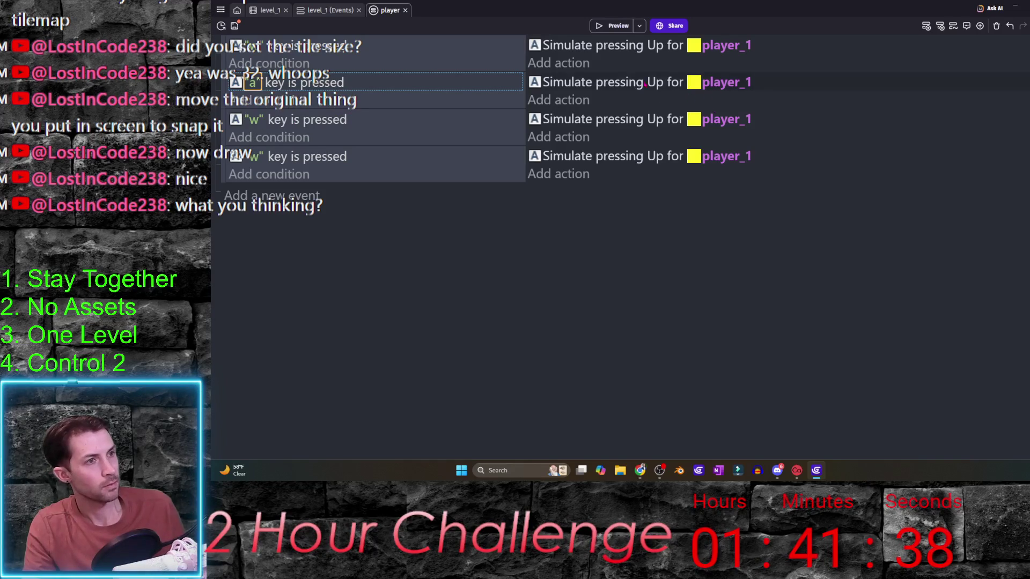
pyautogui.click(694, 86)
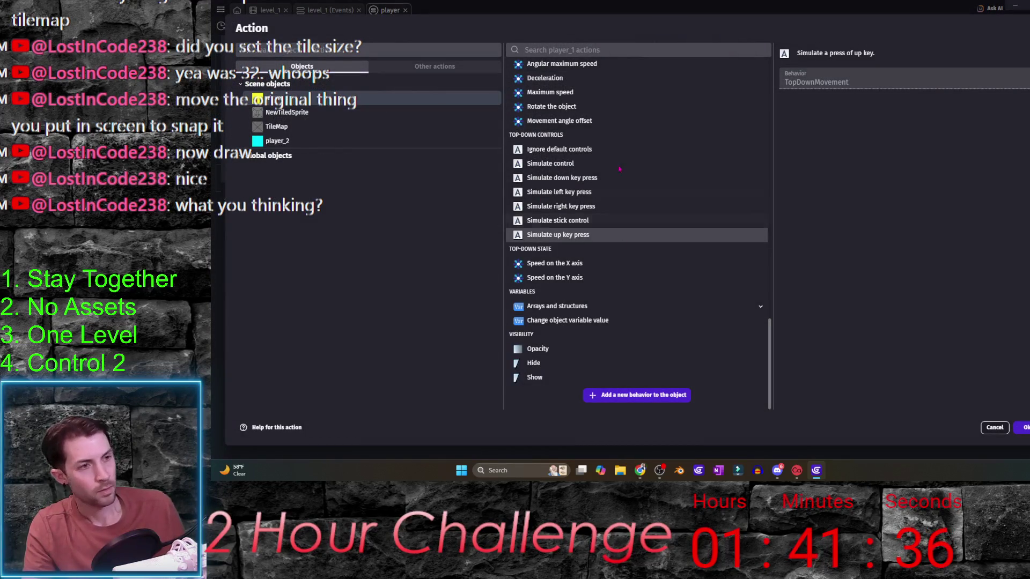
pyautogui.click(625, 192)
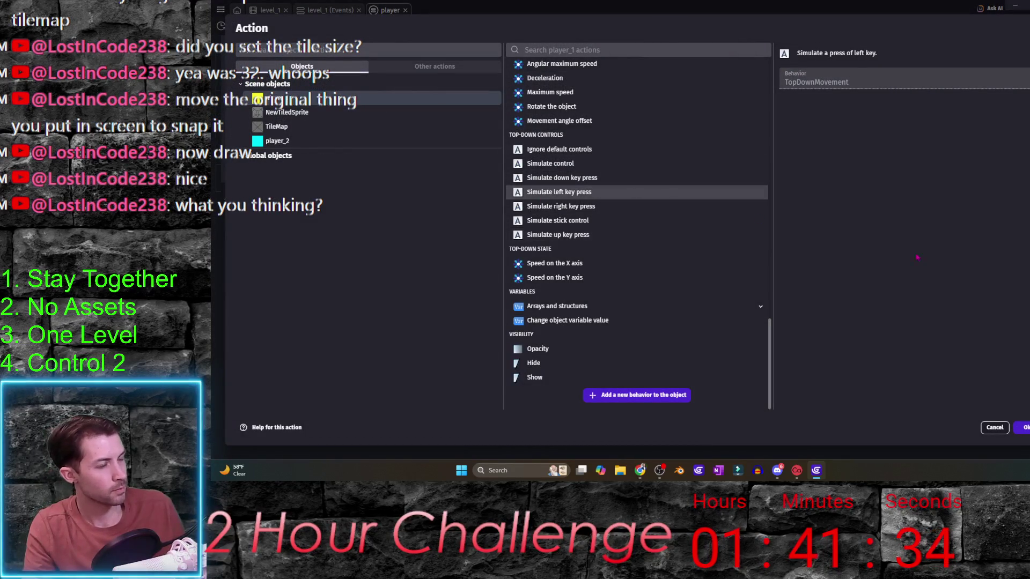
pyautogui.press('Return')
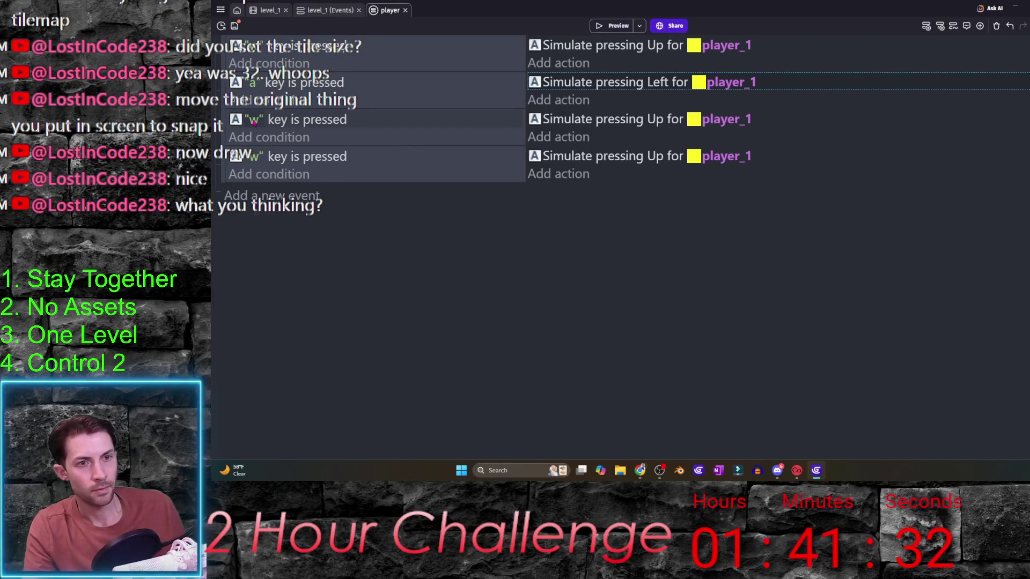
# - Make the third event check 's' and simulate a down key press
pyautogui.click(257, 118)
pyautogui.write('s')
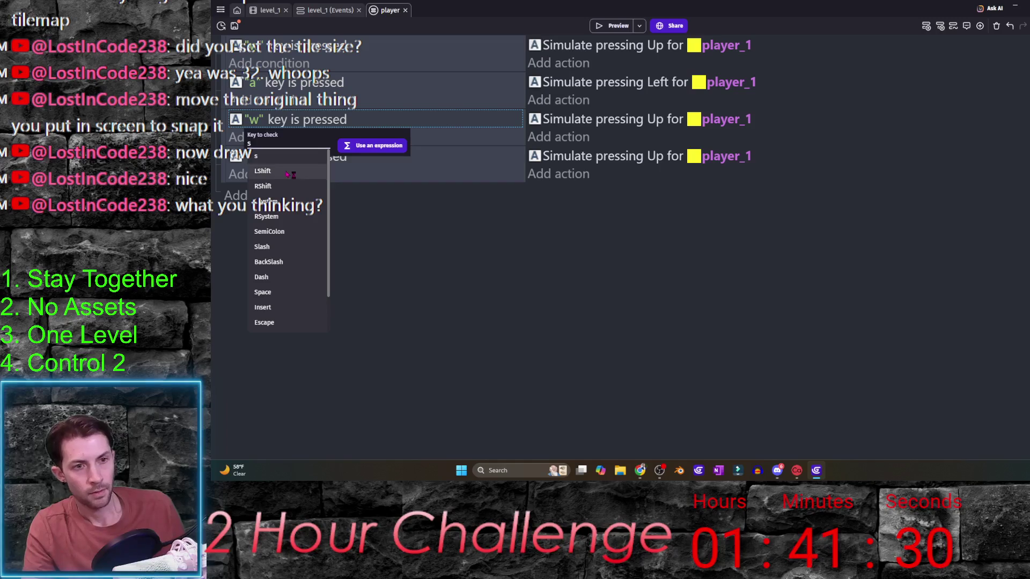
pyautogui.press('Return')
pyautogui.doubleClick(606, 119)
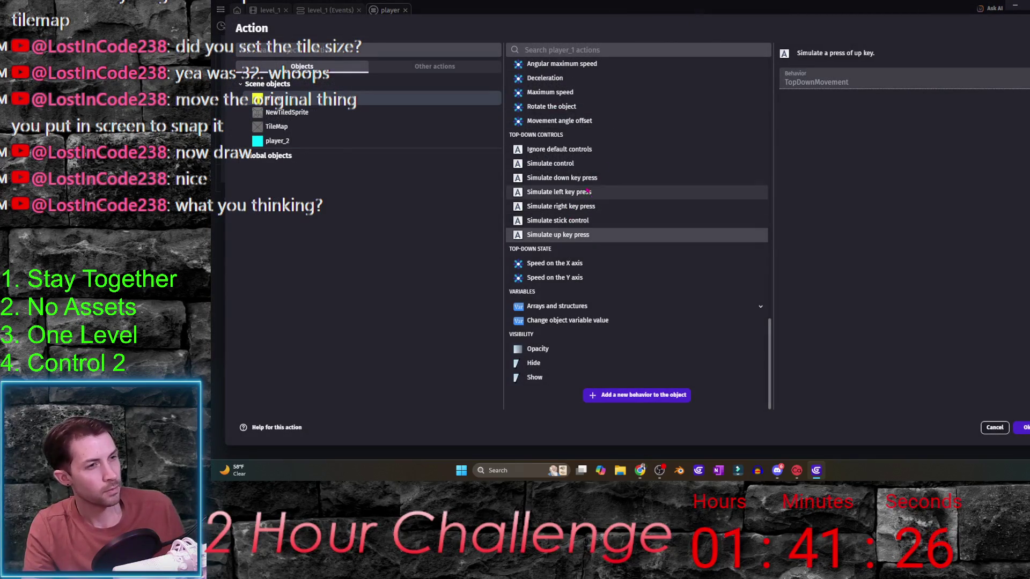
pyautogui.click(595, 177)
pyautogui.press('Return')
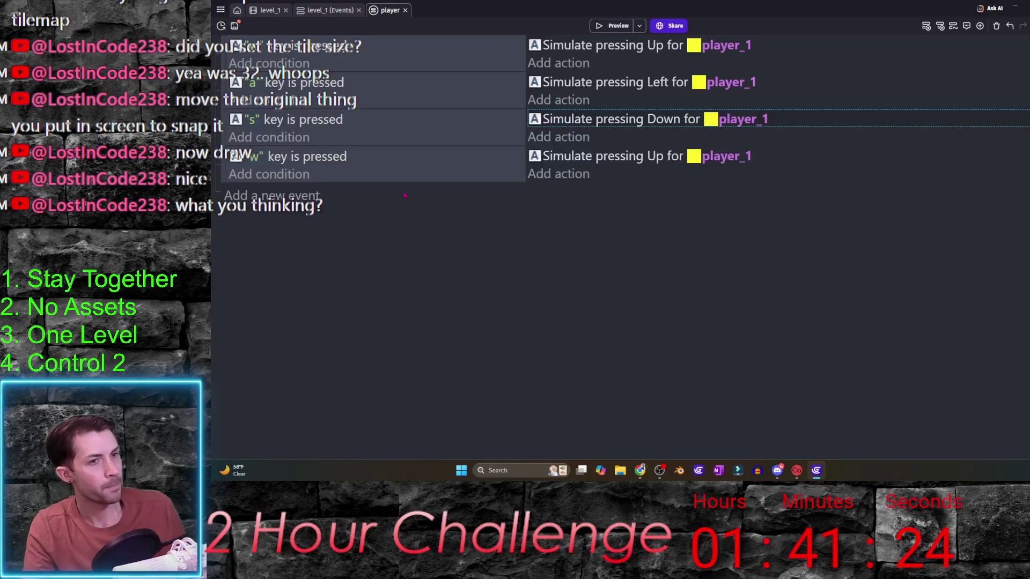
# - Make the fourth event check 'd' and simulate a right key press
pyautogui.click(256, 157)
pyautogui.doubleClick(300, 157)
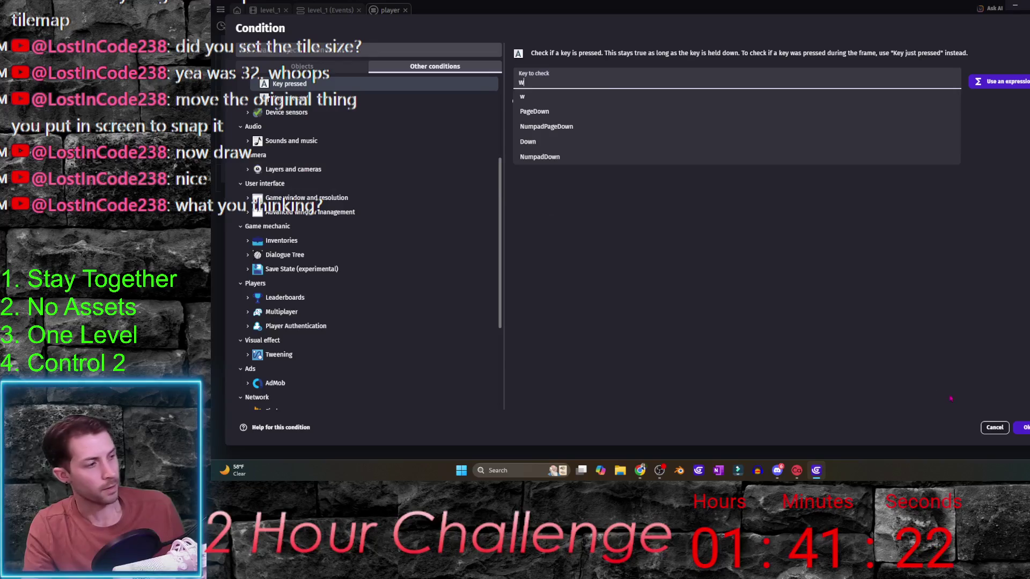
pyautogui.click(993, 429)
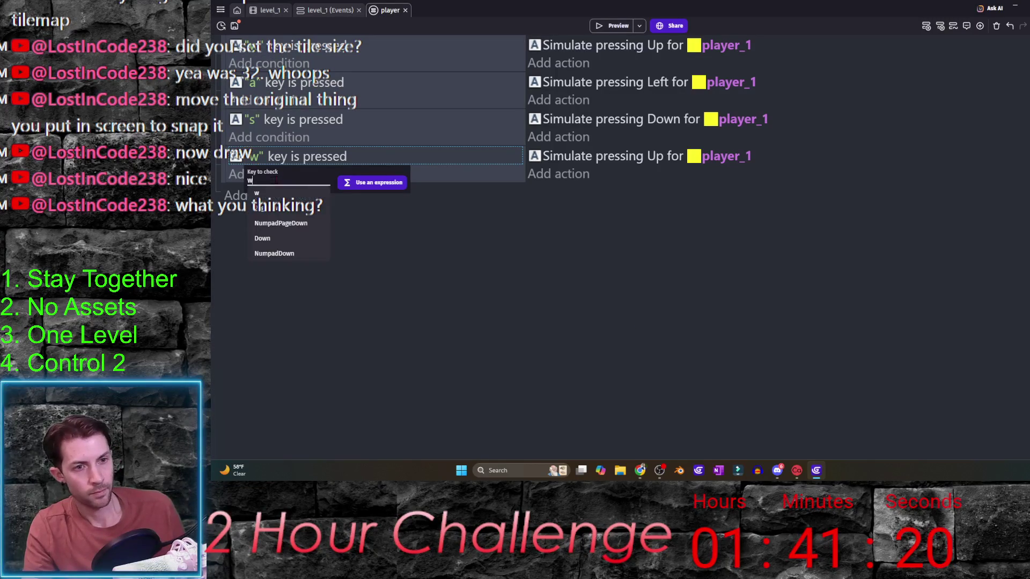
pyautogui.press('BackSpace')
pyautogui.write('d')
pyautogui.press('Return')
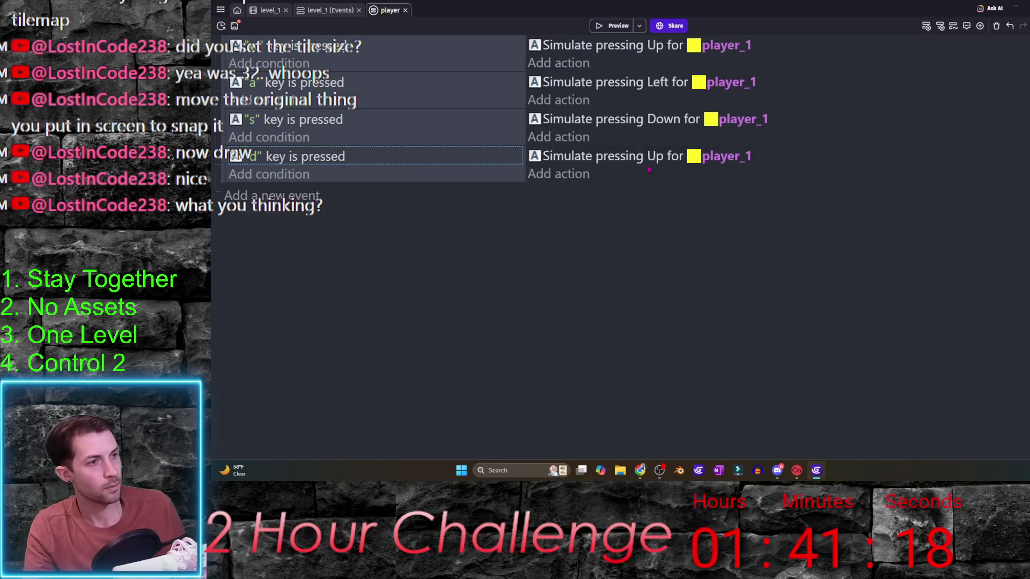
pyautogui.doubleClick(617, 157)
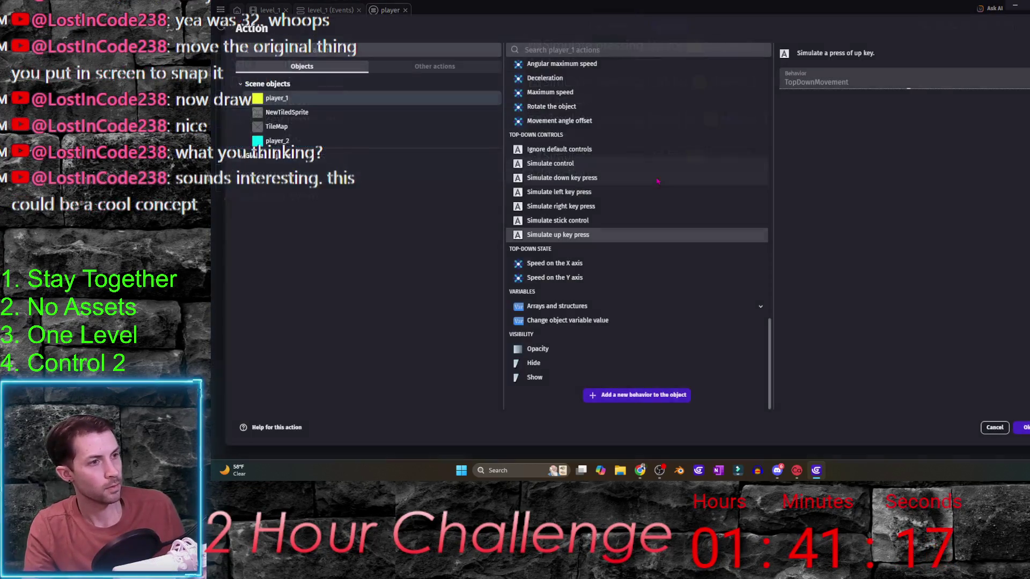
pyautogui.click(595, 207)
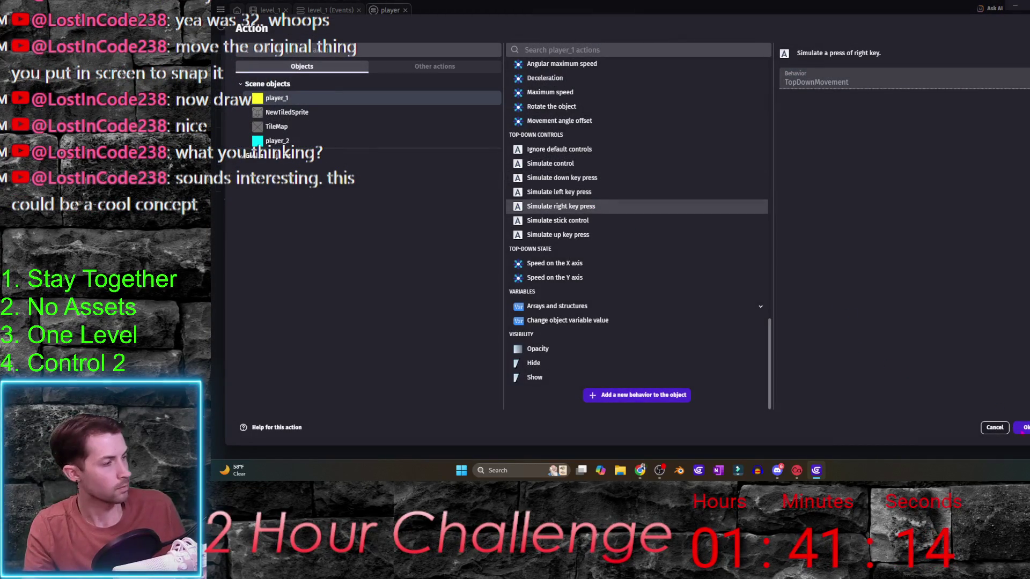
pyautogui.click(1026, 428)
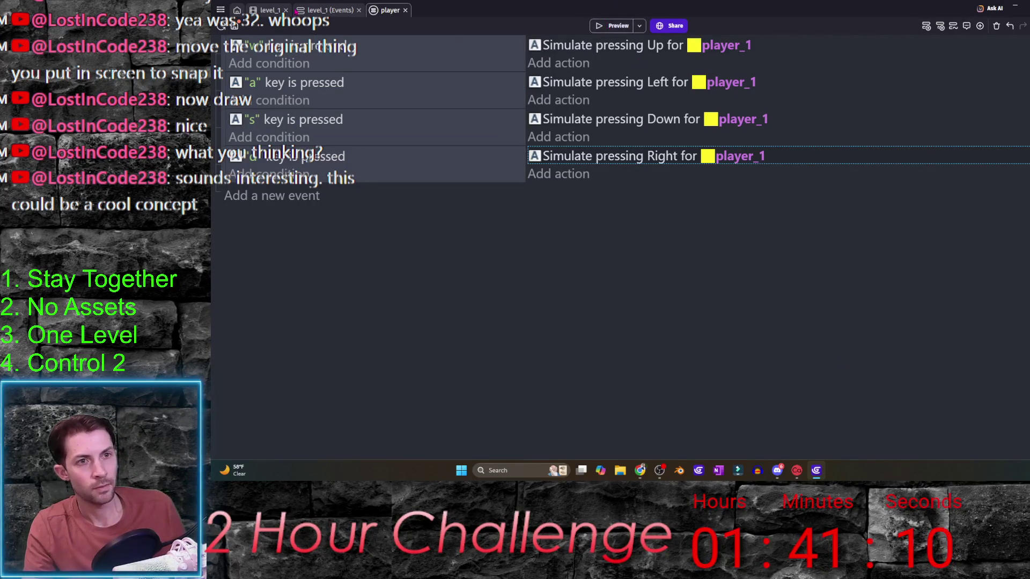
pyautogui.click(268, 10)
# - Add a Link external events row for 'player' in level_1's events and move it to the top
pyautogui.click(330, 11)
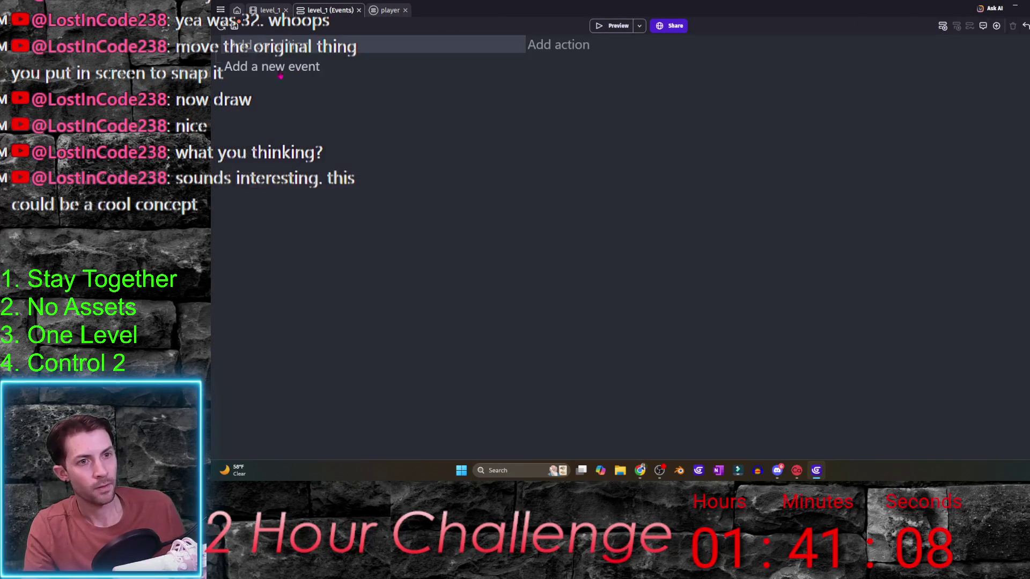
pyautogui.click(955, 37)
pyautogui.click(996, 26)
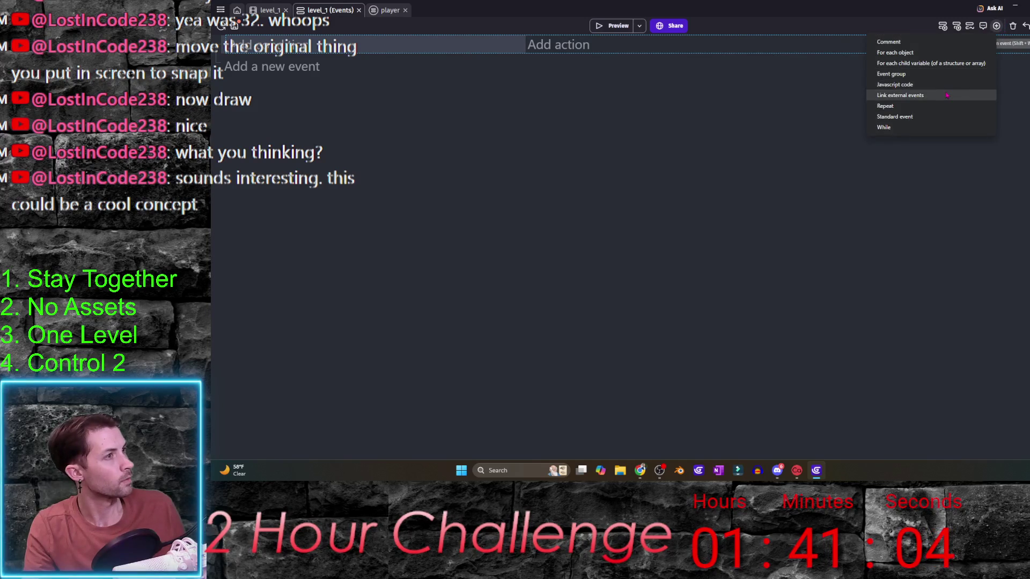
pyautogui.click(922, 94)
pyautogui.click(560, 83)
pyautogui.click(384, 111)
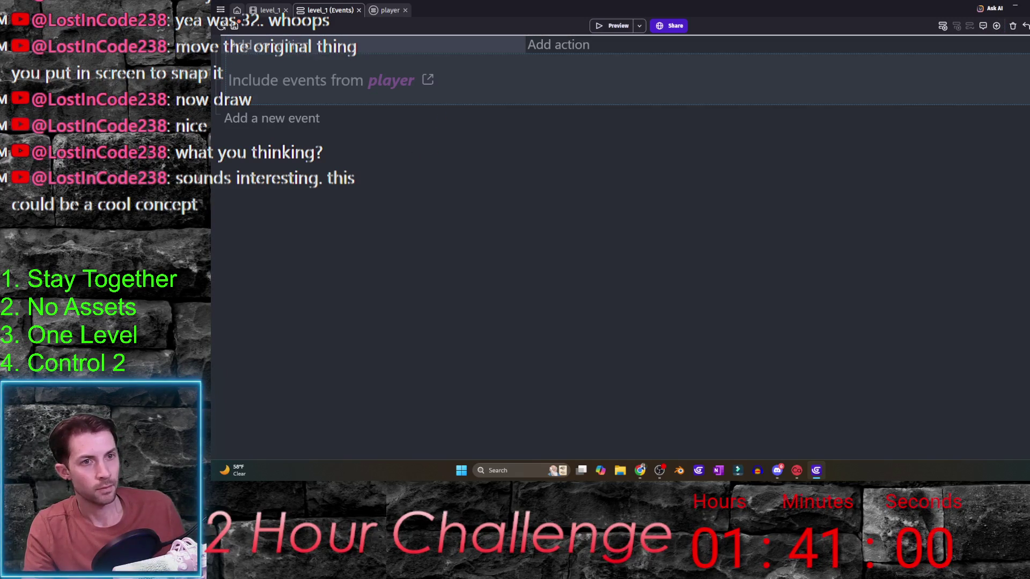
pyautogui.moveTo(225, 81); pyautogui.dragTo(620, 36)
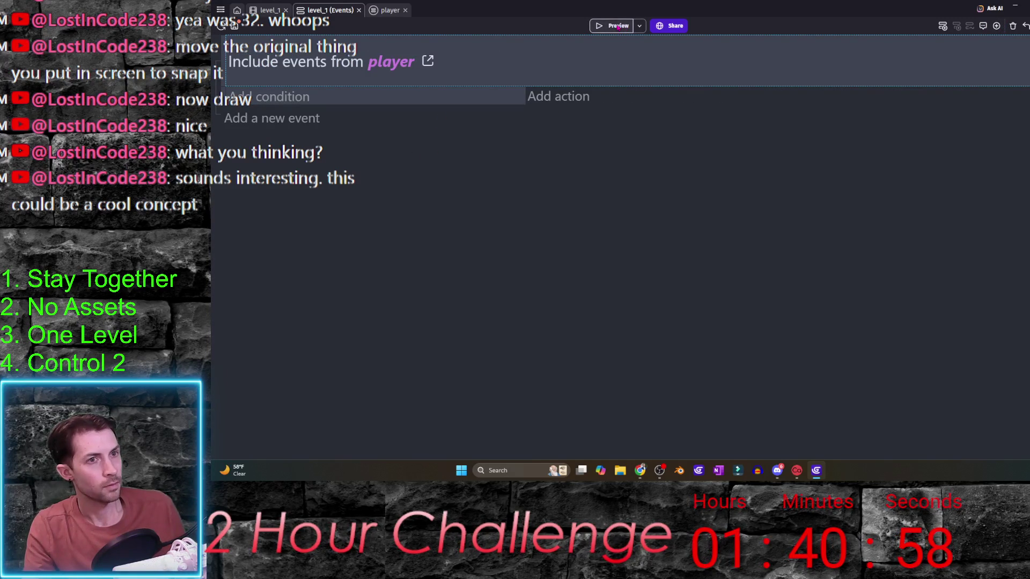
# - Preview the game, steer the yellow player with arrow keys, then close the preview
pyautogui.press('F5')
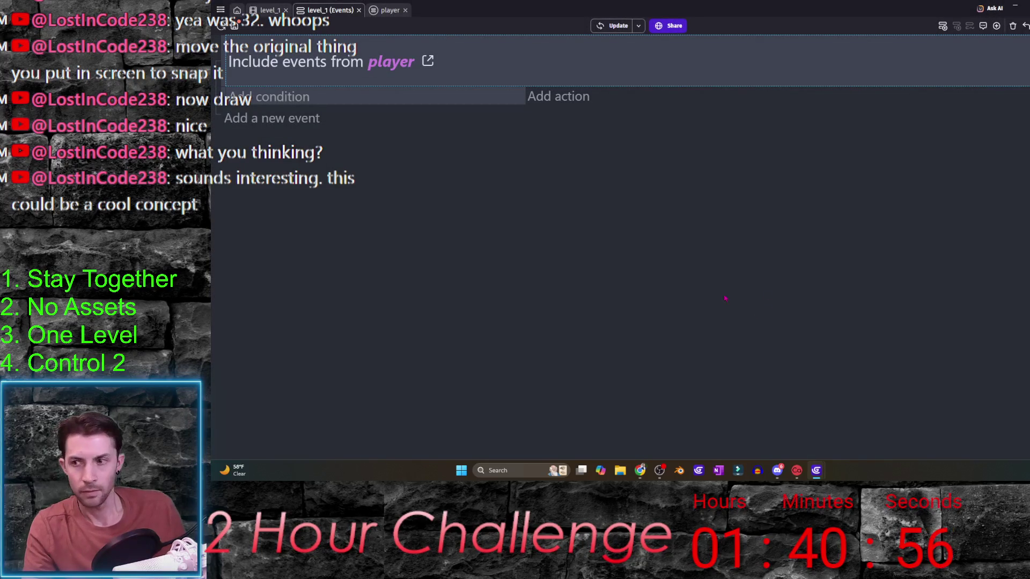
pyautogui.press('Right')
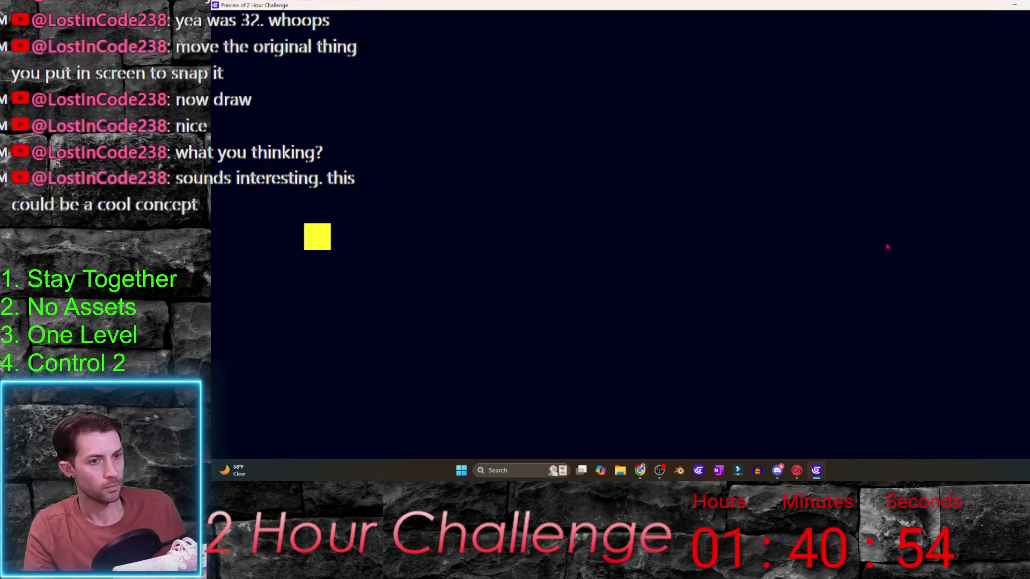
pyautogui.press('Up')
pyautogui.press('Left')
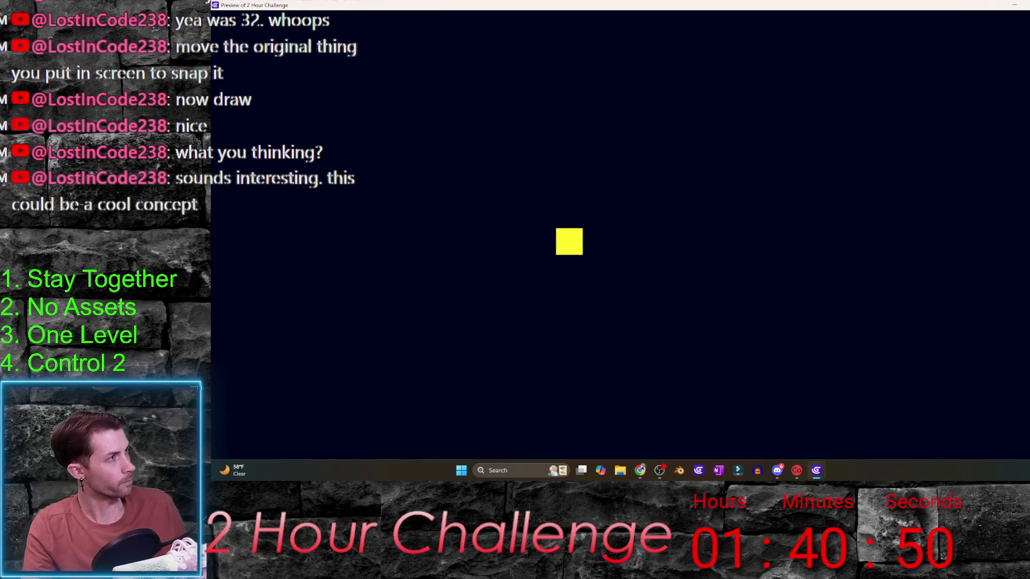
pyautogui.hotkey('alt', 'F4')
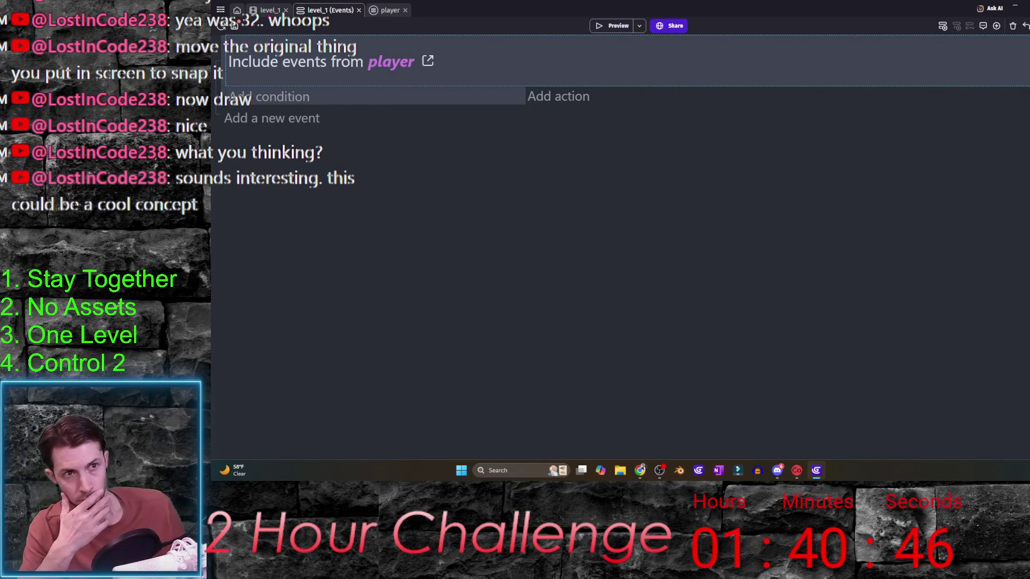
pyautogui.hotkey('ctrl', 'shift', 'Tab')
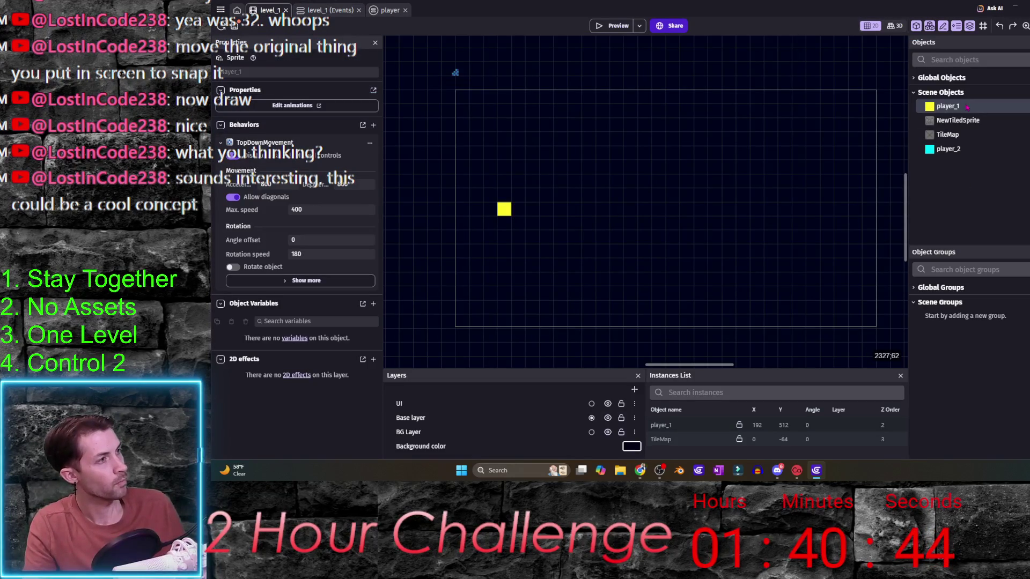
# - Give player_1's TopDownMovement acceleration 1200, deceleration 1200 and max speed 600
pyautogui.doubleClick(967, 108)
pyautogui.click(570, 49)
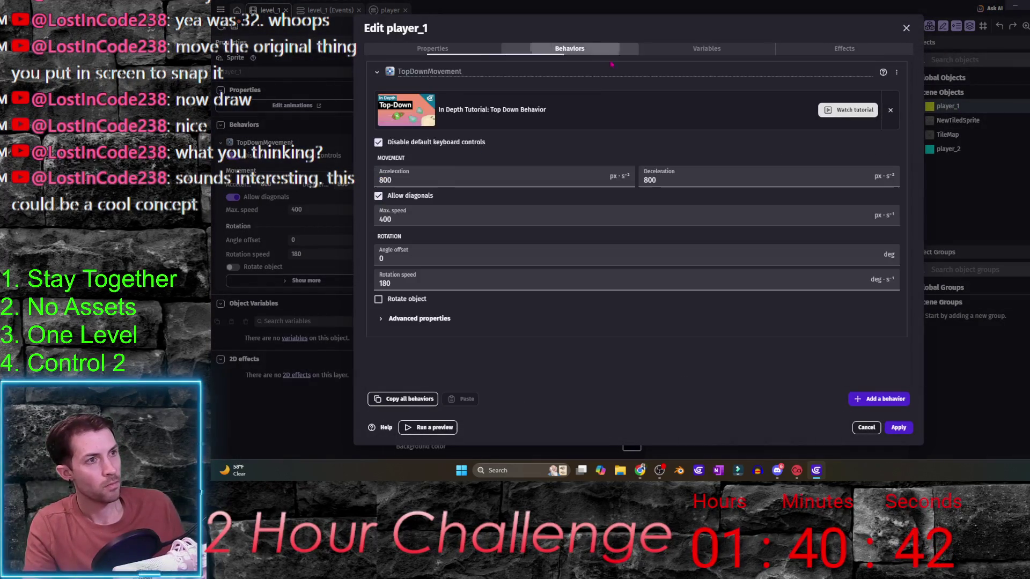
pyautogui.write('1200')
pyautogui.press('Tab')
pyautogui.write('1')
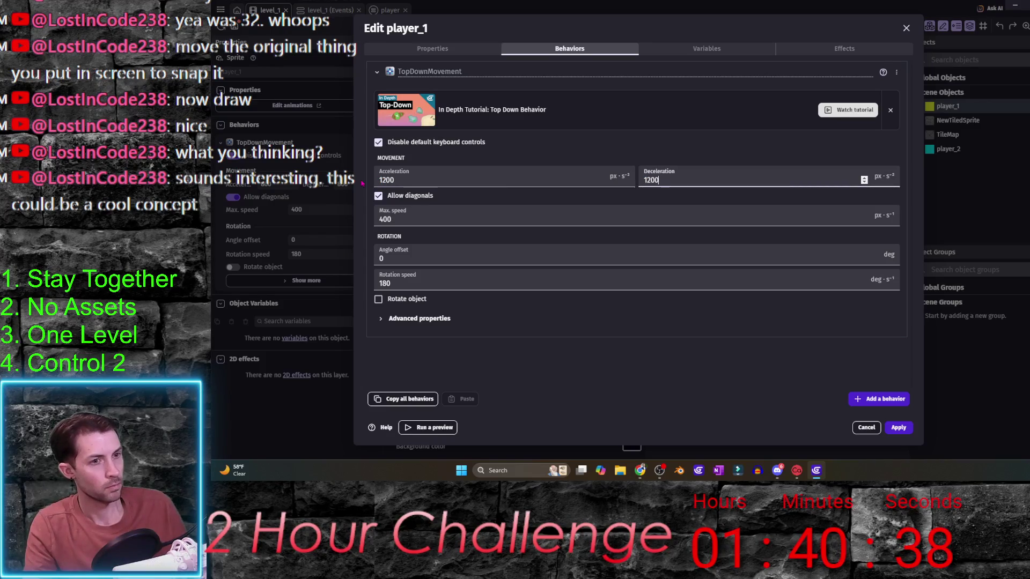
pyautogui.press('Tab')
pyautogui.press('Tab')
pyautogui.write('600')
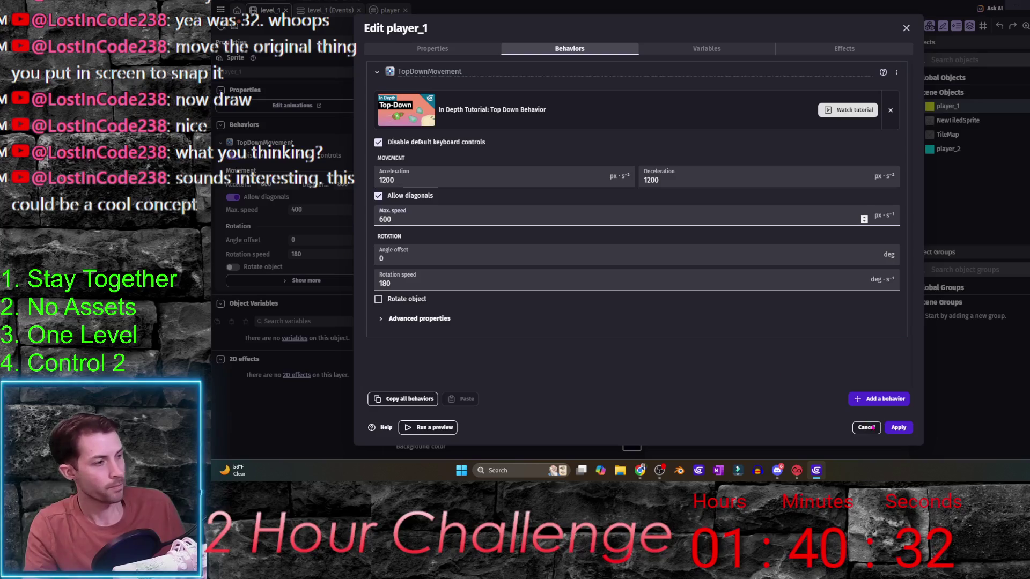
pyautogui.click(895, 428)
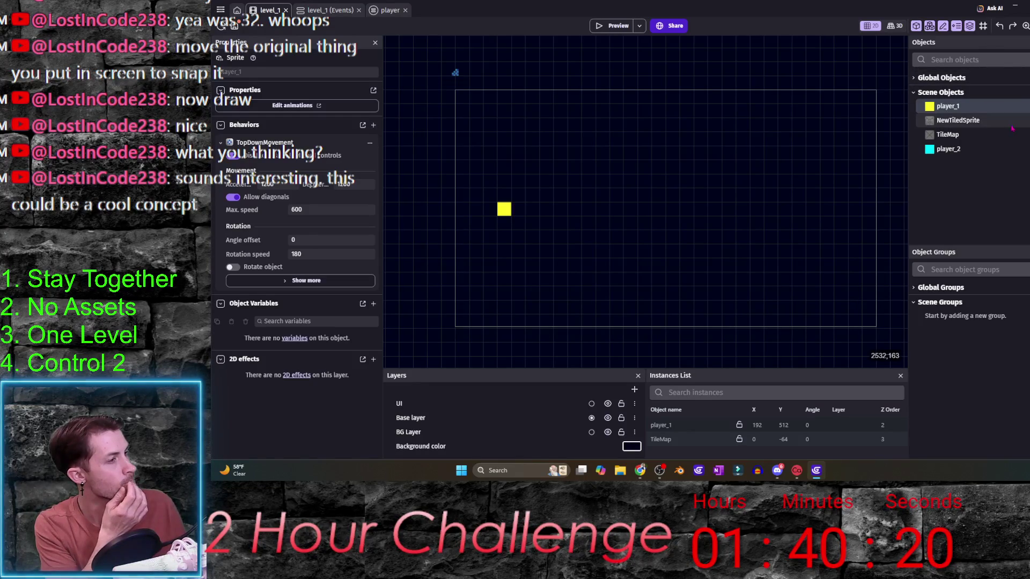
# - Move player_1, player_2 and TileMap into the Global Objects
pyautogui.click(1027, 320)
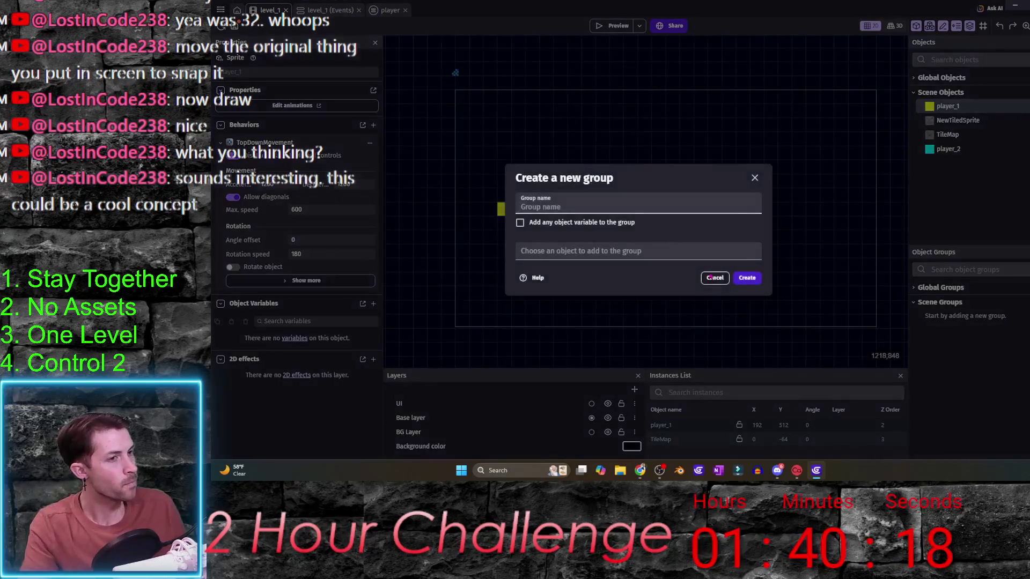
pyautogui.click(754, 178)
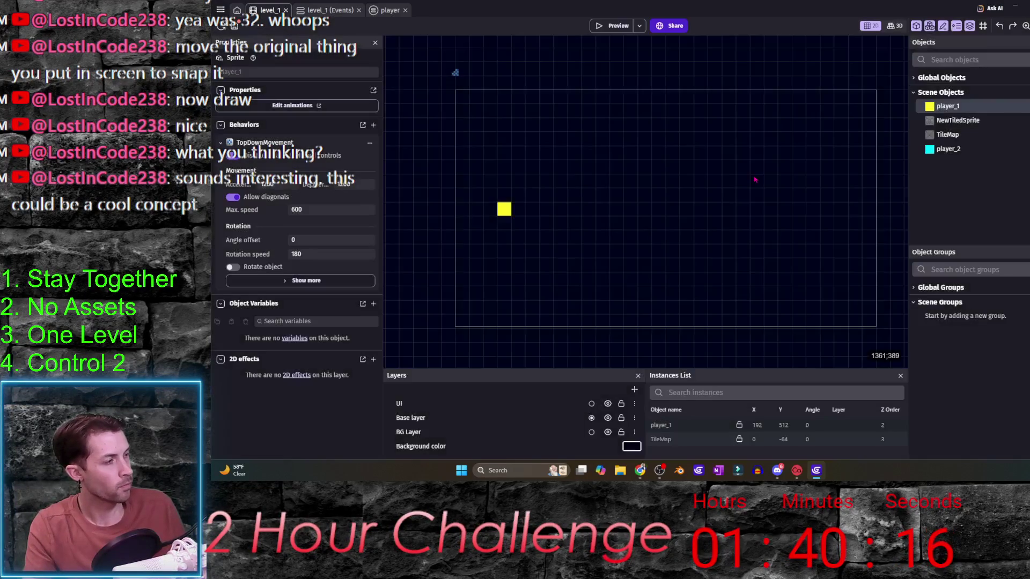
pyautogui.click(941, 288)
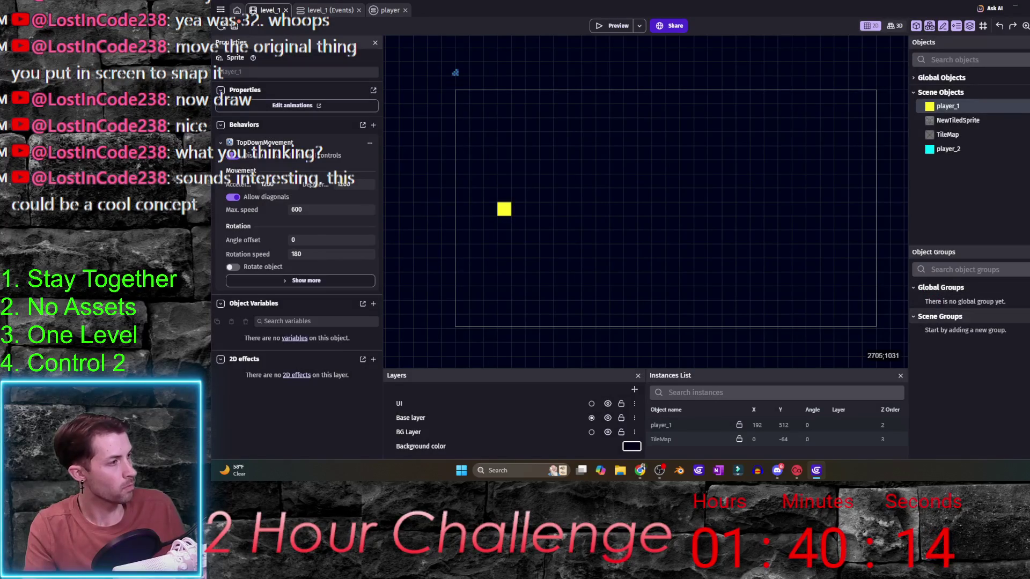
pyautogui.click(1027, 287)
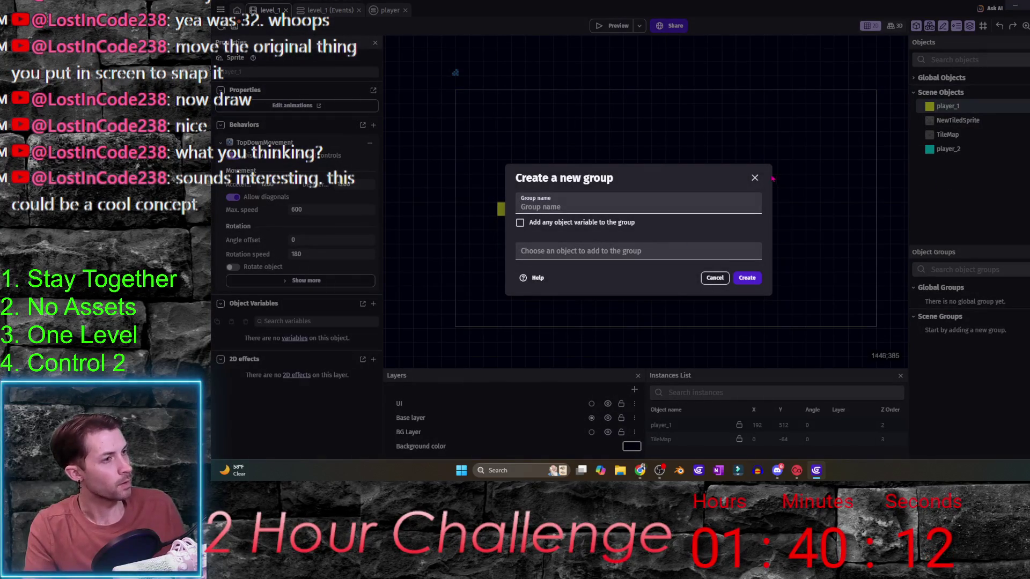
pyautogui.click(755, 178)
pyautogui.click(919, 79)
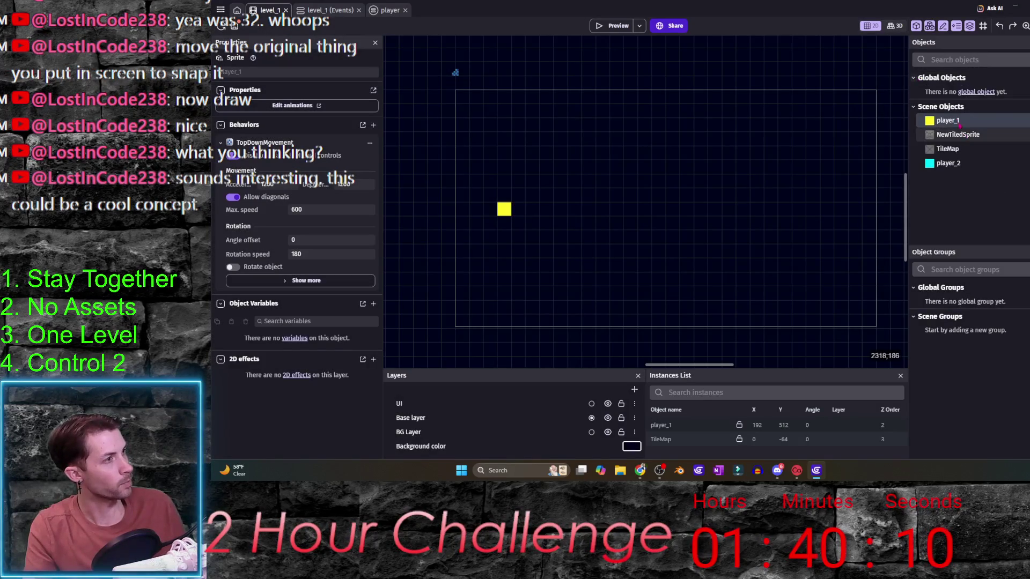
pyautogui.moveTo(947, 120); pyautogui.dragTo(960, 97)
pyautogui.click(740, 234)
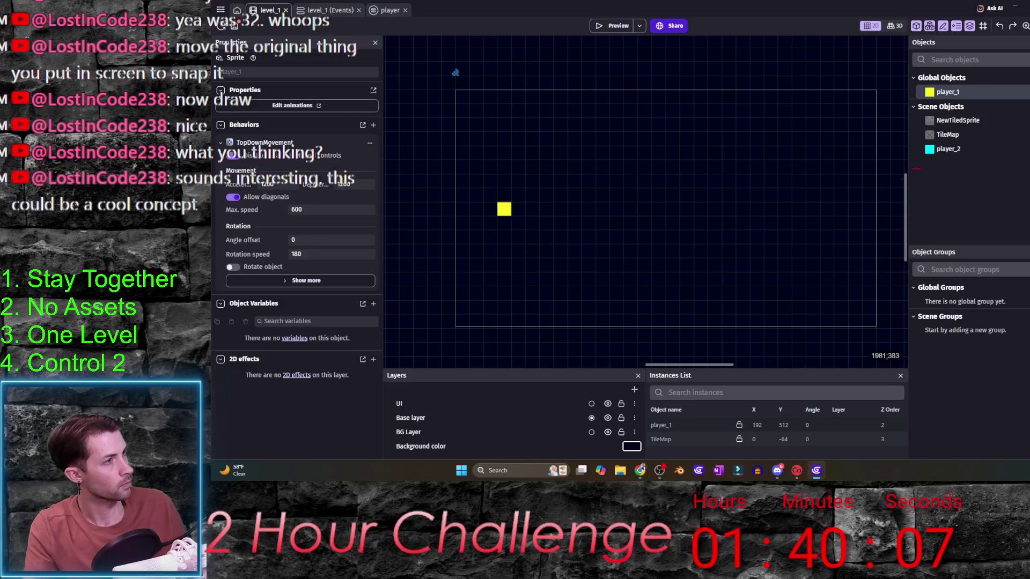
pyautogui.click(949, 149)
pyautogui.click(948, 92)
pyautogui.moveTo(953, 151)
pyautogui.mouseDown()
pyautogui.moveTo(974, 121)
pyautogui.moveTo(960, 93)
pyautogui.mouseUp()
pyautogui.click(706, 238)
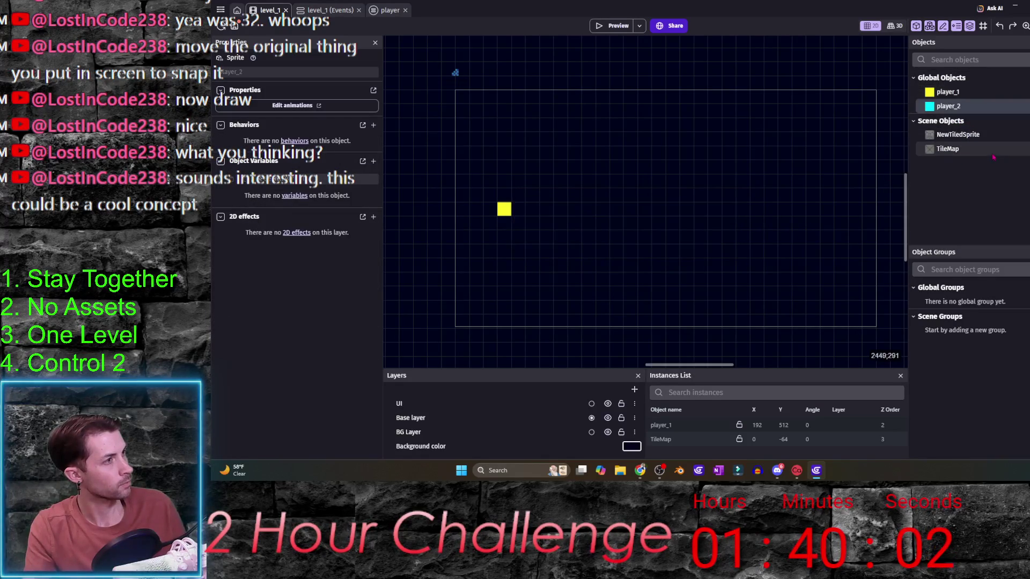
pyautogui.moveTo(947, 150); pyautogui.dragTo(966, 110)
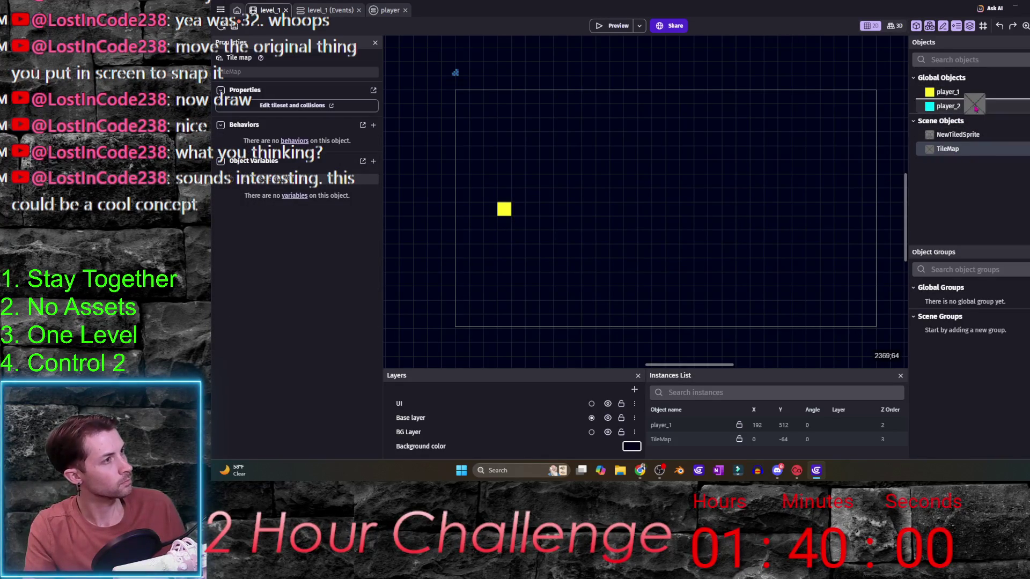
pyautogui.press('Return')
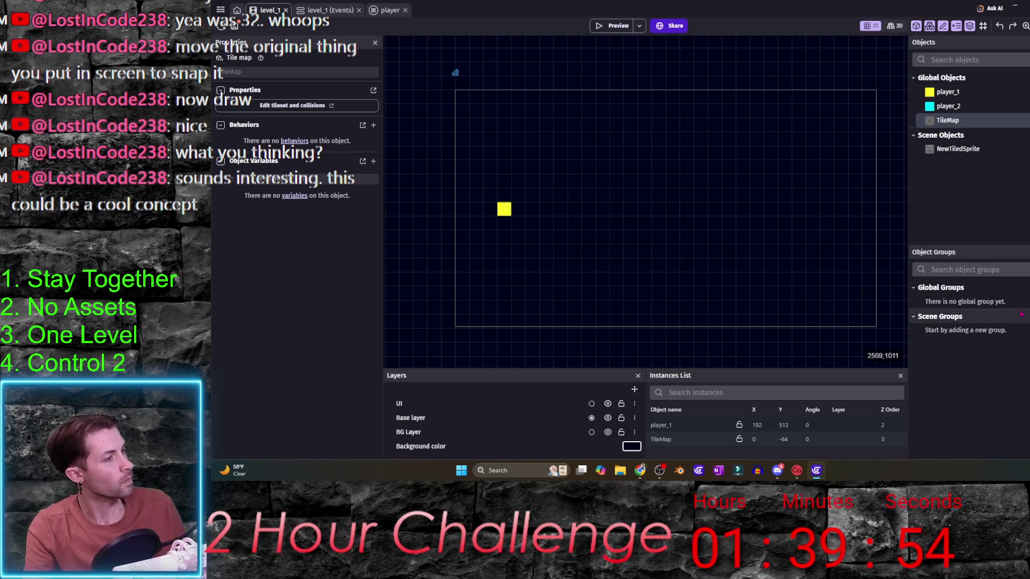
# - Create a scene group 'player_objects' containing player_1 and player_2
pyautogui.click(1022, 293)
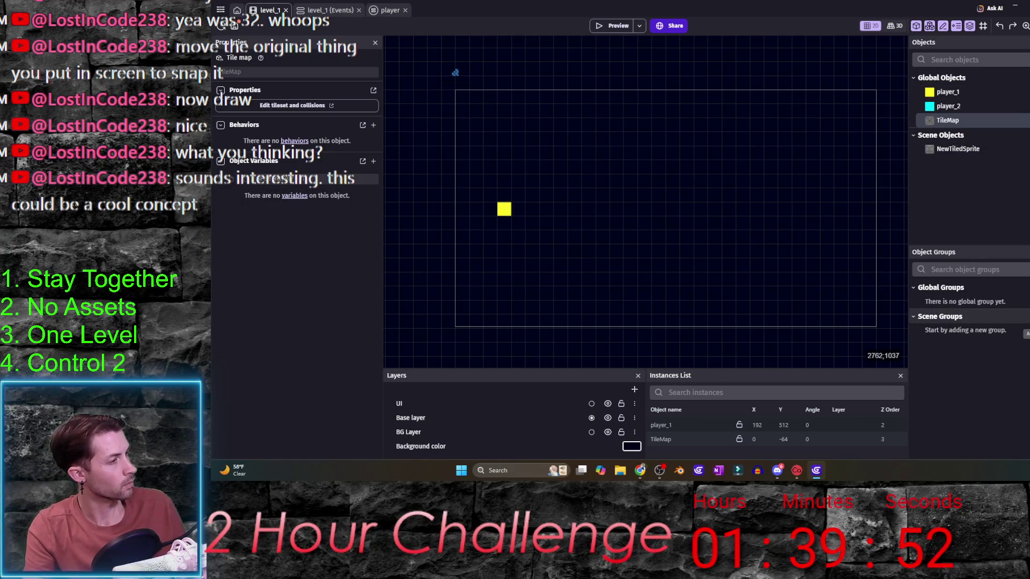
pyautogui.click(1023, 295)
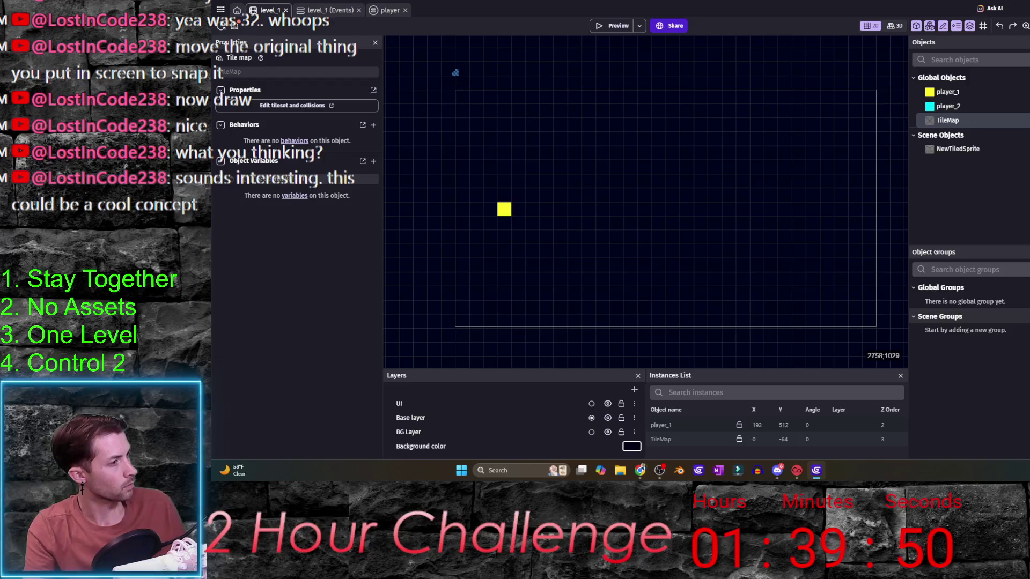
pyautogui.click(1022, 317)
pyautogui.write('player')
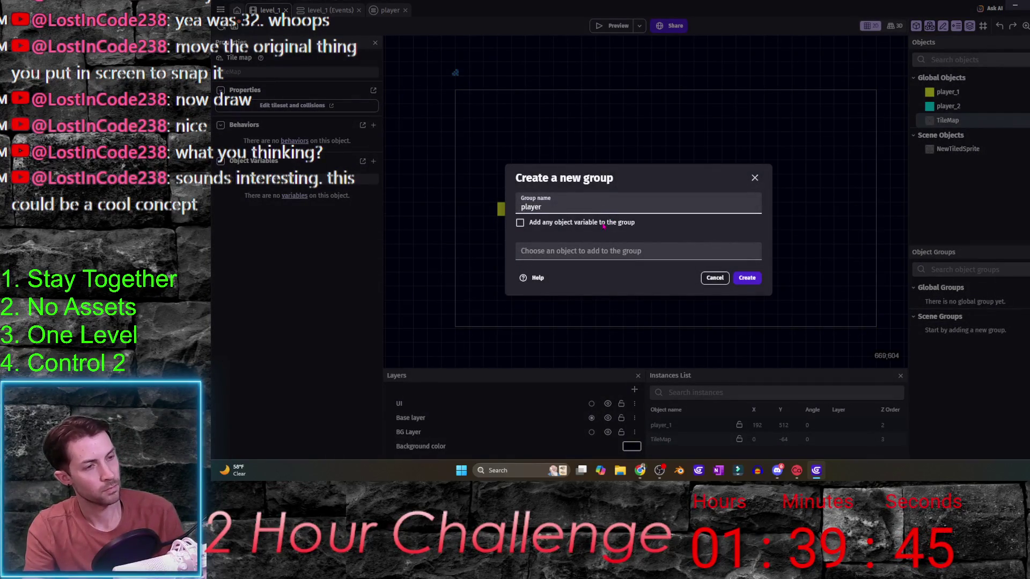
pyautogui.write('_objects')
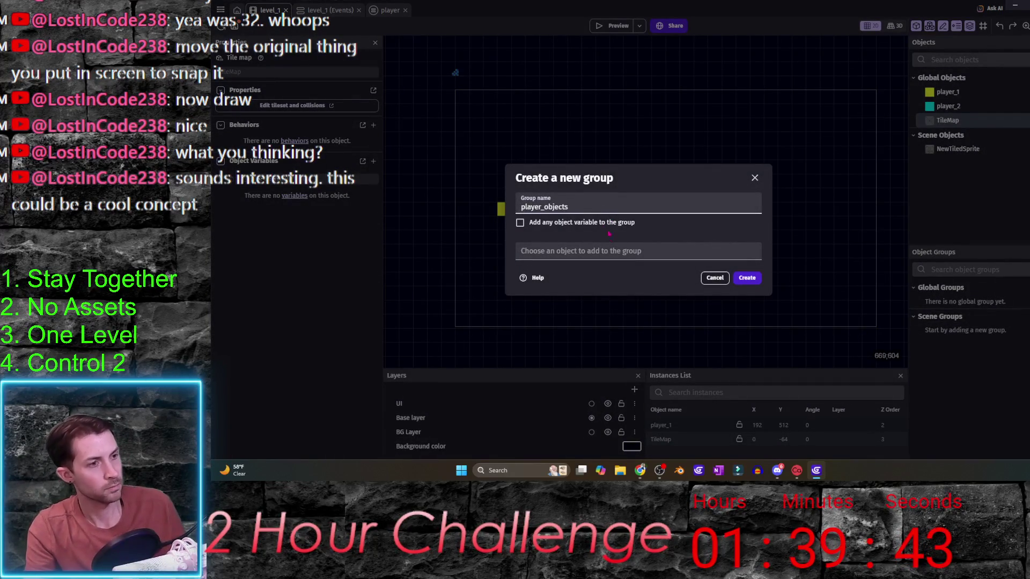
pyautogui.click(606, 251)
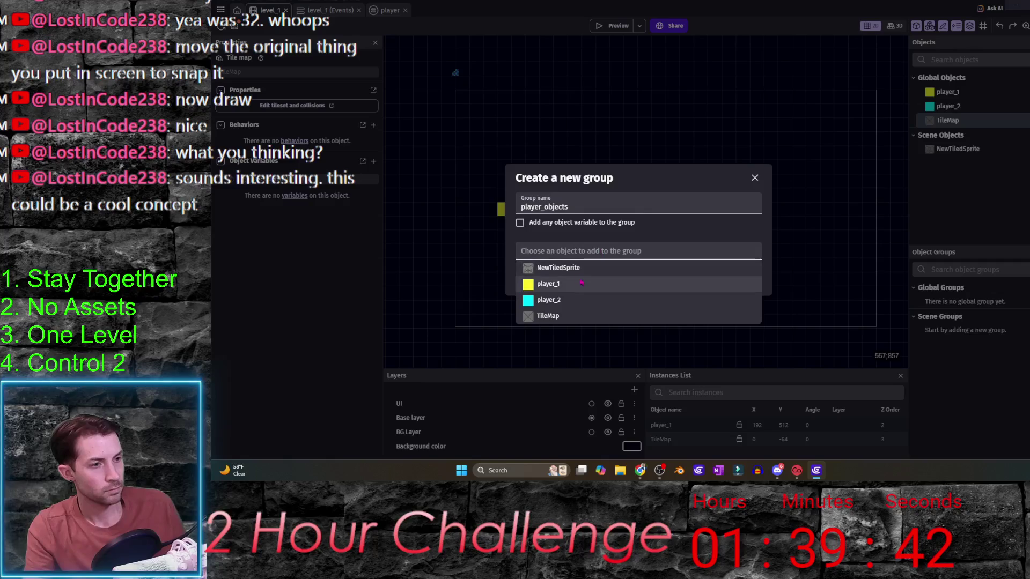
pyautogui.click(600, 285)
pyautogui.click(601, 285)
pyautogui.click(542, 315)
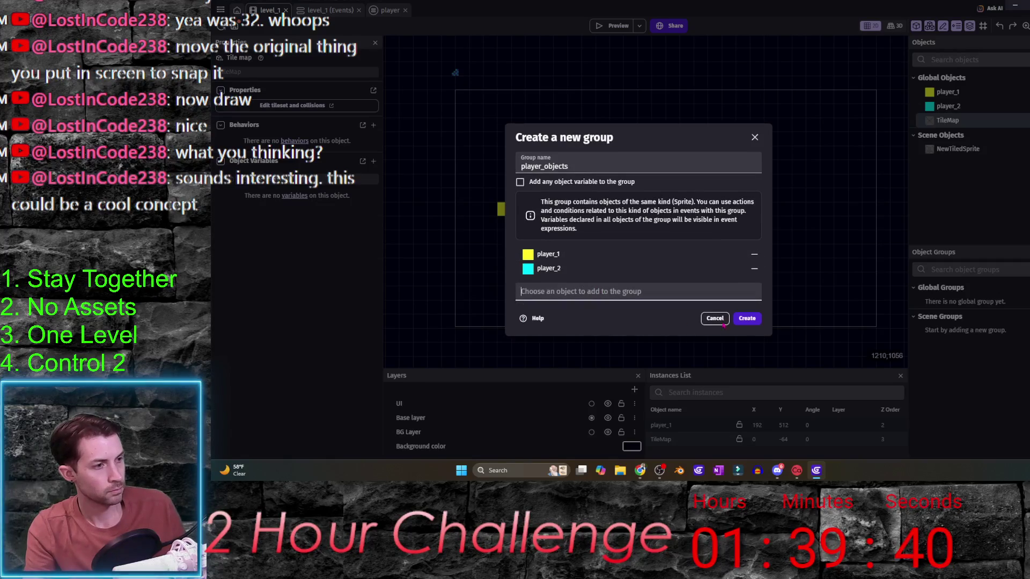
pyautogui.click(747, 321)
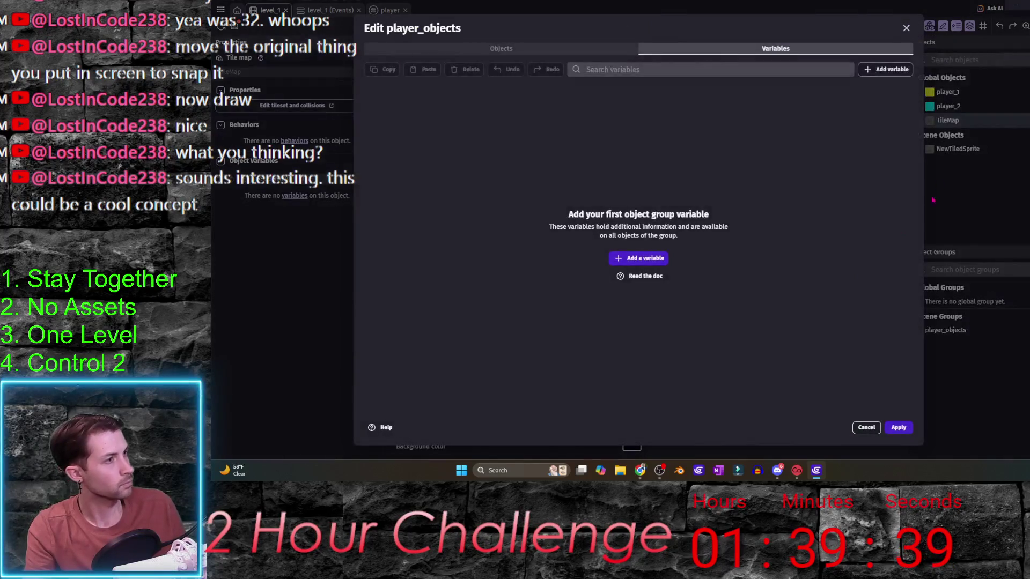
pyautogui.click(900, 428)
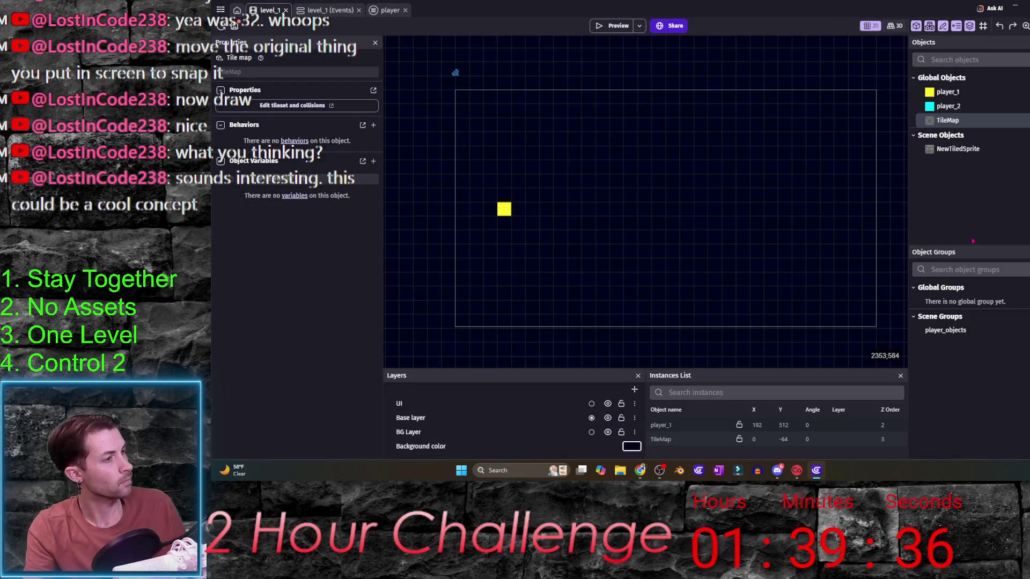
# - Retarget the Up simulate action in the player events to player_objects
pyautogui.click(386, 10)
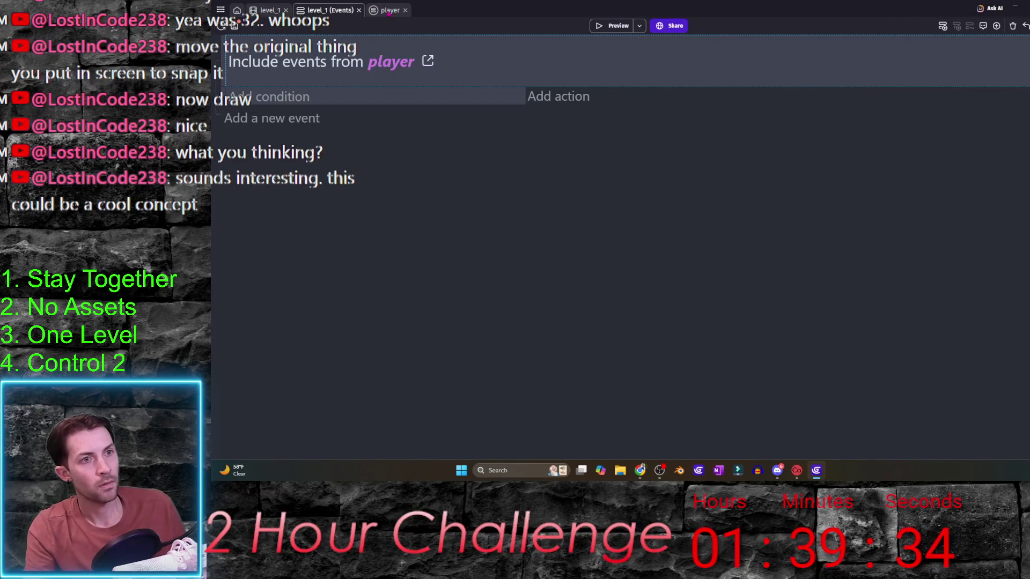
pyautogui.click(725, 46)
pyautogui.write('player_objects')
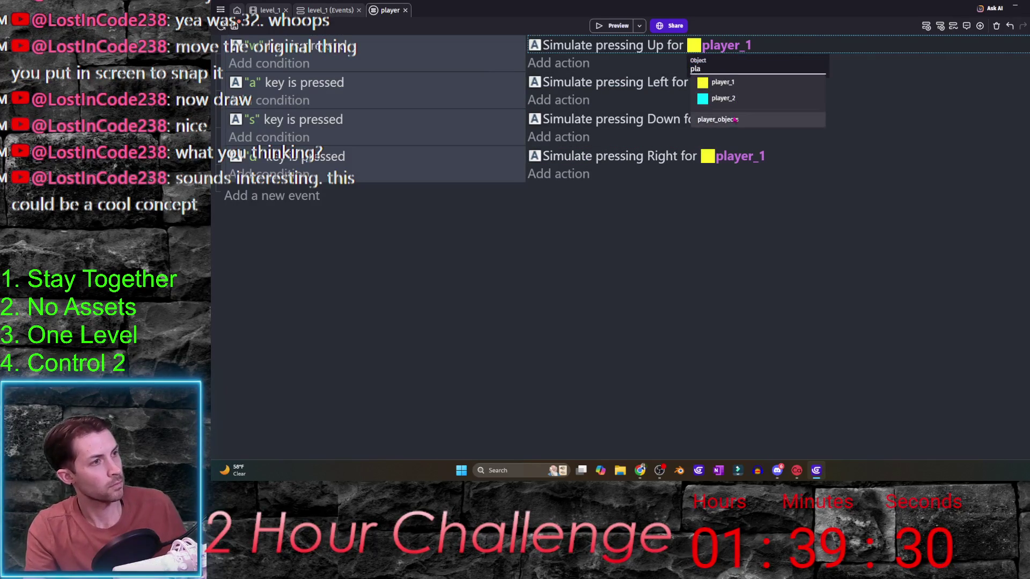
pyautogui.click(717, 119)
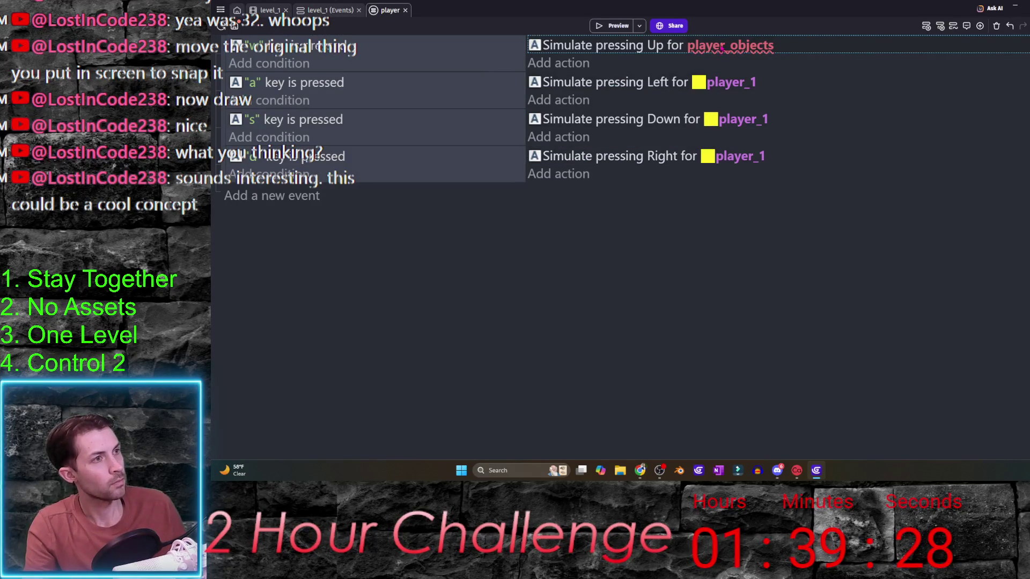
# - Delete the player_2 object from level_1's objects
pyautogui.click(316, 11)
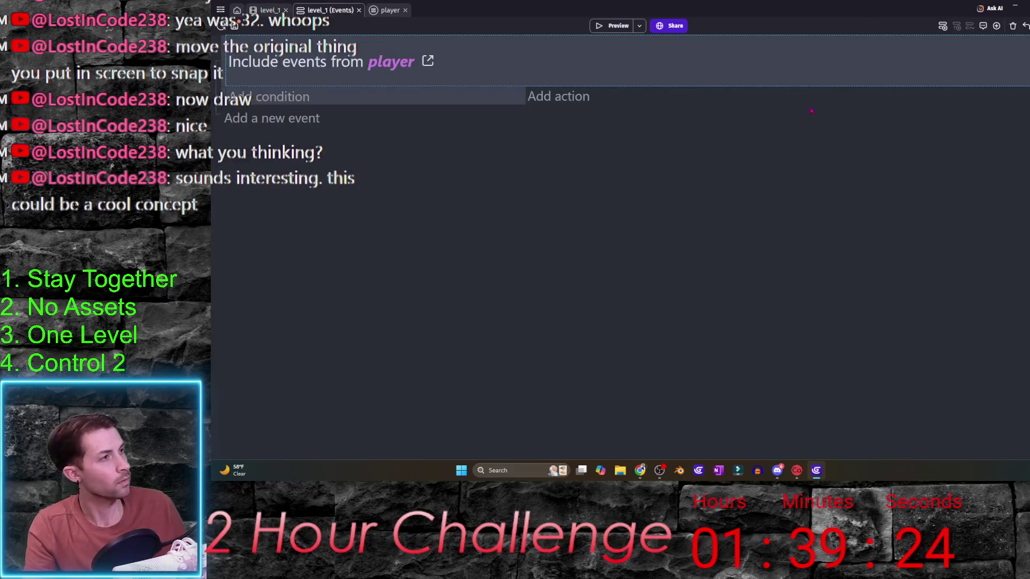
pyautogui.click(263, 11)
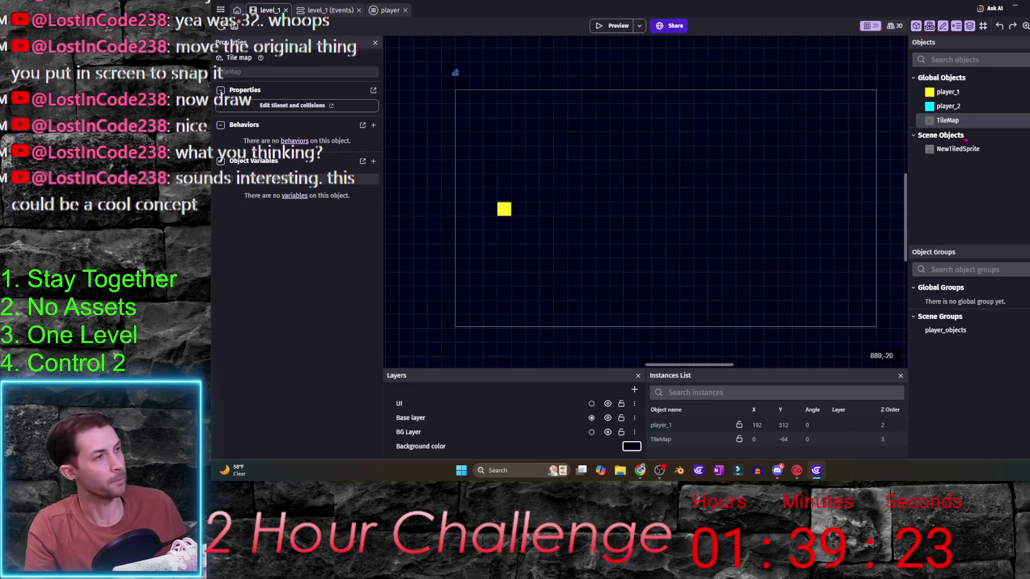
pyautogui.rightClick(948, 110)
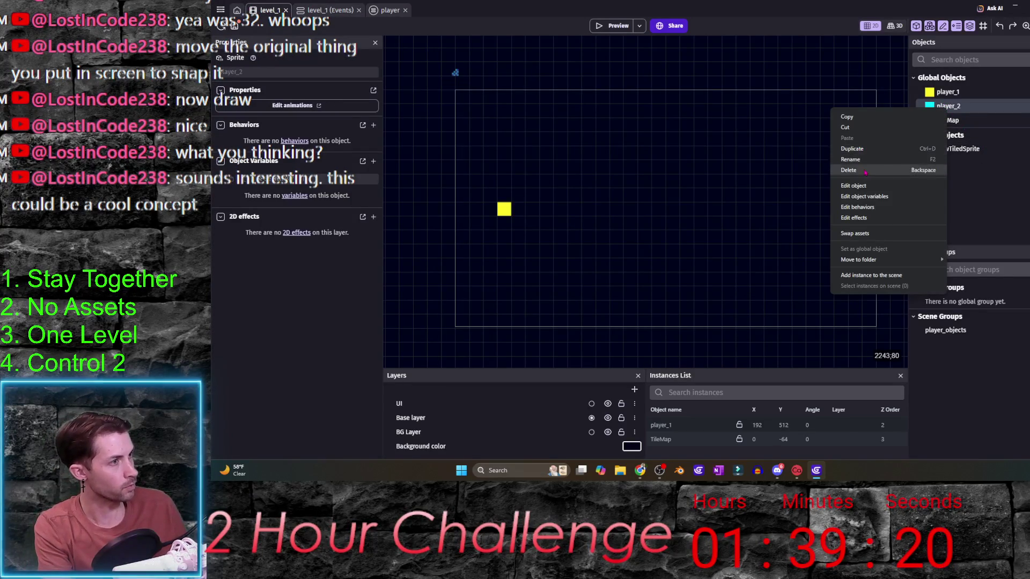
pyautogui.press('Escape')
pyautogui.press('Delete')
pyautogui.click(746, 268)
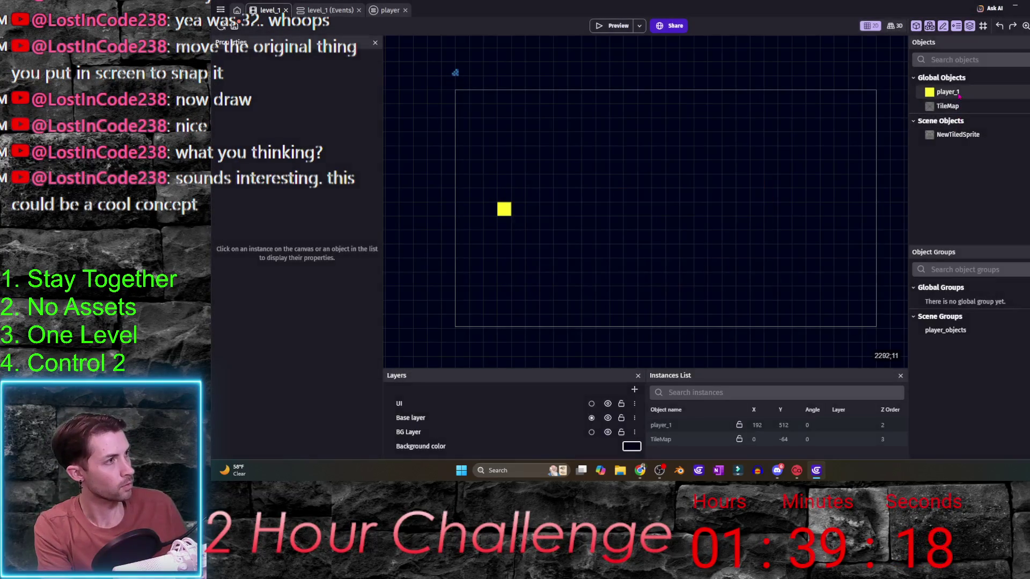
pyautogui.rightClick(960, 94)
pyautogui.press('Escape')
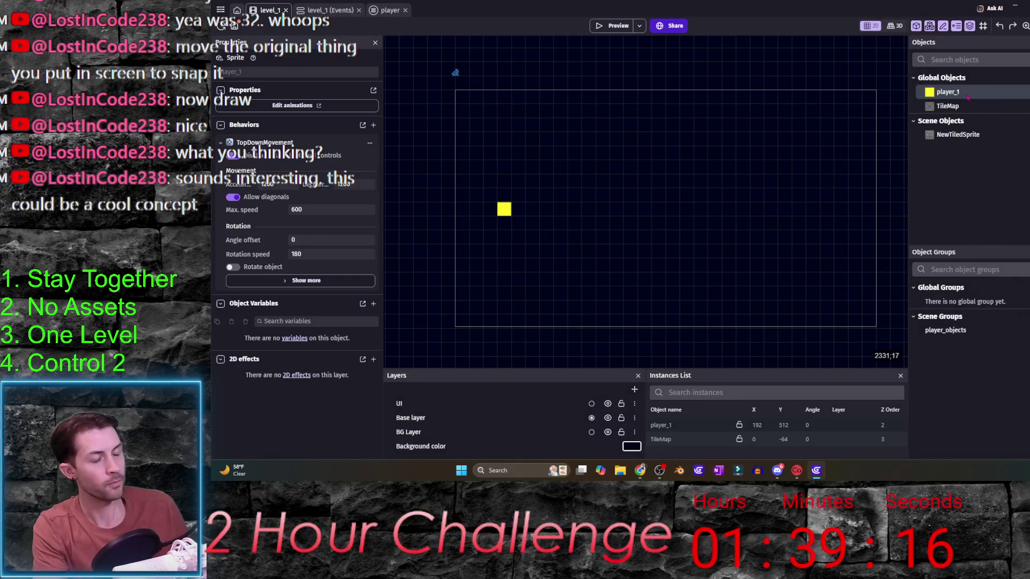
# - Retarget the Left, Down and Right simulate actions to player_objects
pyautogui.click(365, 9)
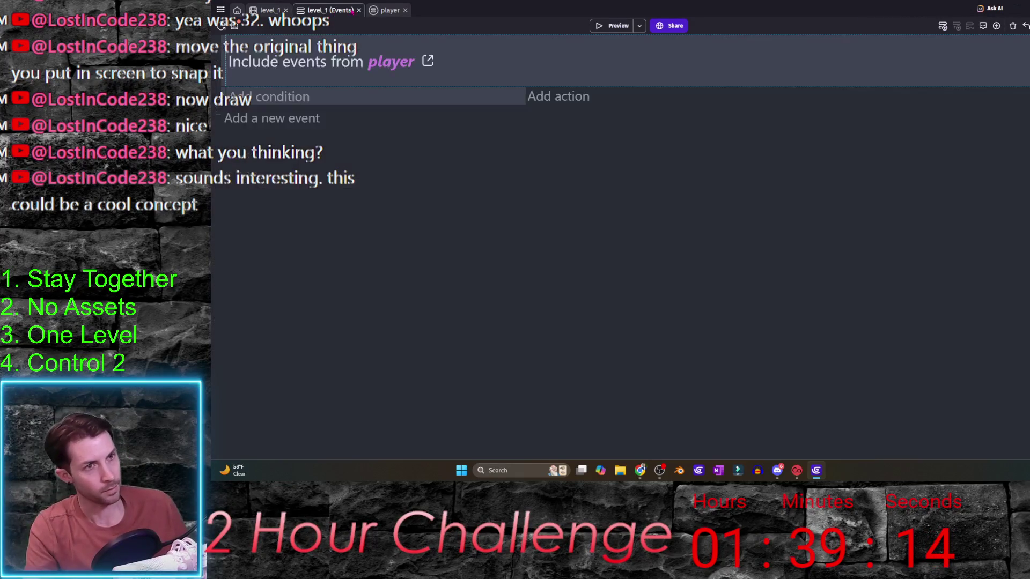
pyautogui.click(386, 11)
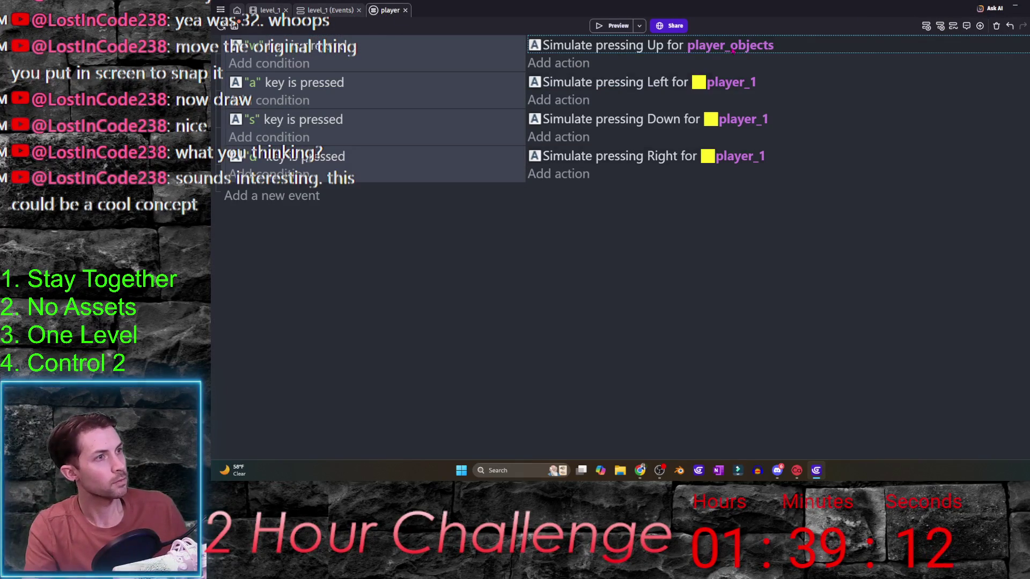
pyautogui.click(731, 82)
pyautogui.click(742, 119)
pyautogui.click(719, 156)
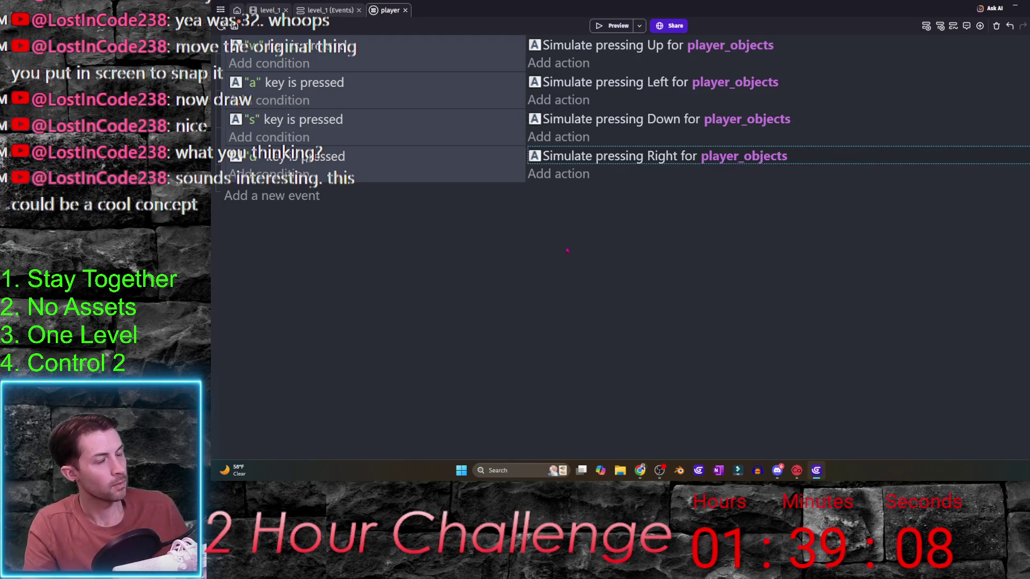
pyautogui.click(267, 10)
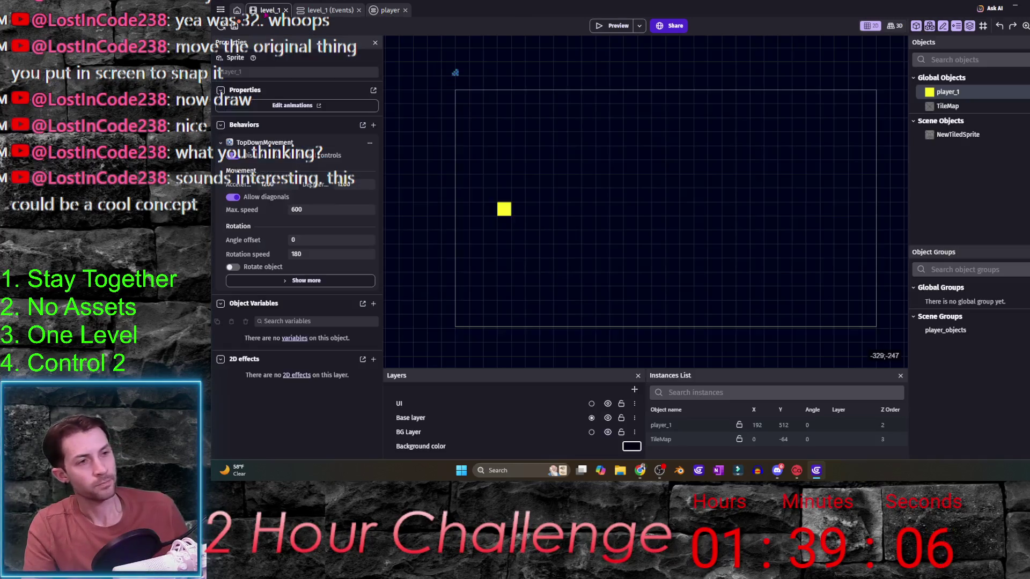
pyautogui.click(975, 107)
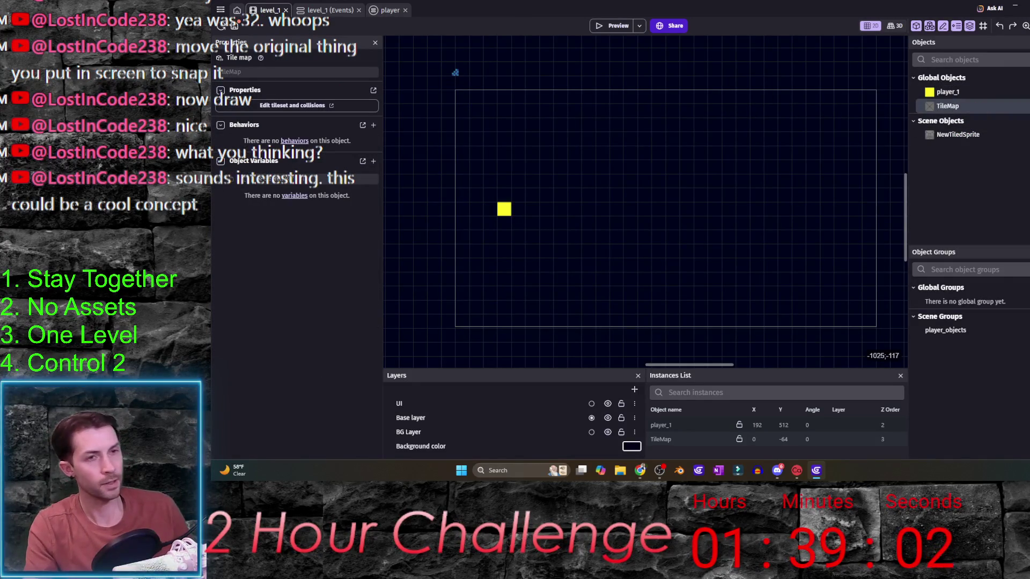
pyautogui.click(221, 10)
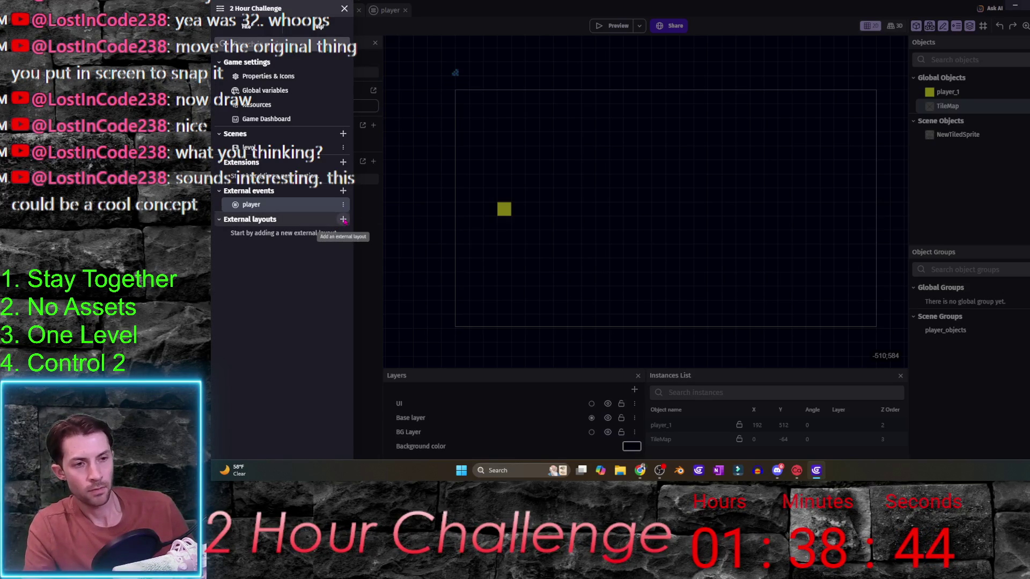
pyautogui.click(611, 212)
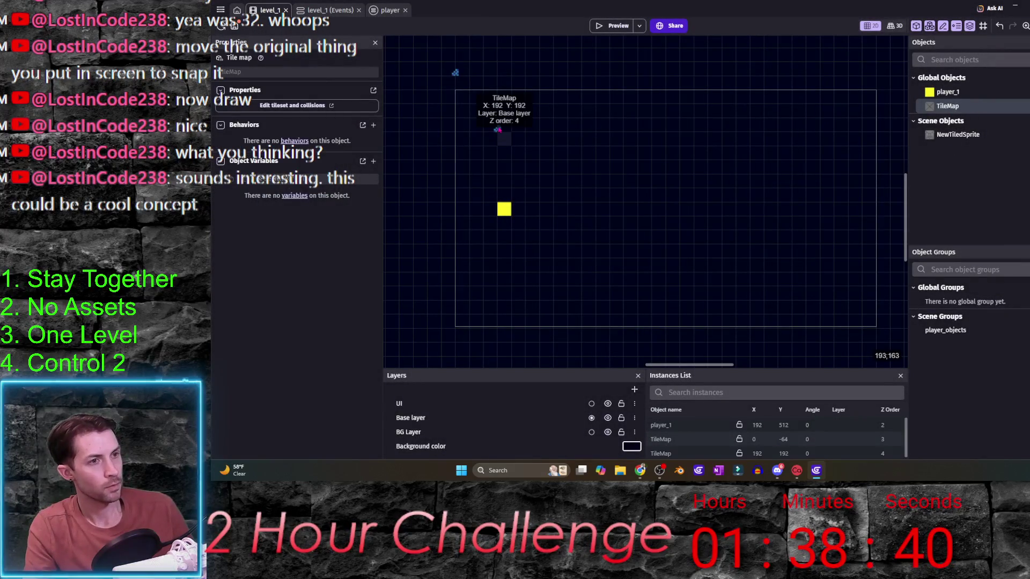
pyautogui.click(504, 134)
pyautogui.press('Delete')
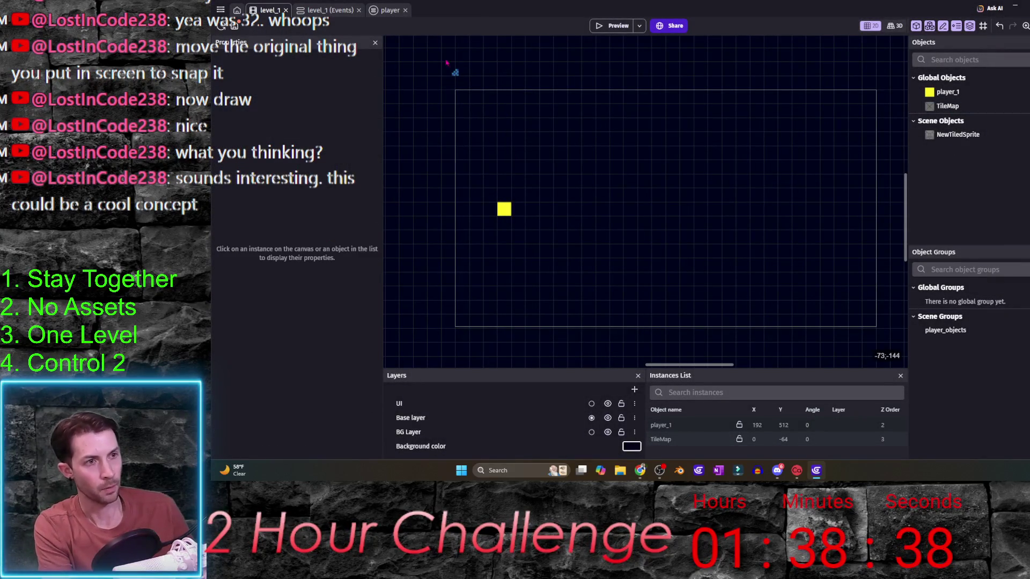
# - Paint TileMap walls along all four level edges plus an inner column, then preview
pyautogui.click(456, 75)
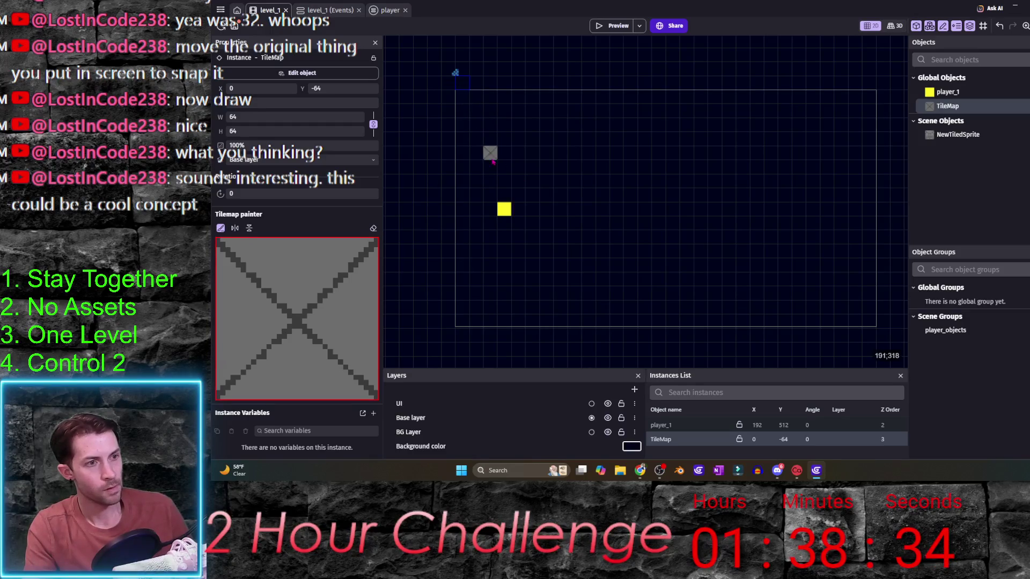
pyautogui.moveTo(462, 98); pyautogui.dragTo(617, 102)
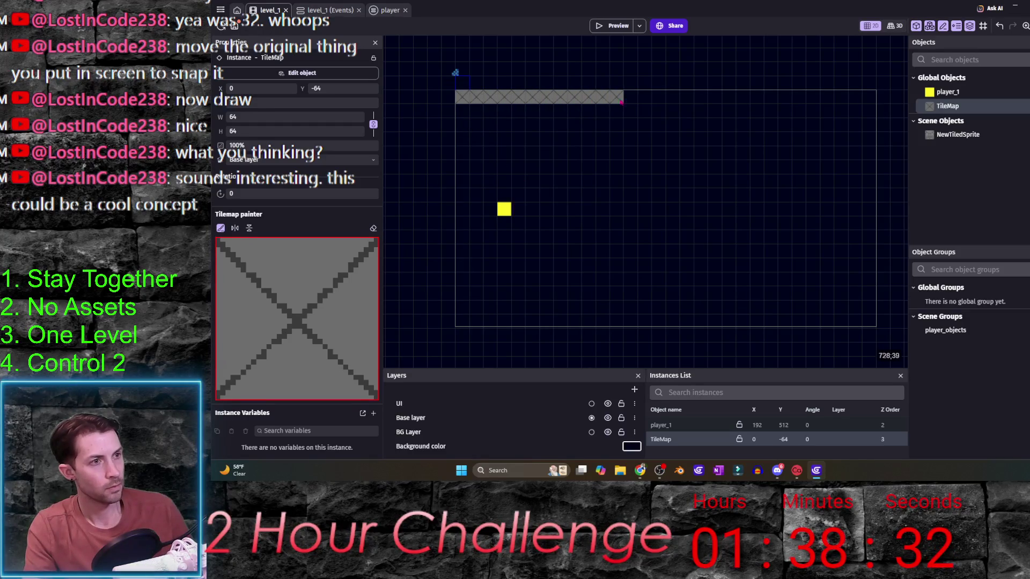
pyautogui.moveTo(732, 104)
pyautogui.mouseDown()
pyautogui.moveTo(870, 107)
pyautogui.moveTo(874, 279)
pyautogui.mouseUp()
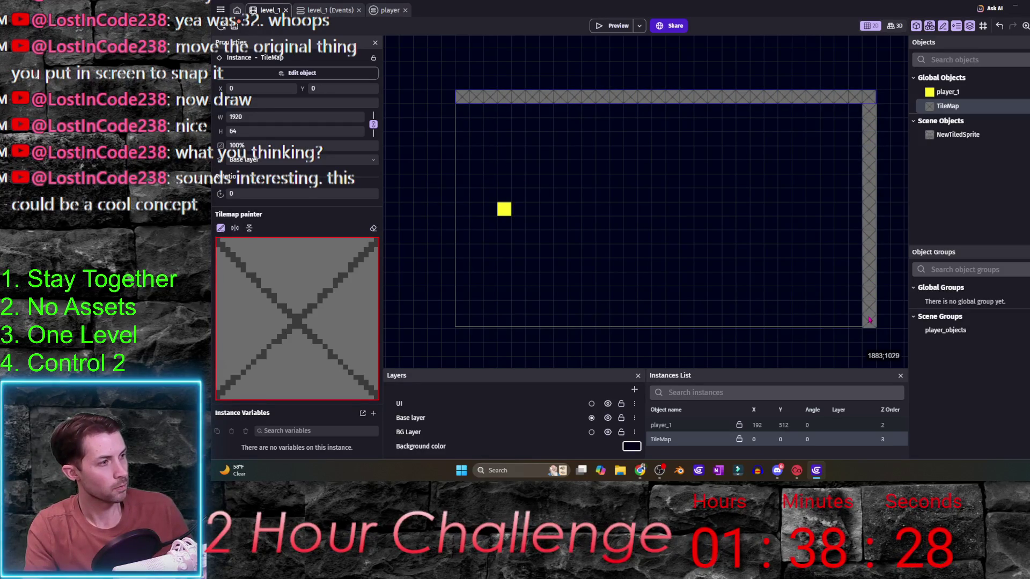
pyautogui.moveTo(864, 328); pyautogui.dragTo(765, 334)
pyautogui.moveTo(719, 321)
pyautogui.mouseDown()
pyautogui.moveTo(462, 322)
pyautogui.moveTo(468, 121)
pyautogui.mouseUp()
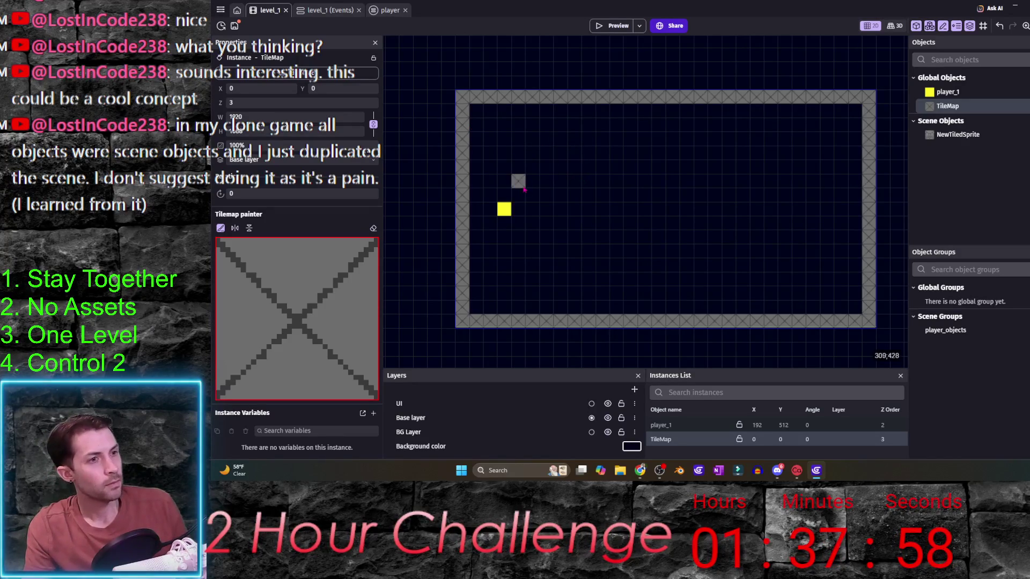
pyautogui.moveTo(538, 210); pyautogui.dragTo(536, 248)
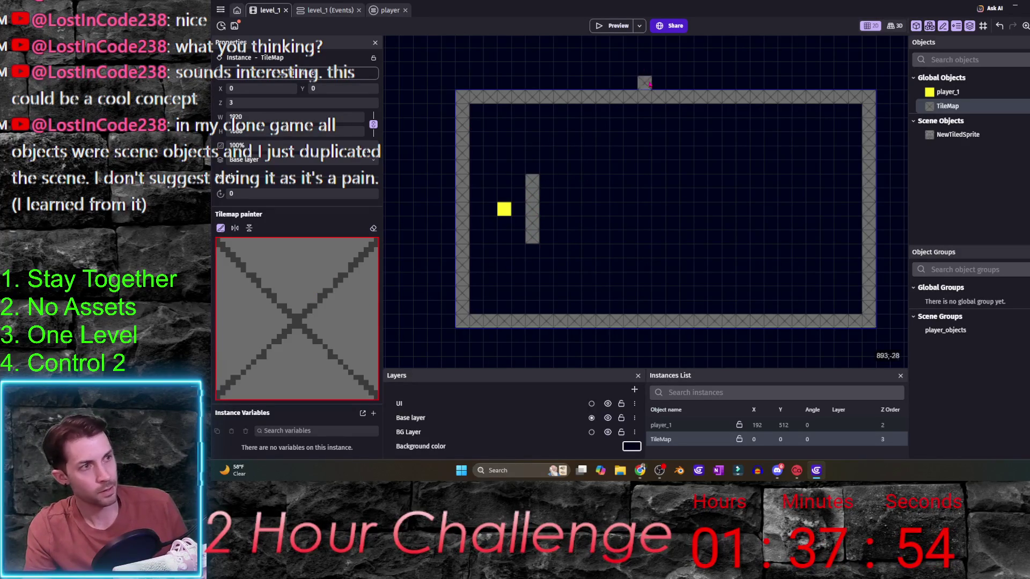
pyautogui.click(616, 31)
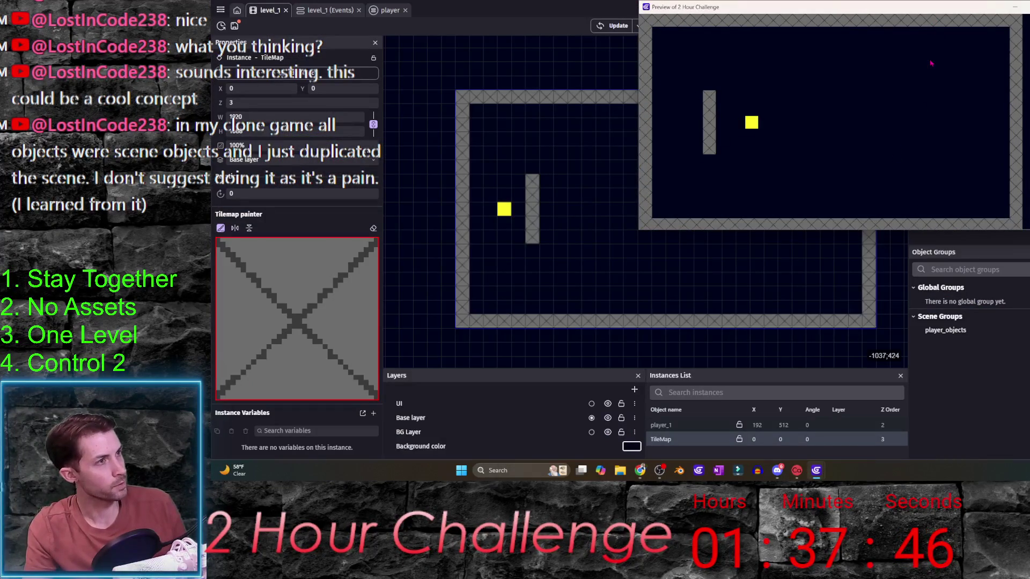
pyautogui.doubleClick(831, 10)
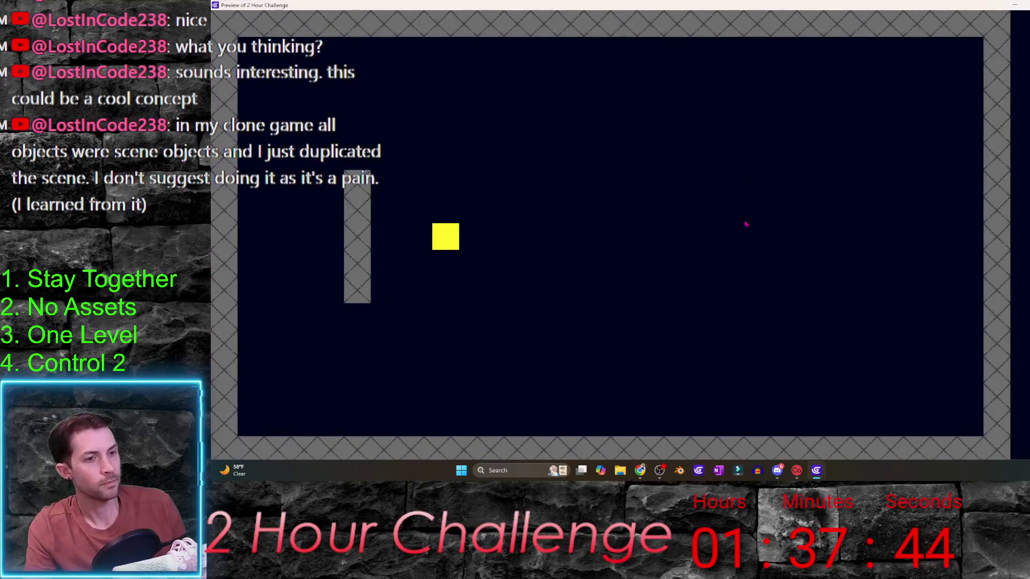
pyautogui.press('Left')
pyautogui.press('Right')
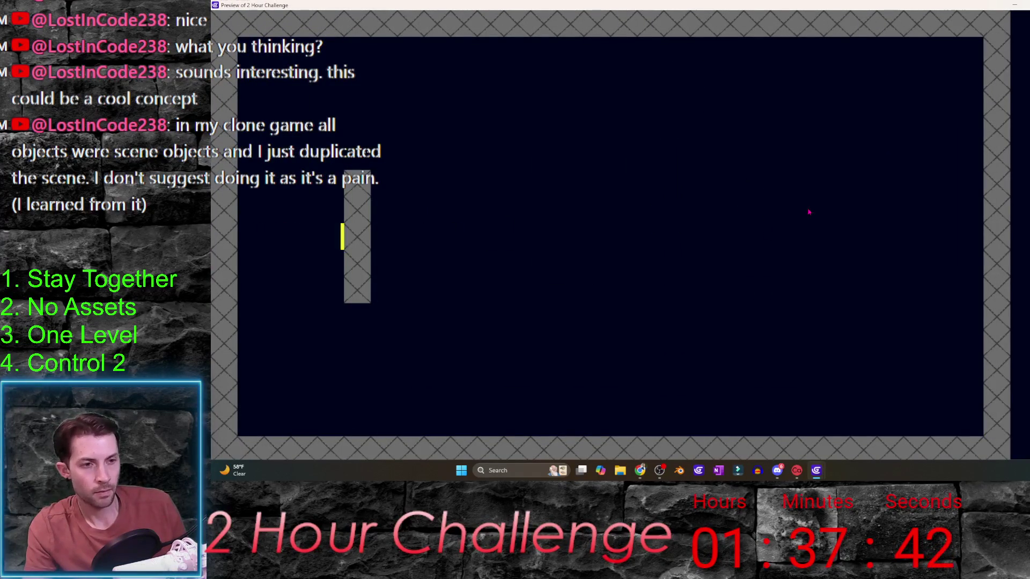
pyautogui.hotkey('alt', 'F4')
pyautogui.click(503, 209)
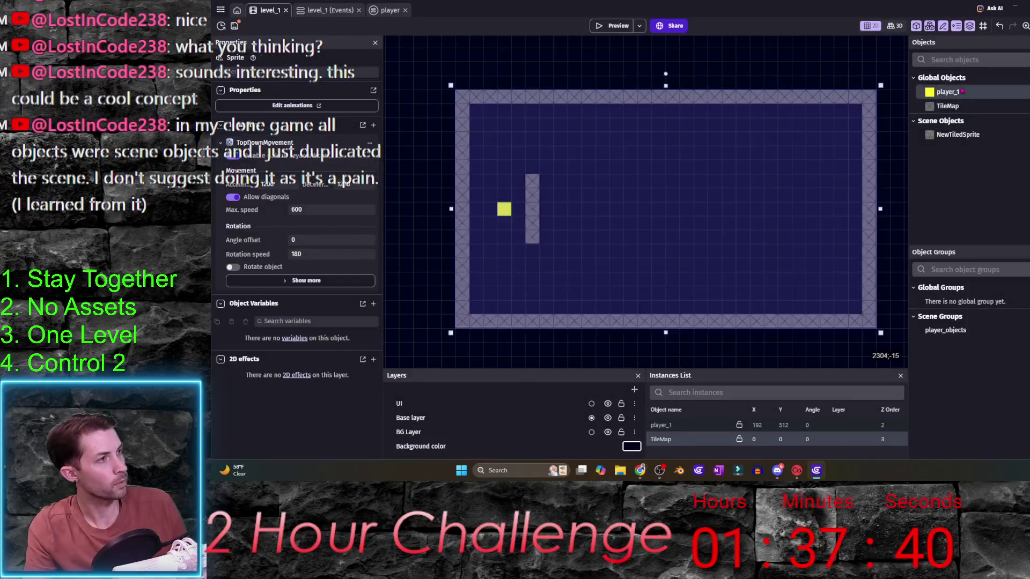
# - Edit the deceleration value in player_1's TopDownMovement behavior and apply it
pyautogui.doubleClick(504, 210)
pyautogui.click(569, 48)
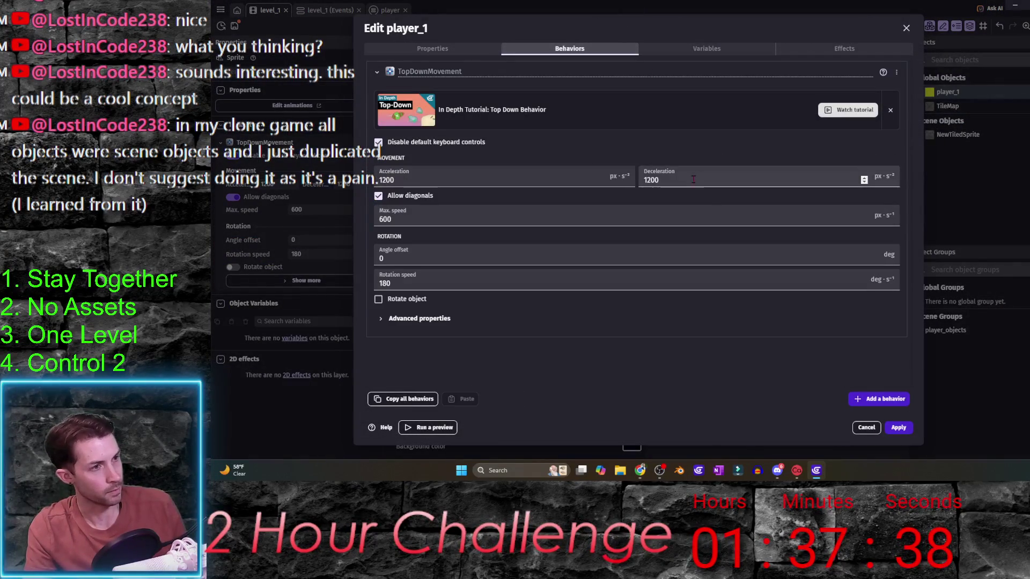
pyautogui.doubleClick(664, 181)
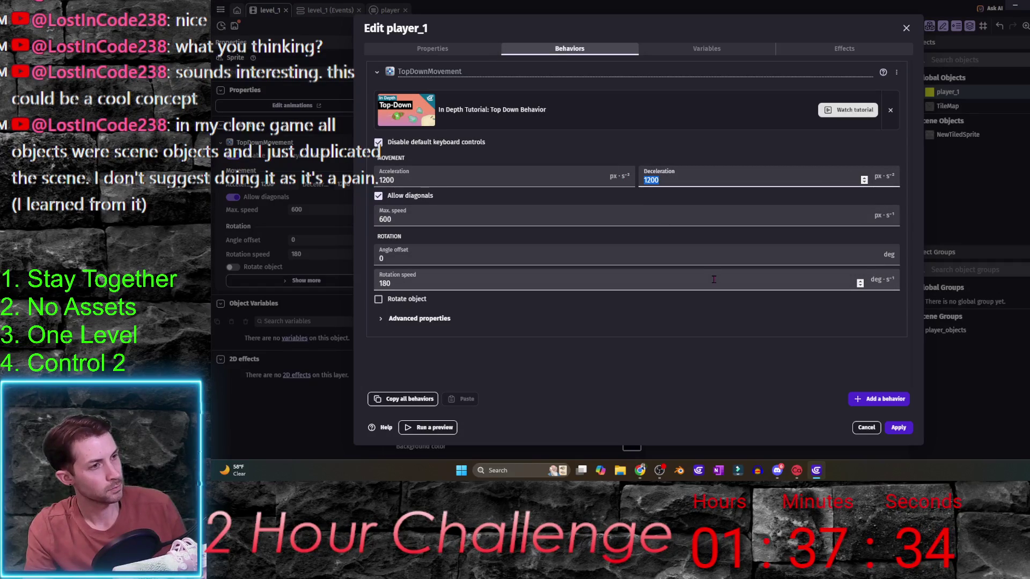
pyautogui.write('0')
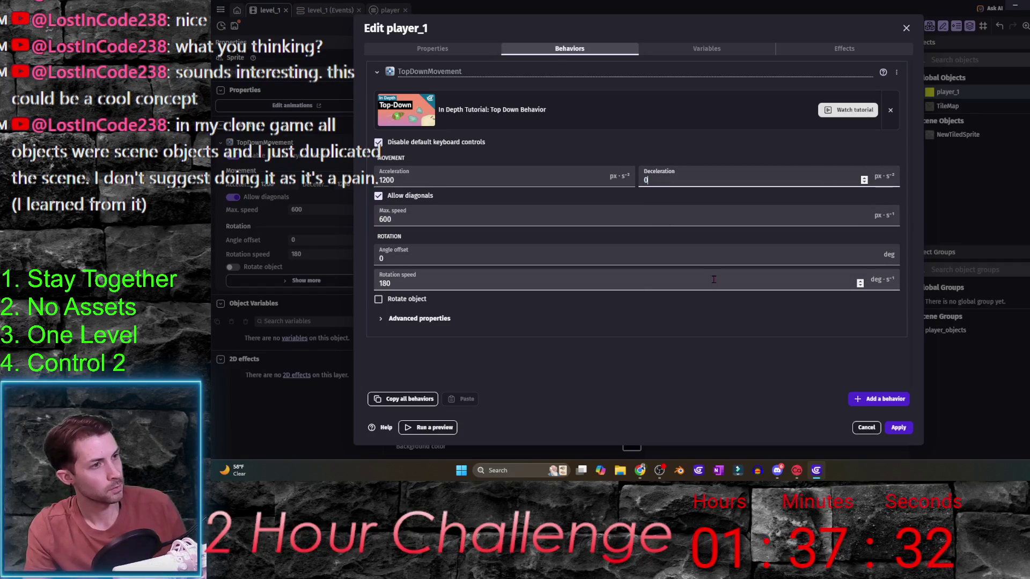
pyautogui.click(420, 318)
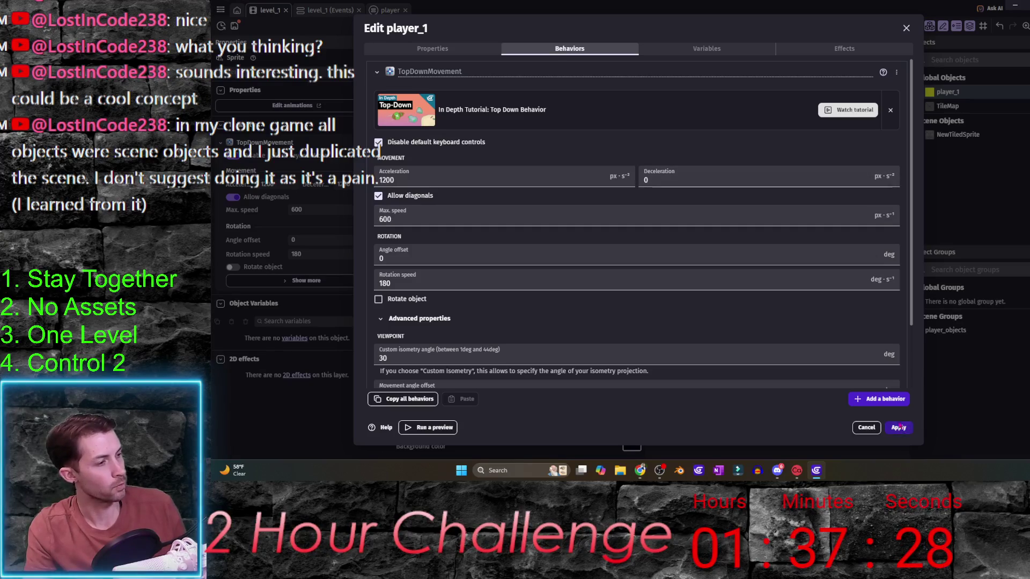
pyautogui.hotkey('ctrl', 'Return')
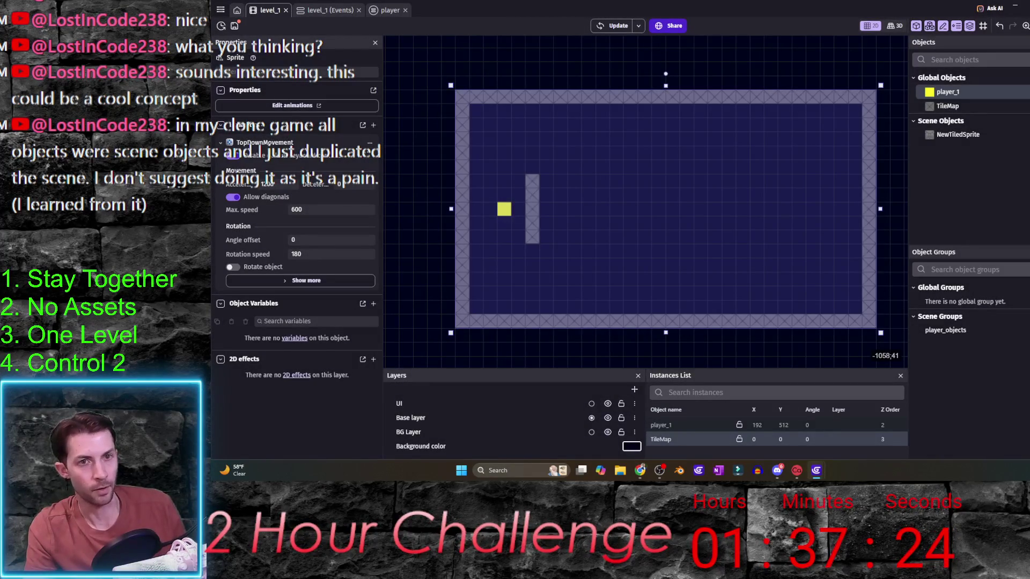
# - Set player_1's deceleration to 5000 and acceleration to 1500, then preview the level
pyautogui.doubleClick(948, 92)
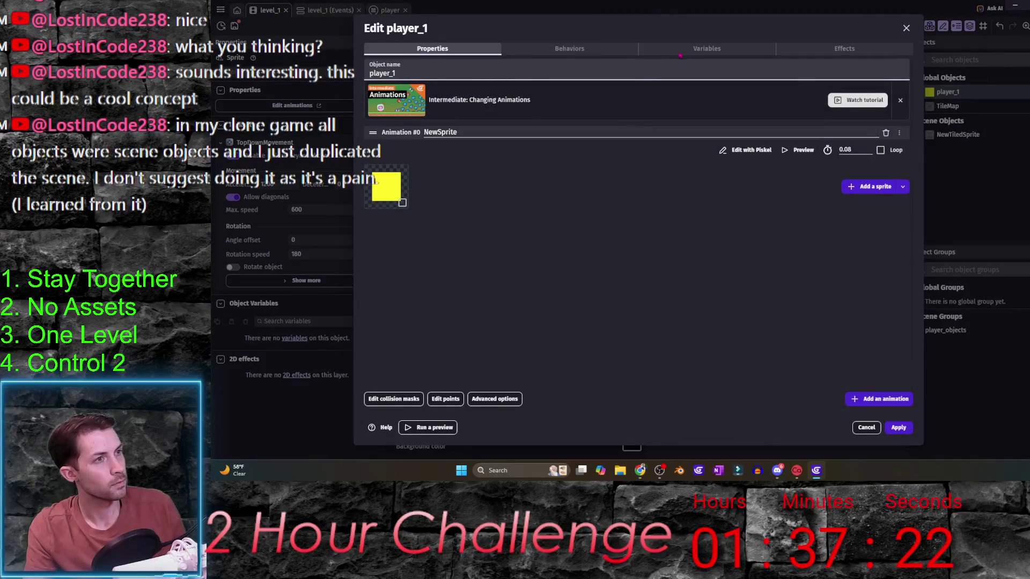
pyautogui.click(616, 51)
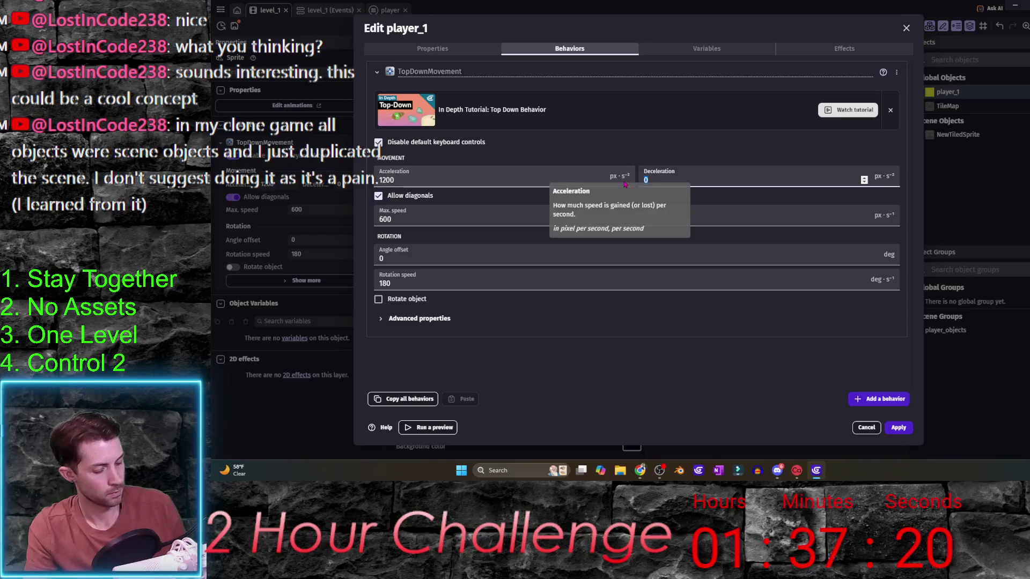
pyautogui.write('5000')
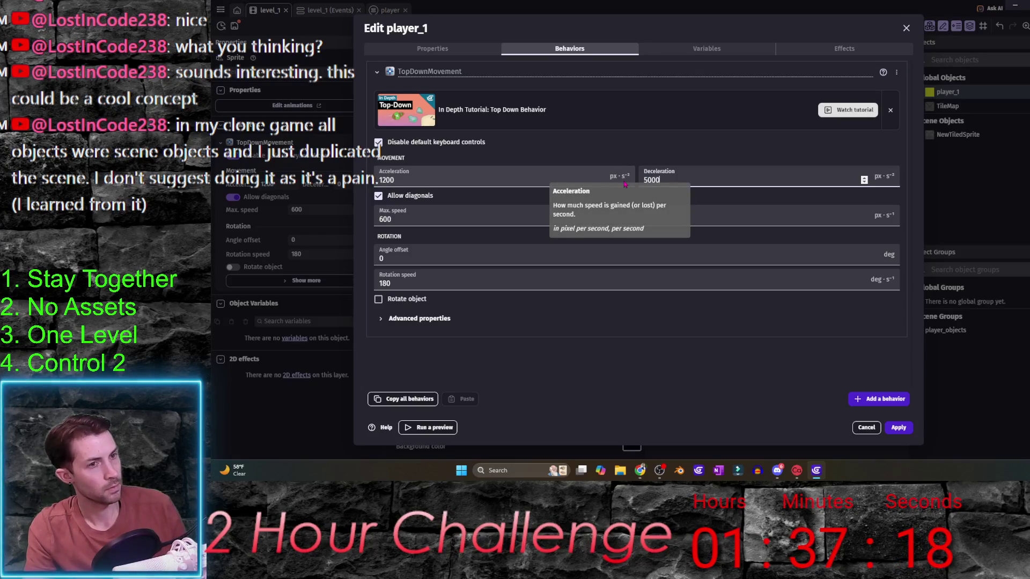
pyautogui.click(398, 179)
pyautogui.doubleClick(398, 179)
pyautogui.write('1500')
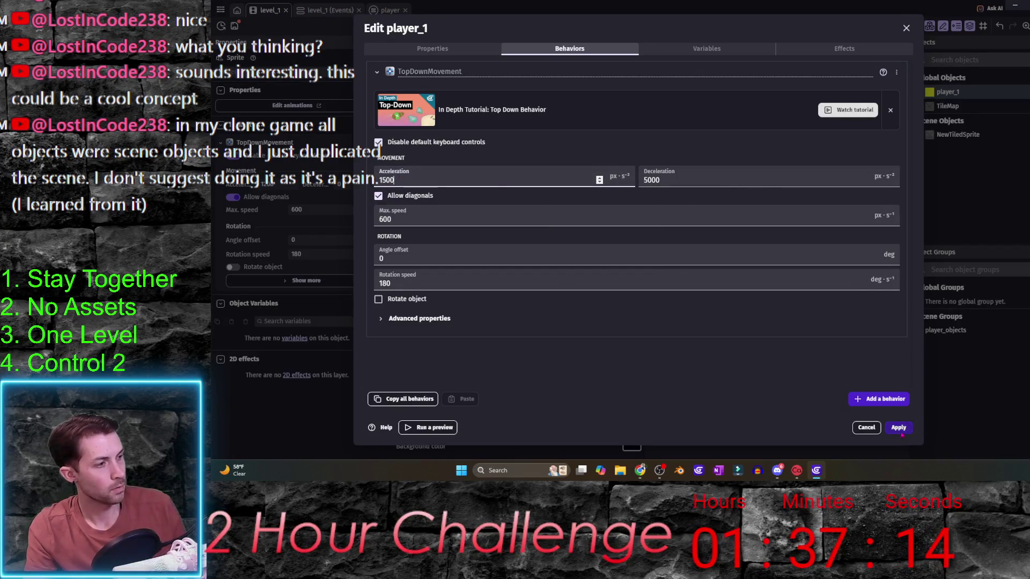
pyautogui.click(899, 428)
pyautogui.press('F5')
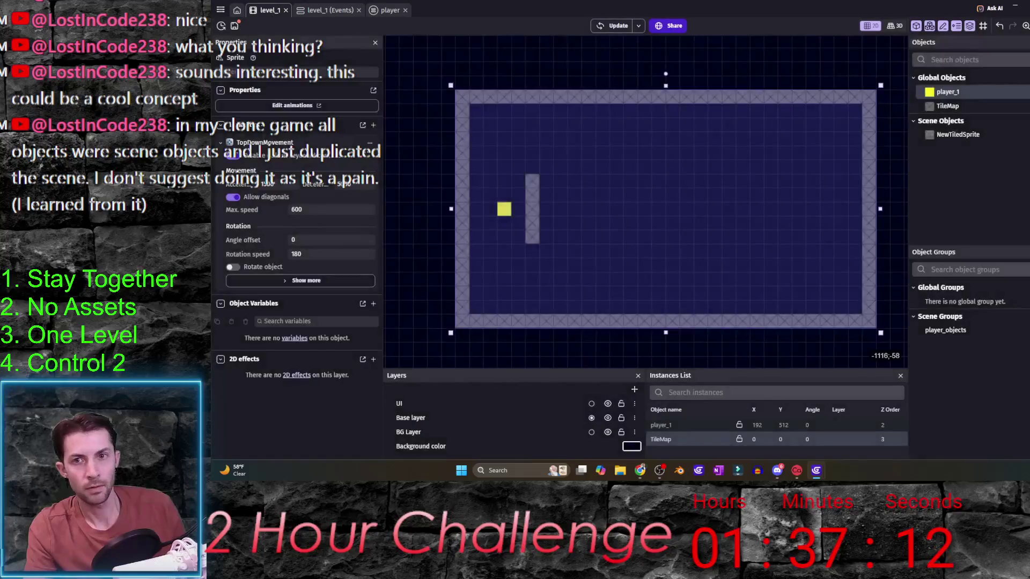
pyautogui.press('Right')
pyautogui.press('Left')
pyautogui.press('Up')
pyautogui.press('Right')
pyautogui.press('Down')
pyautogui.press('Left')
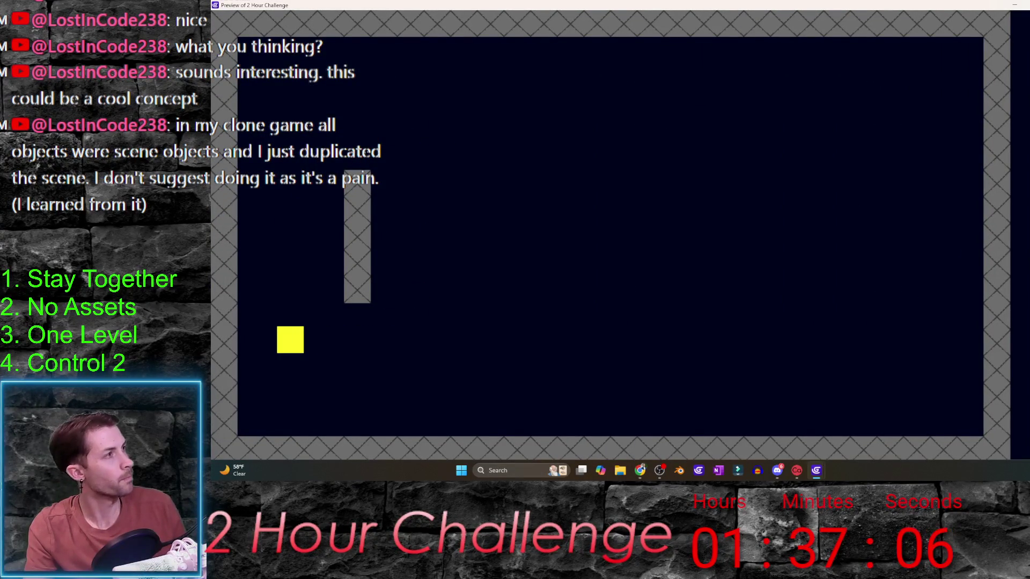
pyautogui.hotkey('alt', 'F4')
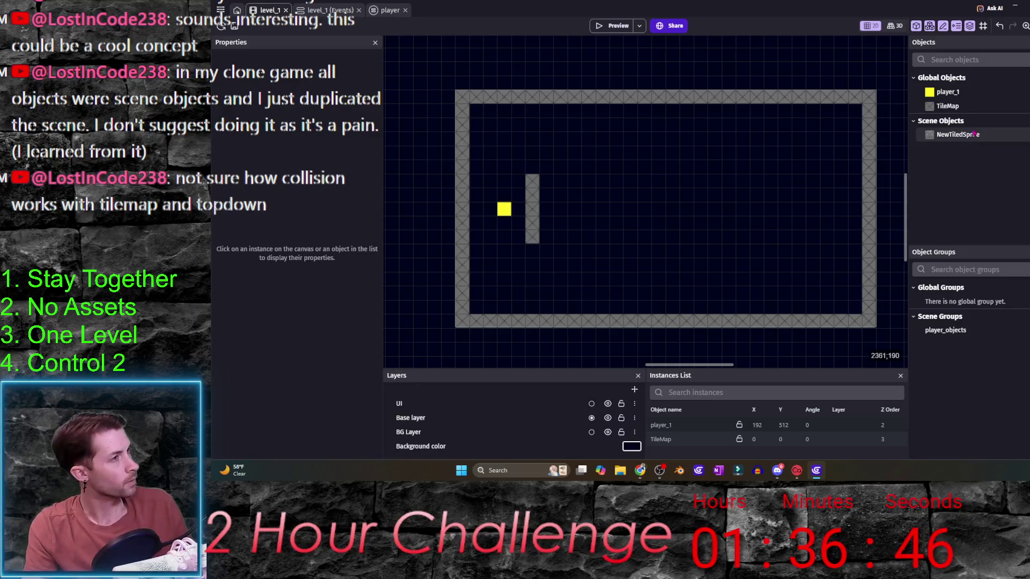
pyautogui.moveTo(640, 471)
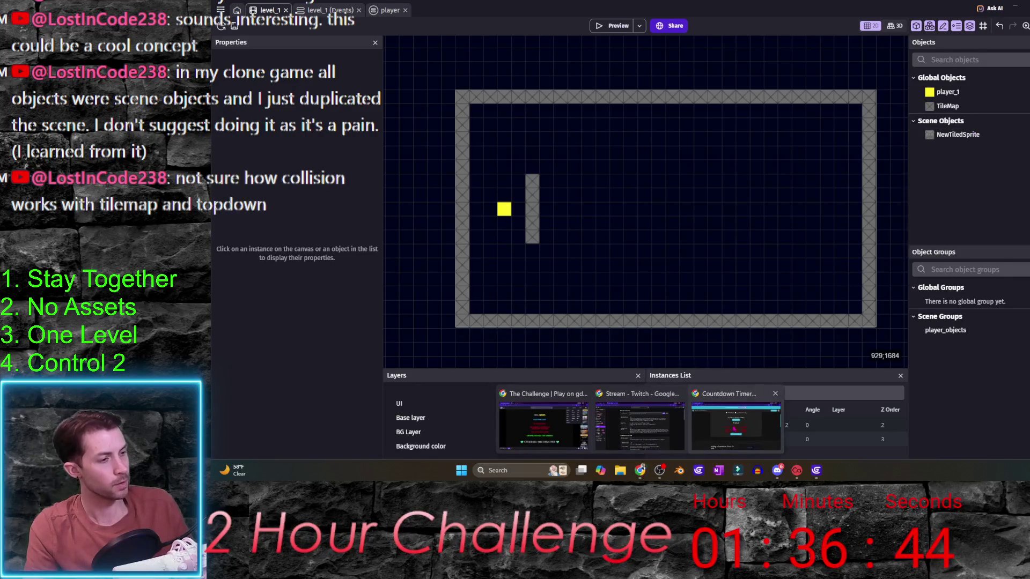
pyautogui.moveTo(735, 424)
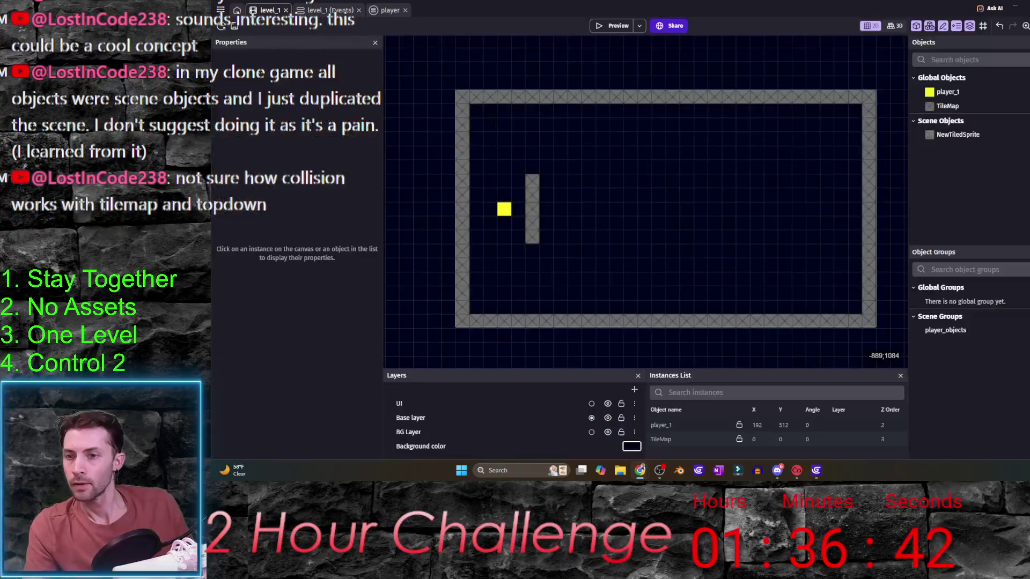
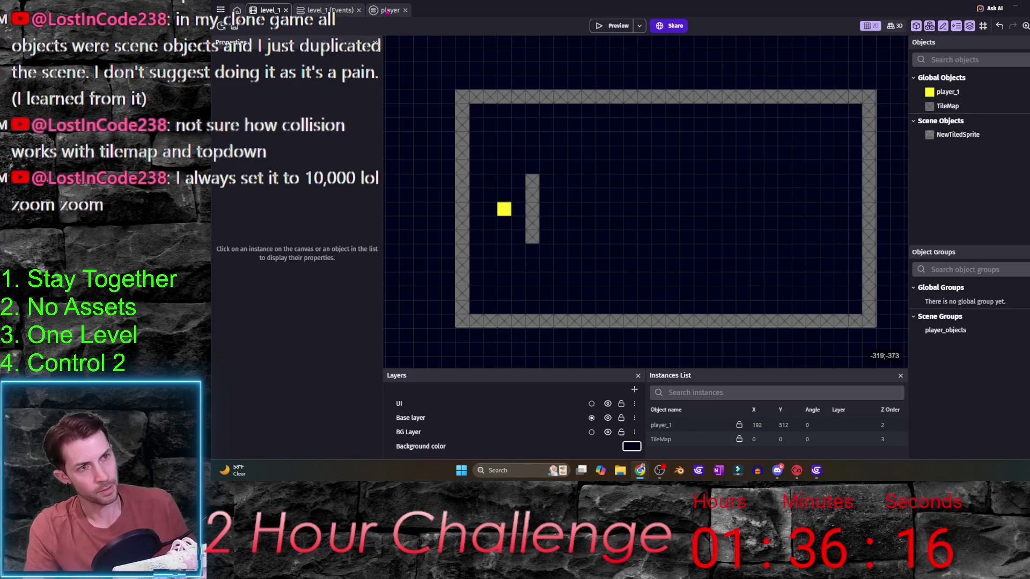
# - Add a new player event with the condition player_objects in collision with TileMap
pyautogui.click(389, 10)
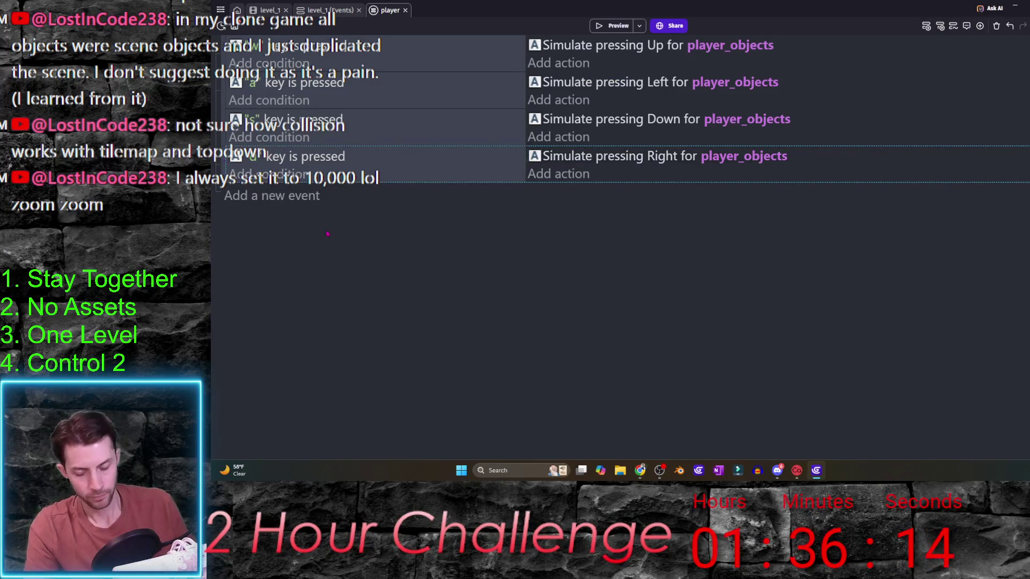
pyautogui.click(224, 195)
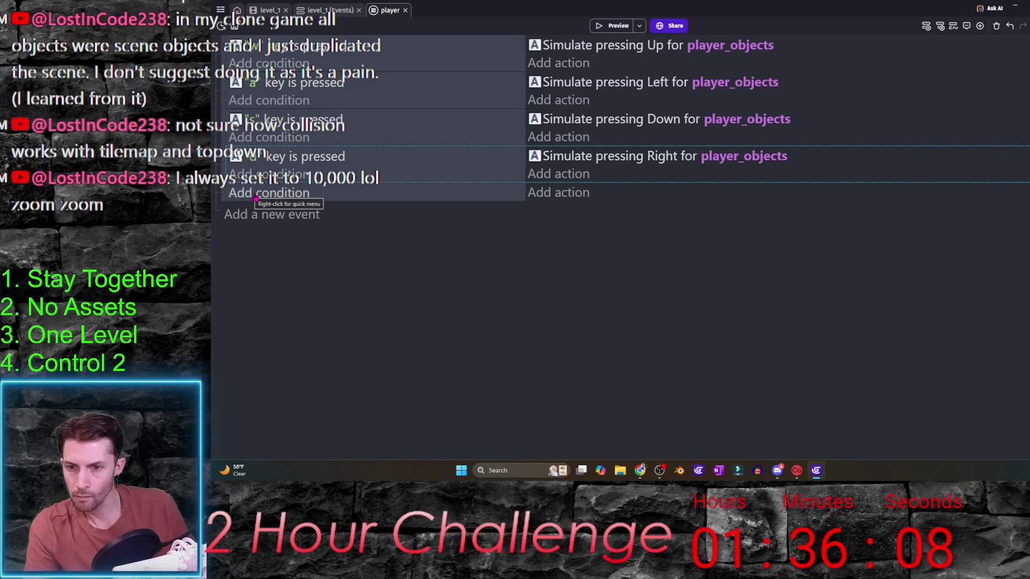
pyautogui.click(256, 197)
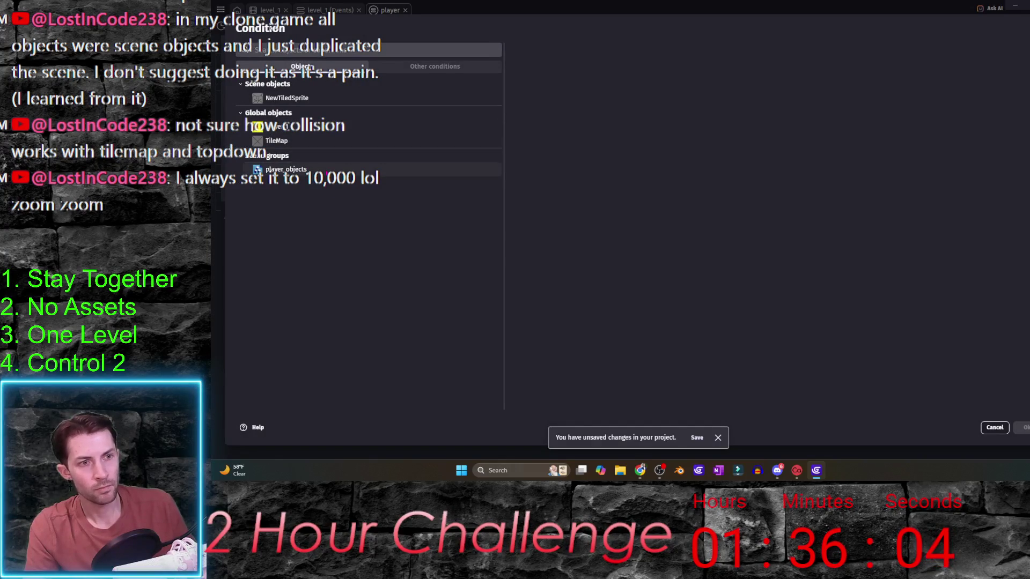
pyautogui.click(313, 169)
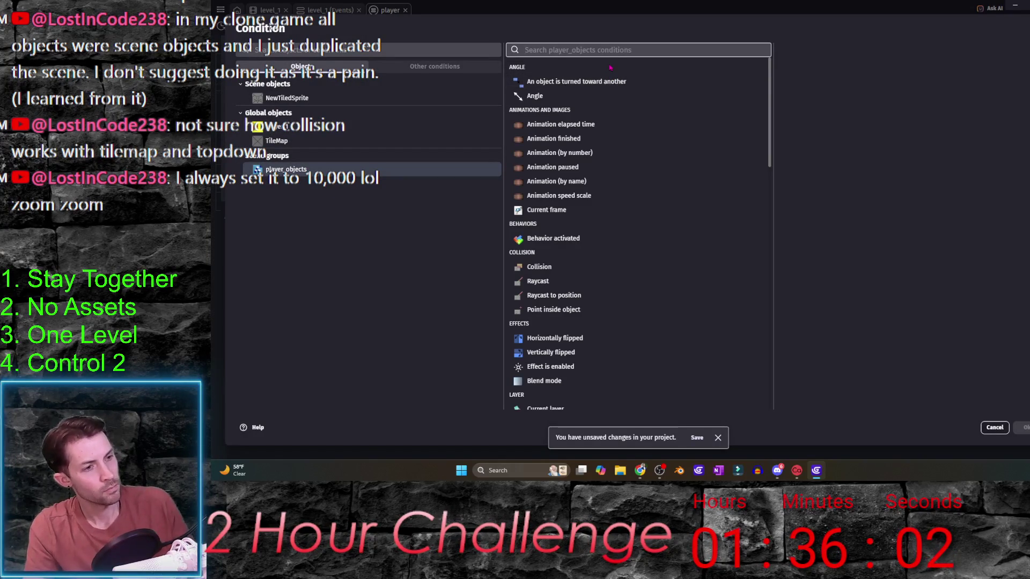
pyautogui.click(605, 266)
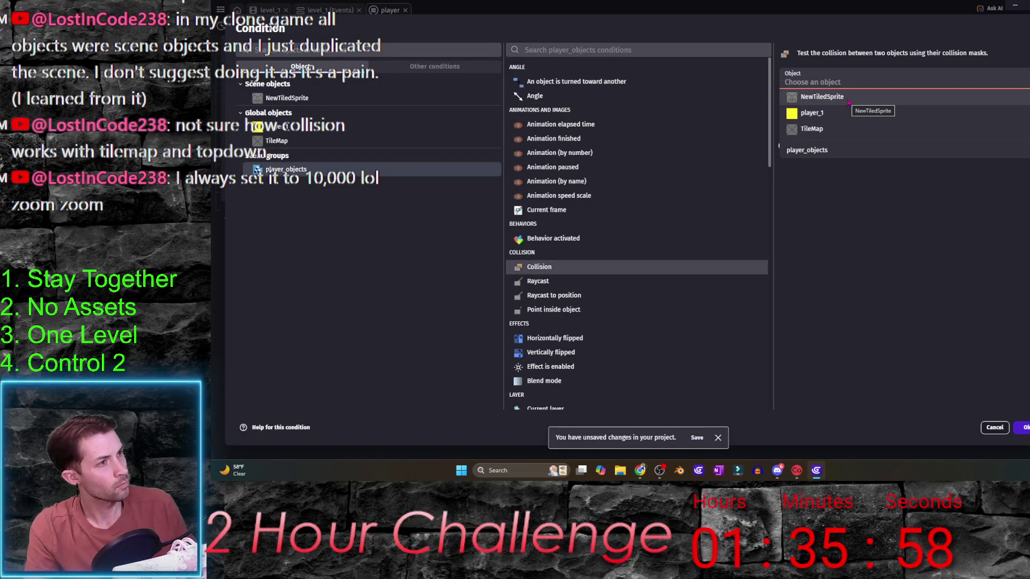
pyautogui.click(865, 128)
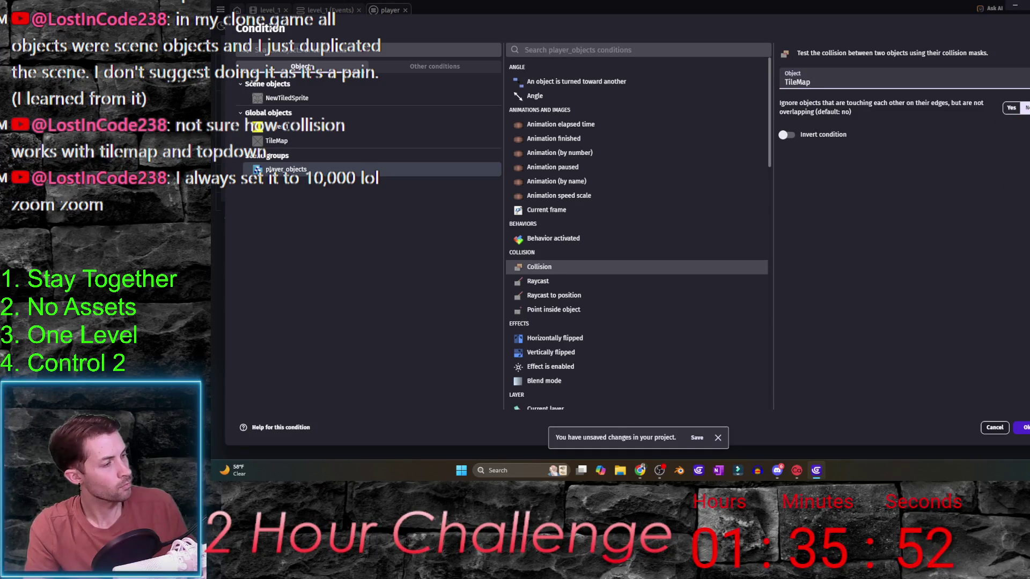
pyautogui.press('Return')
# - Give the event a Separate objects action moving player_1 away from TileMap
pyautogui.click(547, 194)
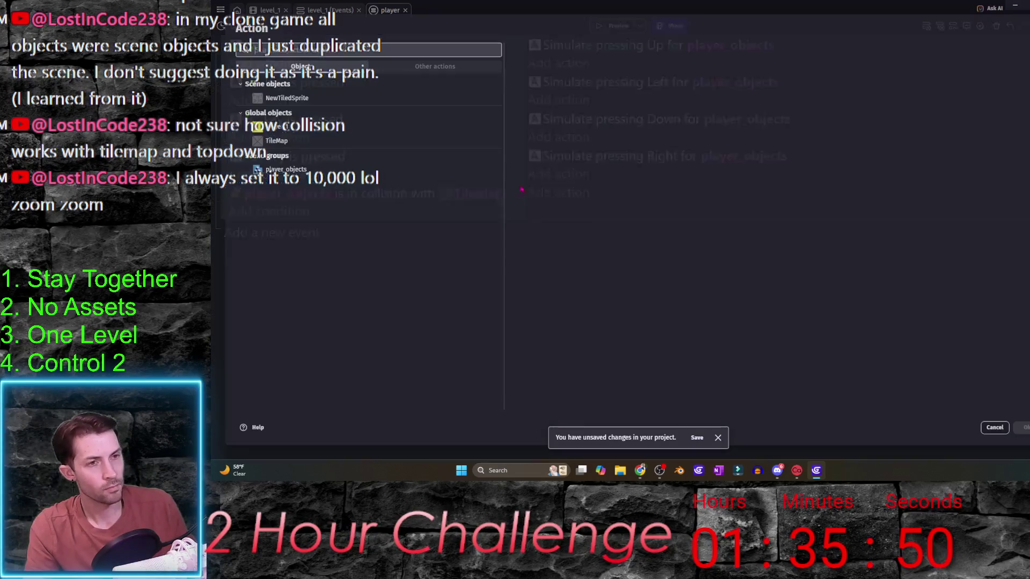
pyautogui.write('separ')
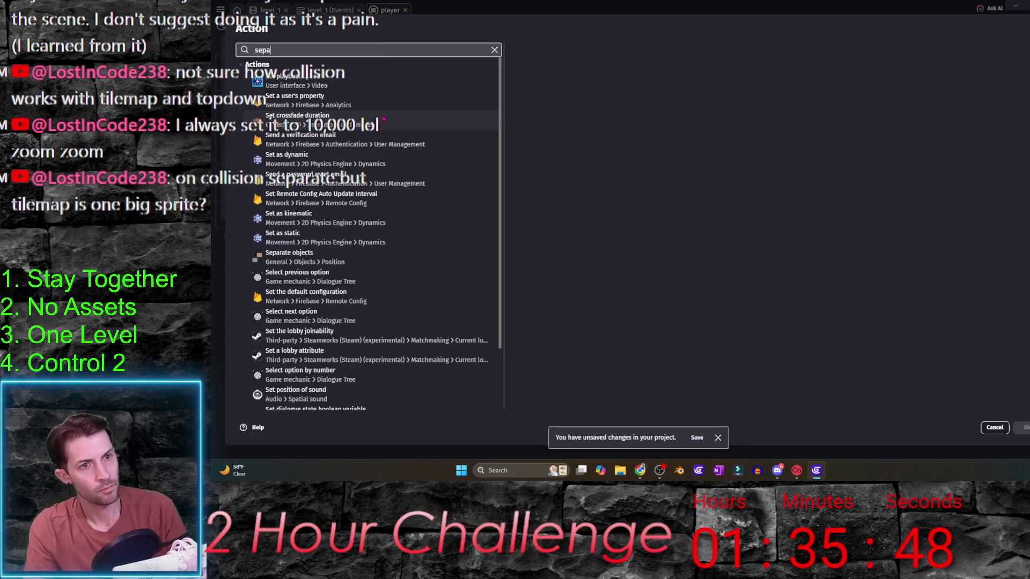
pyautogui.press('Return')
pyautogui.write('player_1')
pyautogui.press('Tab')
pyautogui.click(566, 125)
pyautogui.click(617, 172)
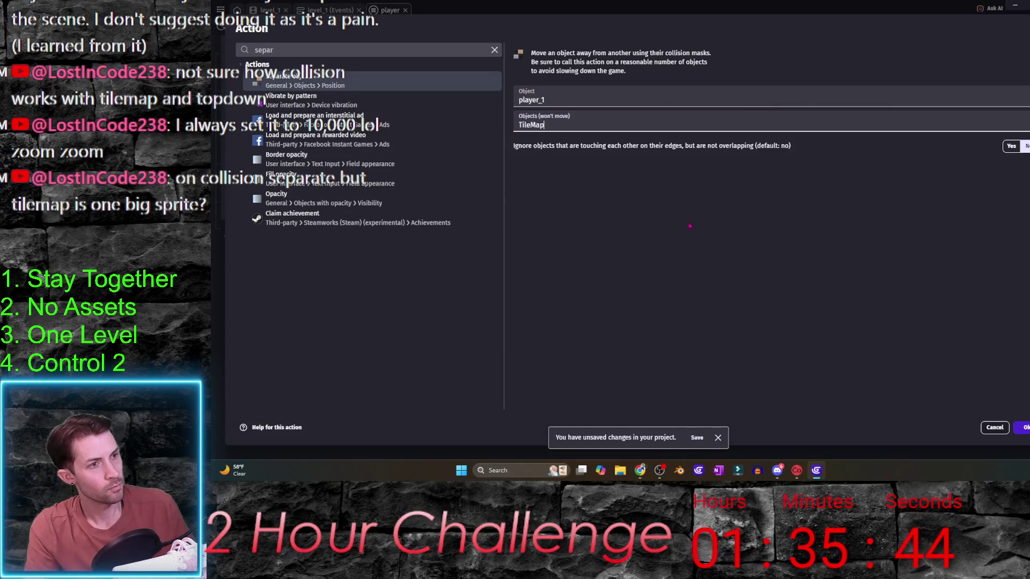
pyautogui.click(1022, 428)
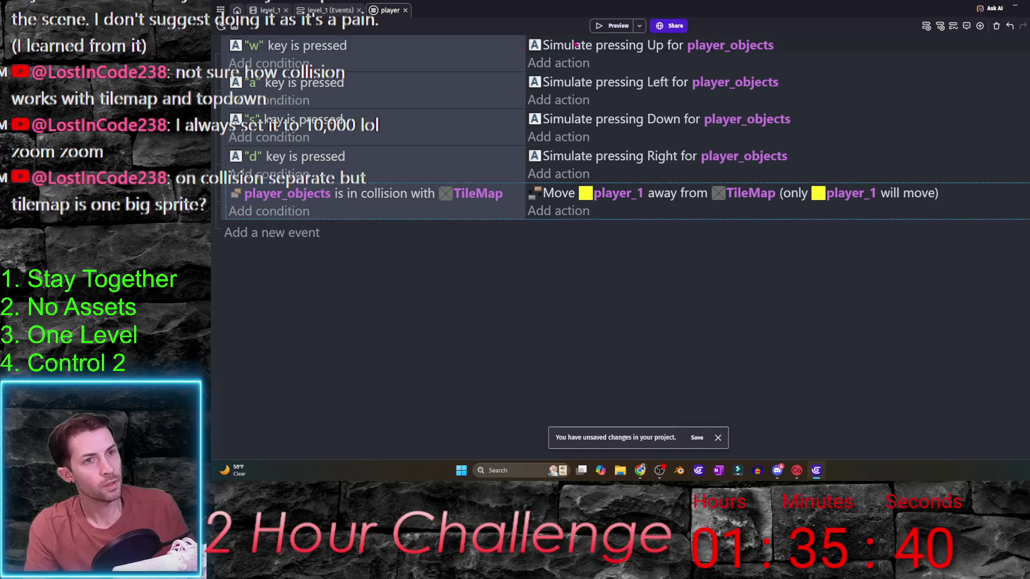
pyautogui.click(267, 9)
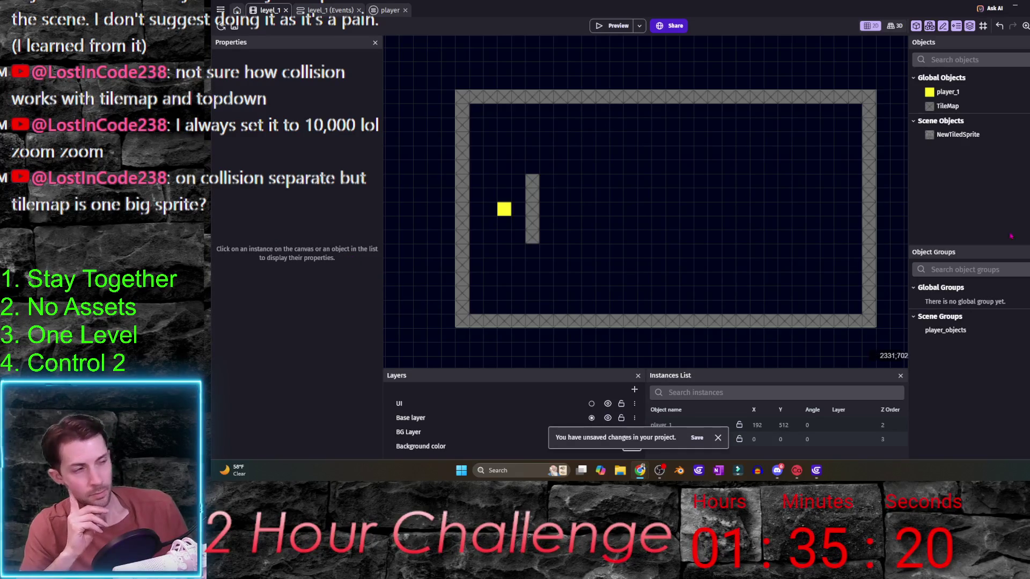
# - Rename the NewTiledSprite object to non_Tilemap
pyautogui.doubleClick(965, 136)
pyautogui.write('non-Tilem')
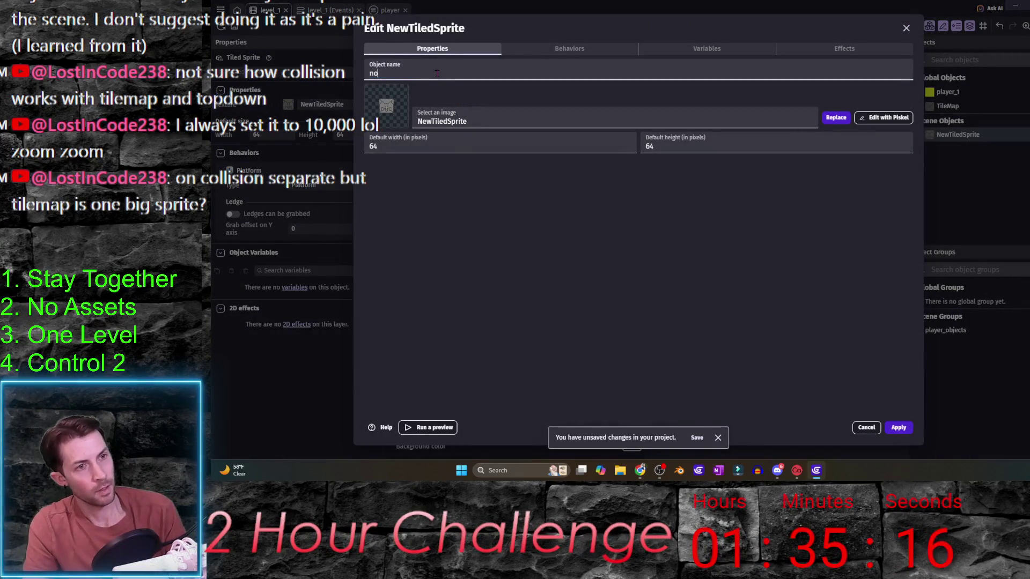
pyautogui.write('ap')
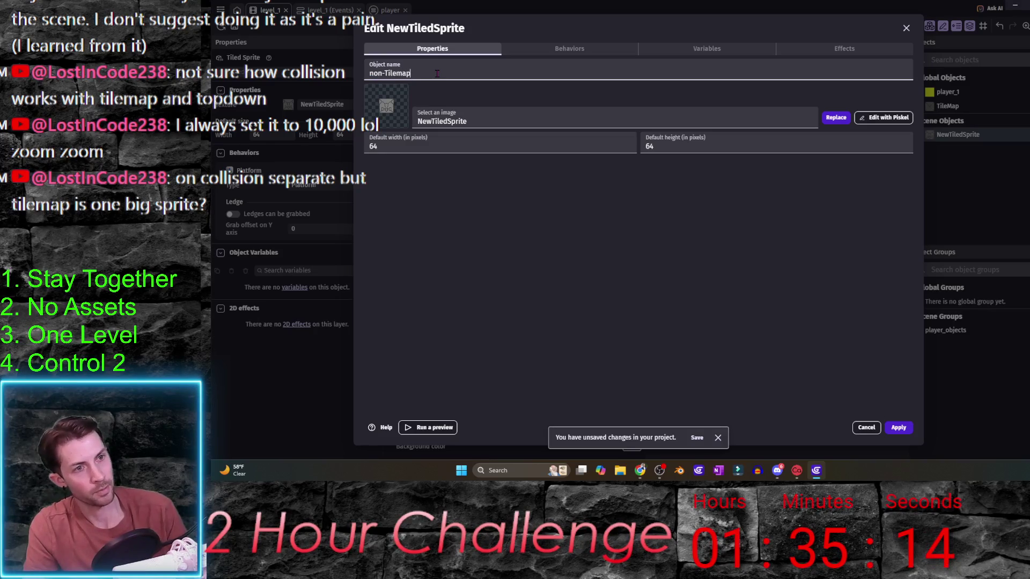
pyautogui.press('Return')
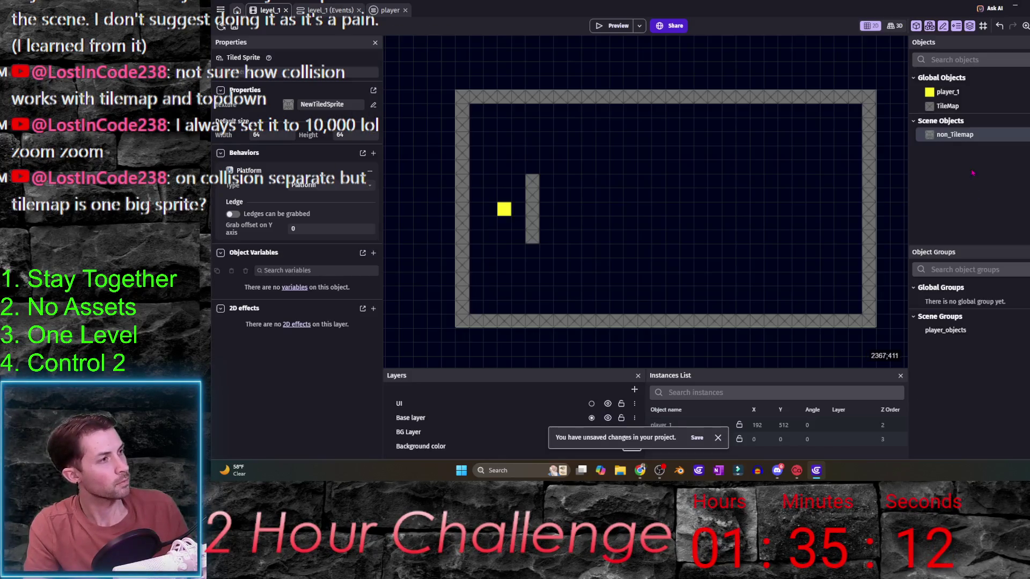
# - Place a non_Tilemap instance as a pillar in the right half of the room
pyautogui.moveTo(952, 135); pyautogui.dragTo(645, 216)
pyautogui.click(647, 241)
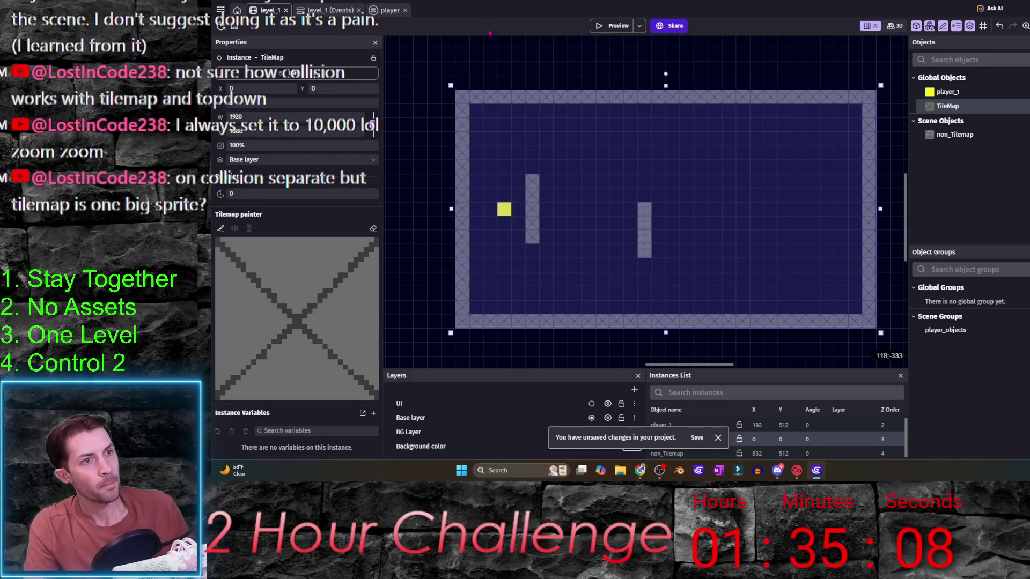
pyautogui.click(520, 53)
pyautogui.click(388, 9)
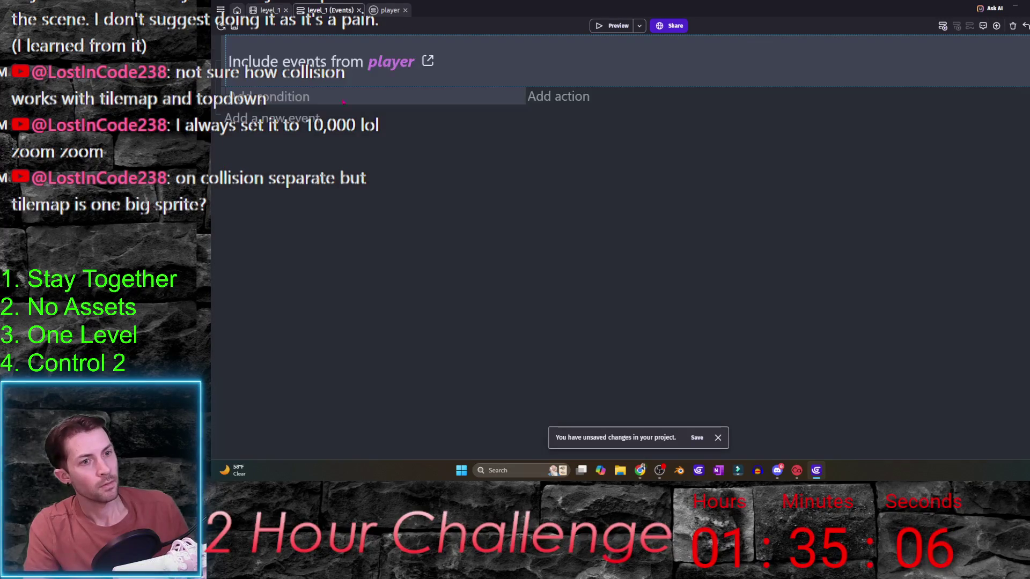
# - Duplicate the TileMap collision event and disable the original
pyautogui.scroll(-1, 264, 213)
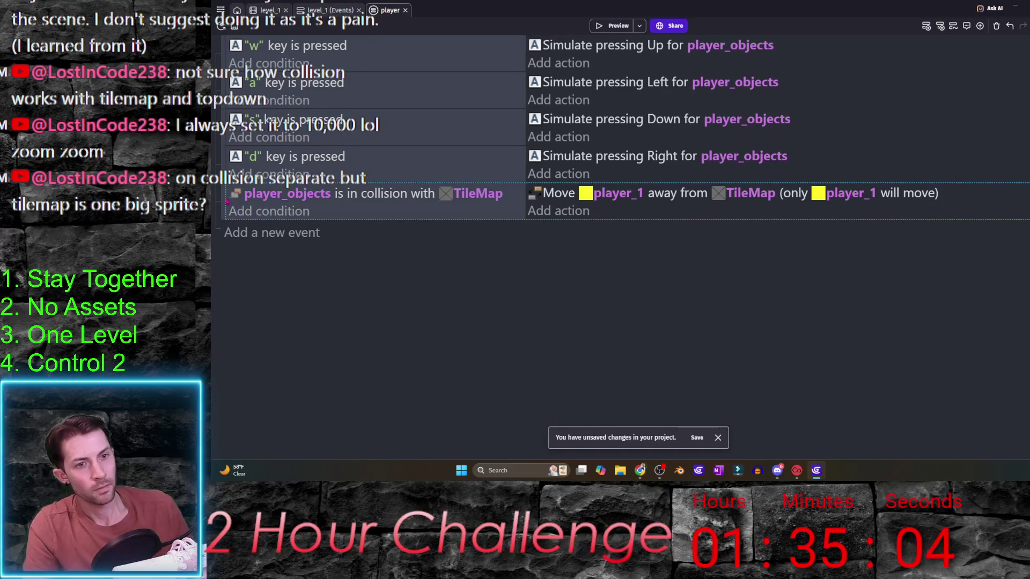
pyautogui.hotkey('ctrl', 'c')
pyautogui.hotkey('ctrl', 'v')
pyautogui.press('d')
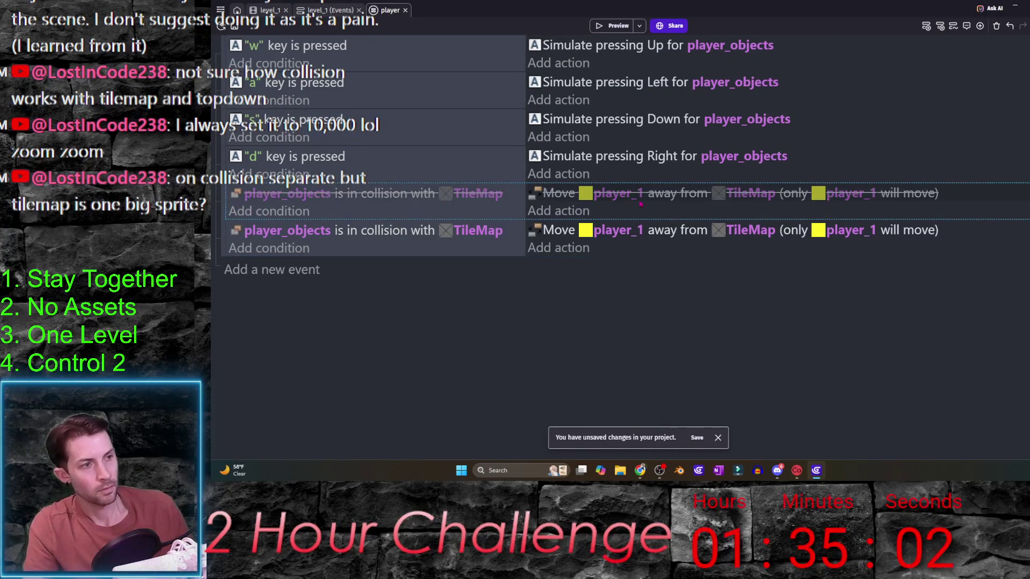
# - Switch the copy's collision condition and Separate action from TileMap to non_Tilemap
pyautogui.click(474, 231)
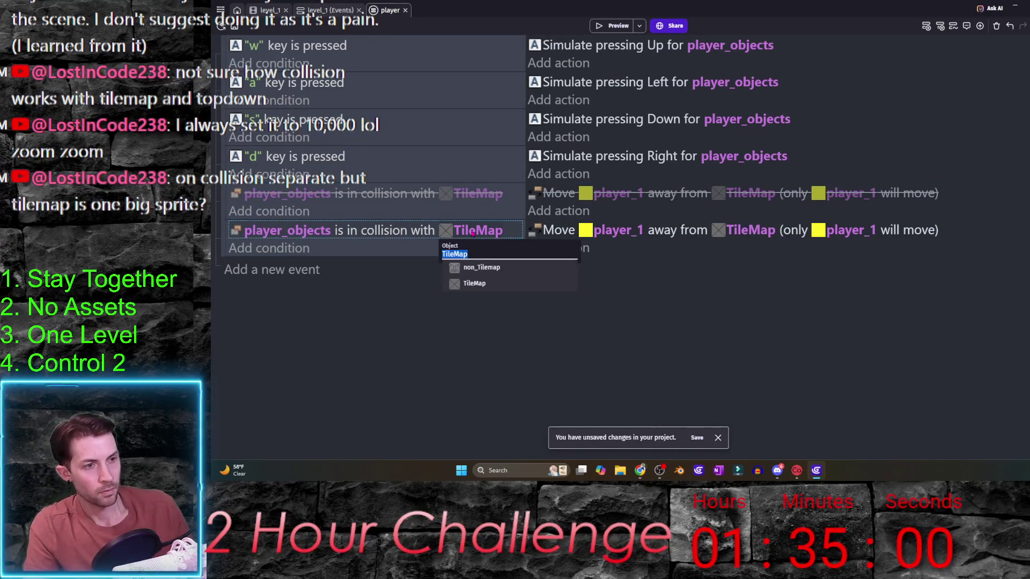
pyautogui.click(482, 267)
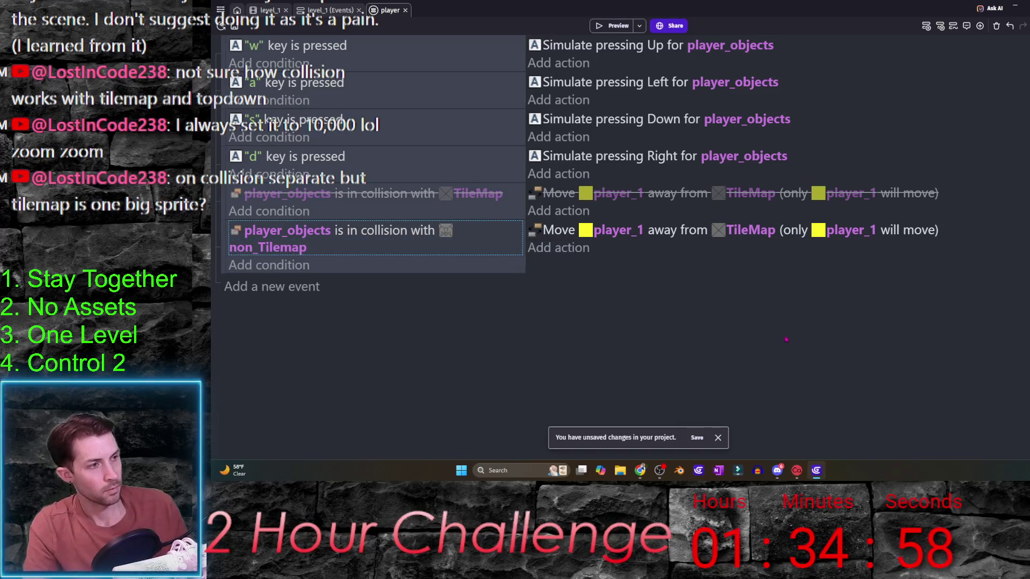
pyautogui.click(758, 235)
pyautogui.click(745, 266)
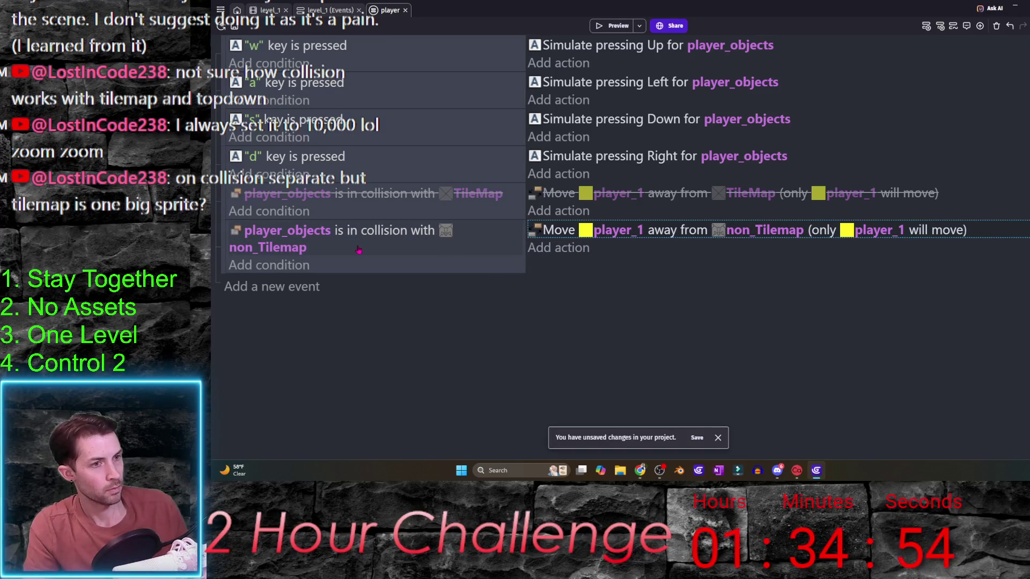
# - Make the copy's Separate action move player_objects instead of player_1
pyautogui.click(617, 230)
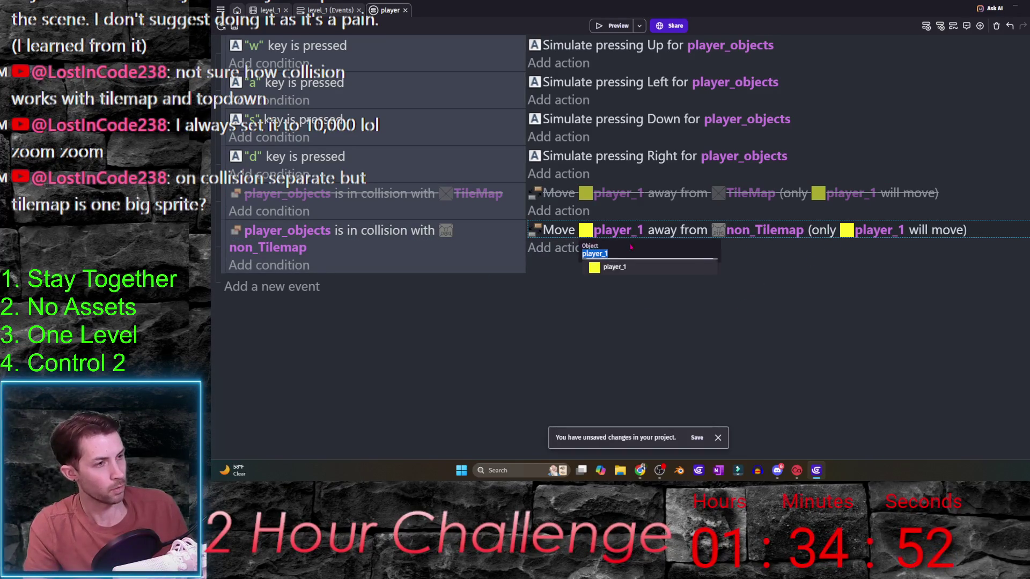
pyautogui.click(287, 230)
pyautogui.press('Escape')
pyautogui.click(617, 230)
pyautogui.hotkey('ctrl', 'v')
pyautogui.press('Return')
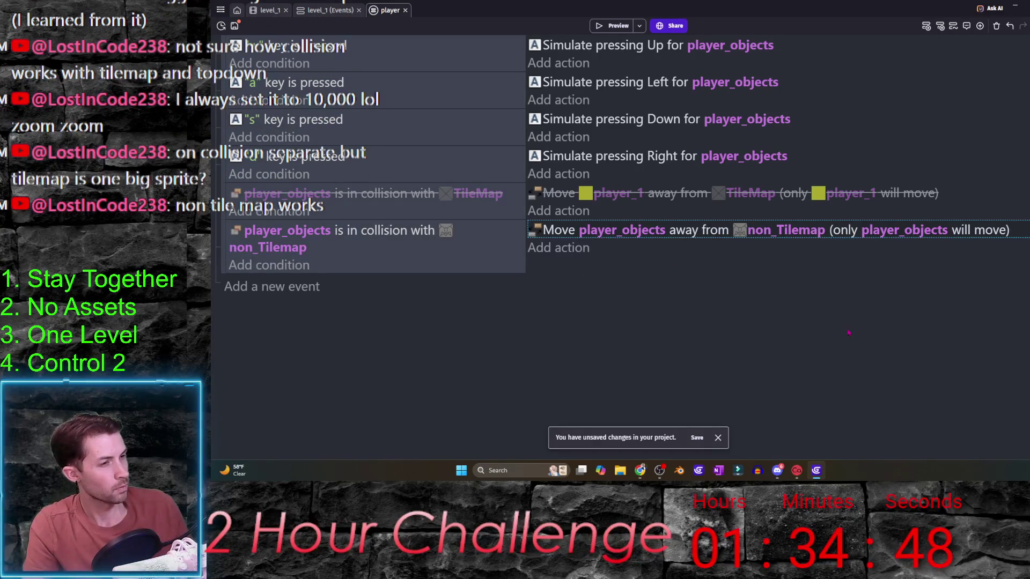
pyautogui.click(612, 27)
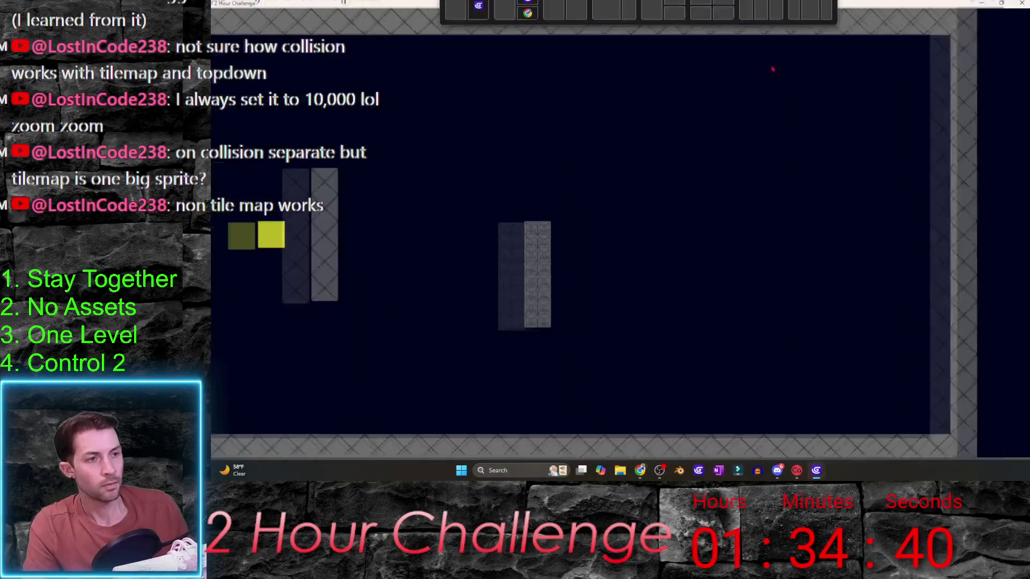
# - Steer the player with the arrow keys against the non_Tilemap pillar, then close the preview
pyautogui.press('Right')
pyautogui.press('Up')
pyautogui.press('Right')
pyautogui.press('Down')
pyautogui.press('Left')
pyautogui.press('Up')
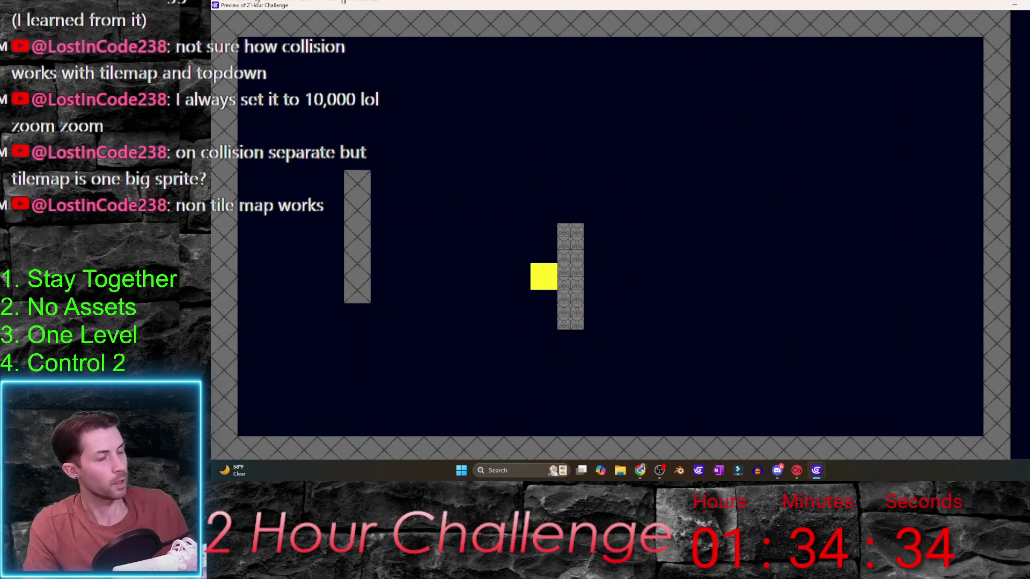
pyautogui.hotkey('alt', 'F4')
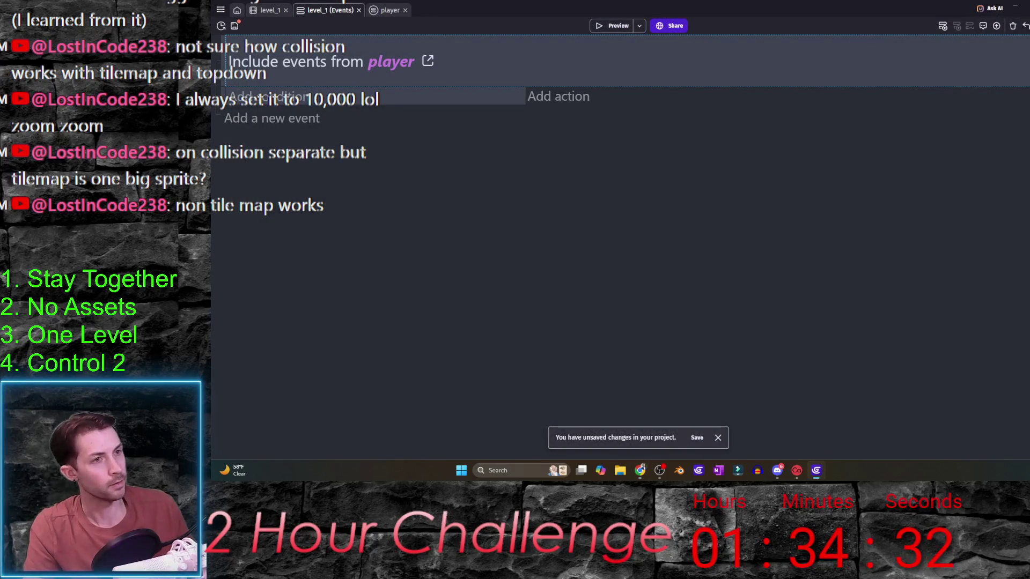
# - Delete the TileMap from the level_1 scene
pyautogui.click(271, 10)
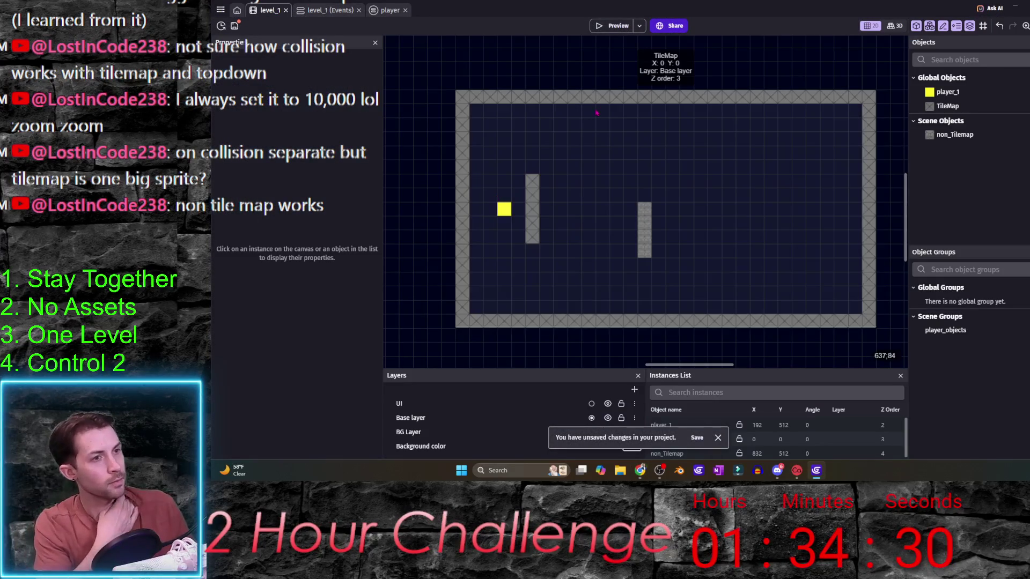
pyautogui.click(713, 136)
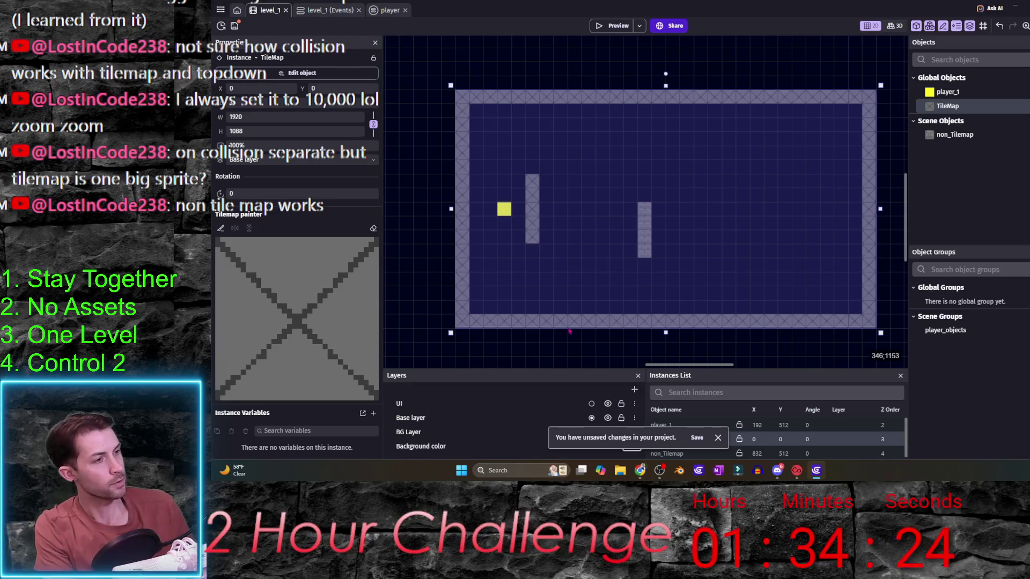
pyautogui.scroll(2, 570, 250)
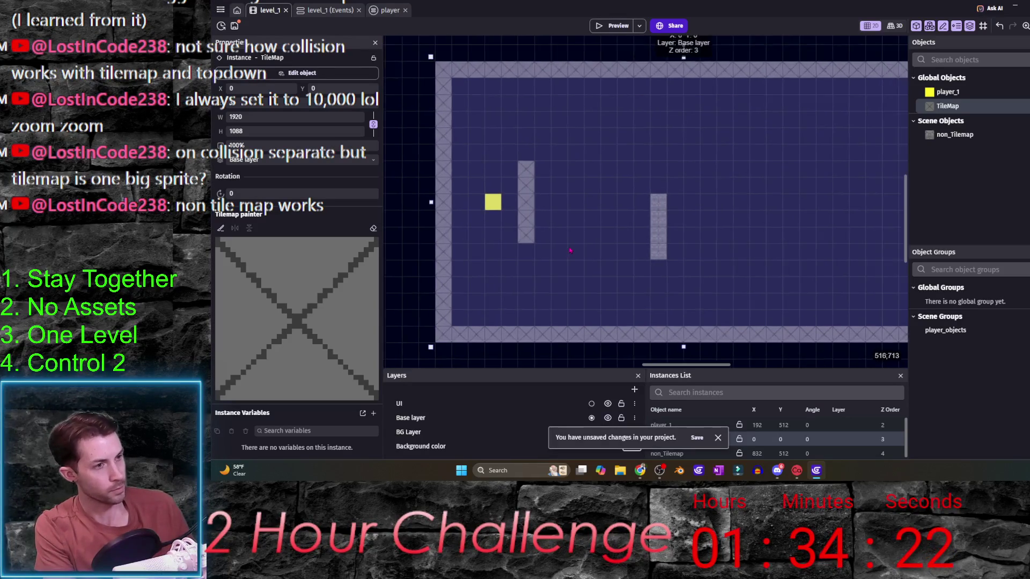
pyautogui.scroll(1, 570, 250)
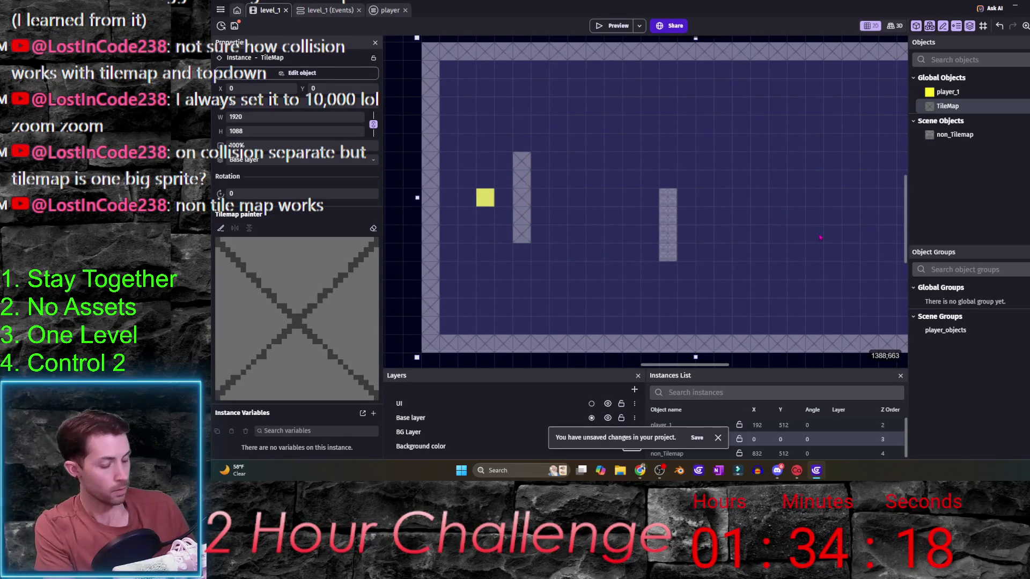
pyautogui.press('Delete')
# - Make the non_Tilemap pillar a full-height left wall and paste a copy for the right side
pyautogui.click(671, 224)
pyautogui.moveTo(671, 225)
pyautogui.mouseDown()
pyautogui.moveTo(524, 170)
pyautogui.moveTo(428, 84)
pyautogui.mouseUp()
pyautogui.moveTo(431, 126); pyautogui.dragTo(432, 362)
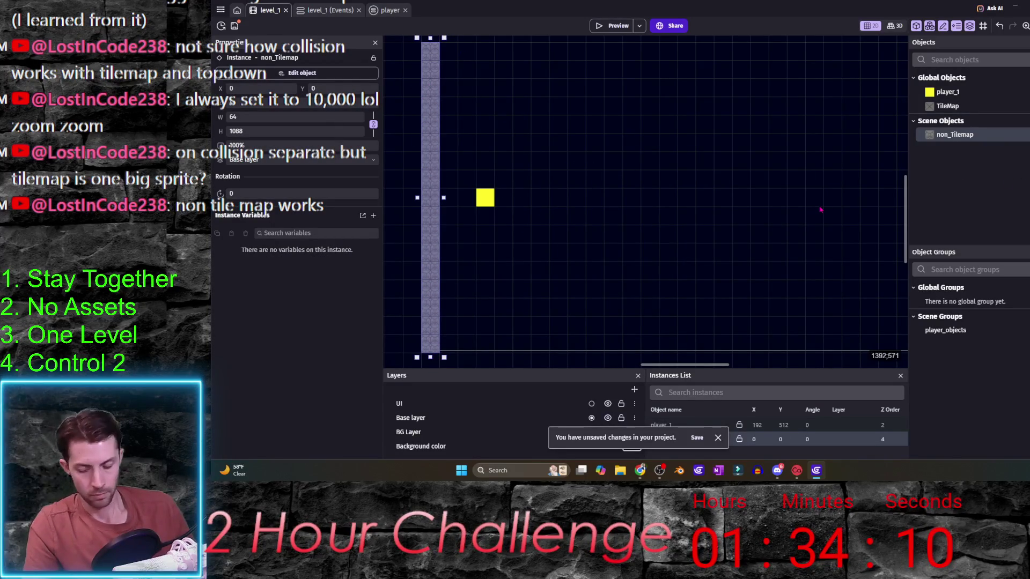
pyautogui.hotkey('ctrl', 'v')
pyautogui.scroll(-3, 818, 210)
pyautogui.hscroll(4, 724, 215)
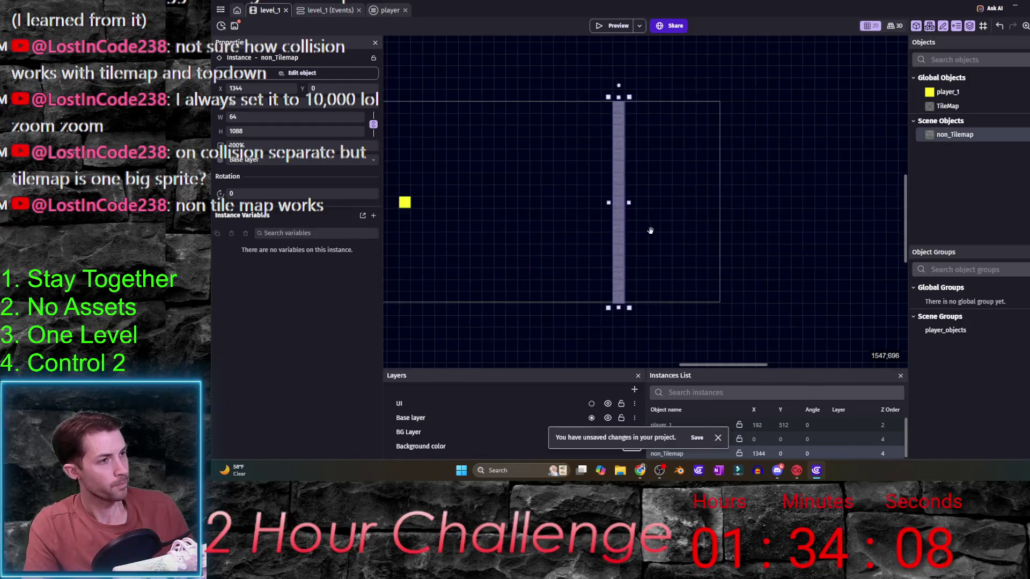
pyautogui.moveTo(631, 223); pyautogui.dragTo(713, 212)
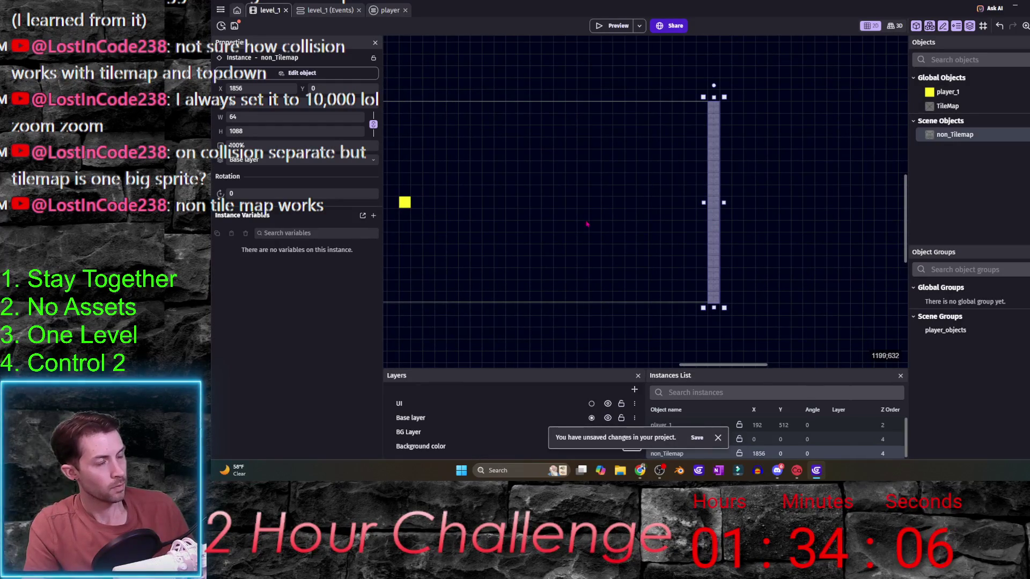
pyautogui.moveTo(489, 222); pyautogui.dragTo(618, 231)
# - Add a horizontal wall piece stretched across the frame width and move it to the bottom edge
pyautogui.hotkey('ctrl', 'v')
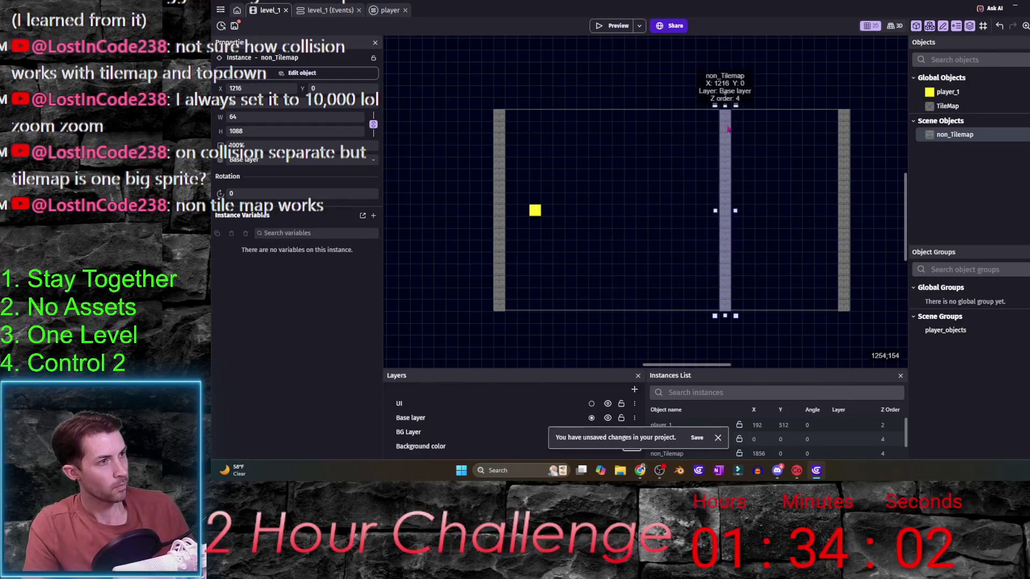
pyautogui.moveTo(725, 93)
pyautogui.mouseDown()
pyautogui.moveTo(607, 175)
pyautogui.moveTo(601, 196)
pyautogui.mouseUp()
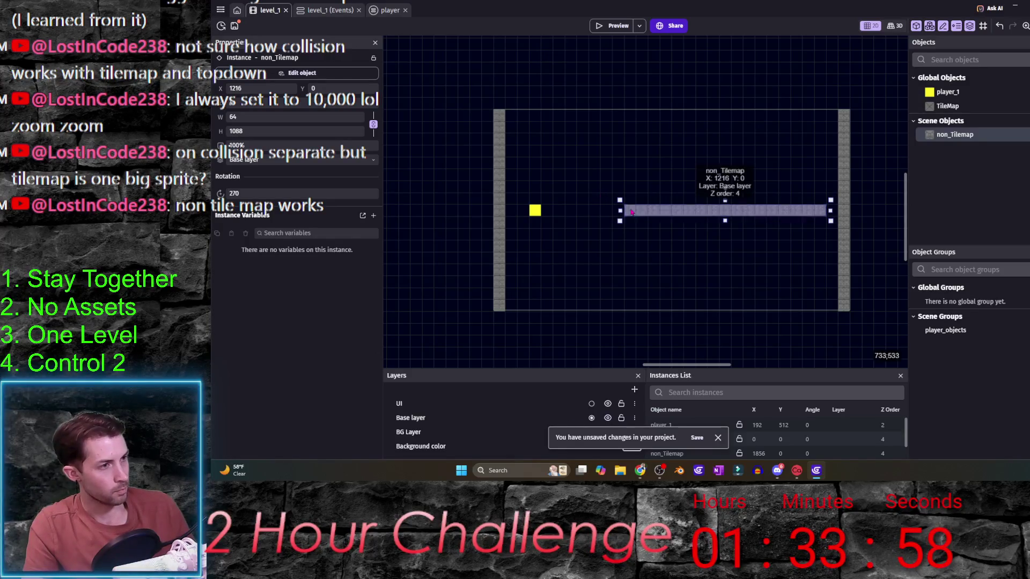
pyautogui.scroll(3, 724, 138)
pyautogui.scroll(-3, 740, 179)
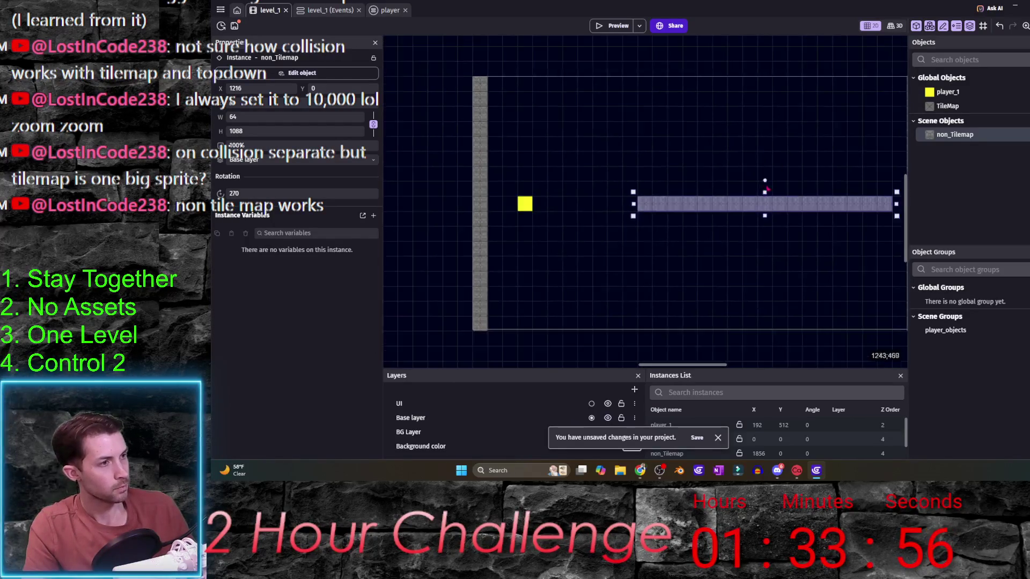
pyautogui.moveTo(779, 206); pyautogui.dragTo(642, 97)
pyautogui.moveTo(749, 94); pyautogui.dragTo(893, 93)
pyautogui.moveTo(718, 120)
pyautogui.mouseDown()
pyautogui.moveTo(713, 321)
pyautogui.moveTo(702, 337)
pyautogui.mouseUp()
pyautogui.click(676, 349)
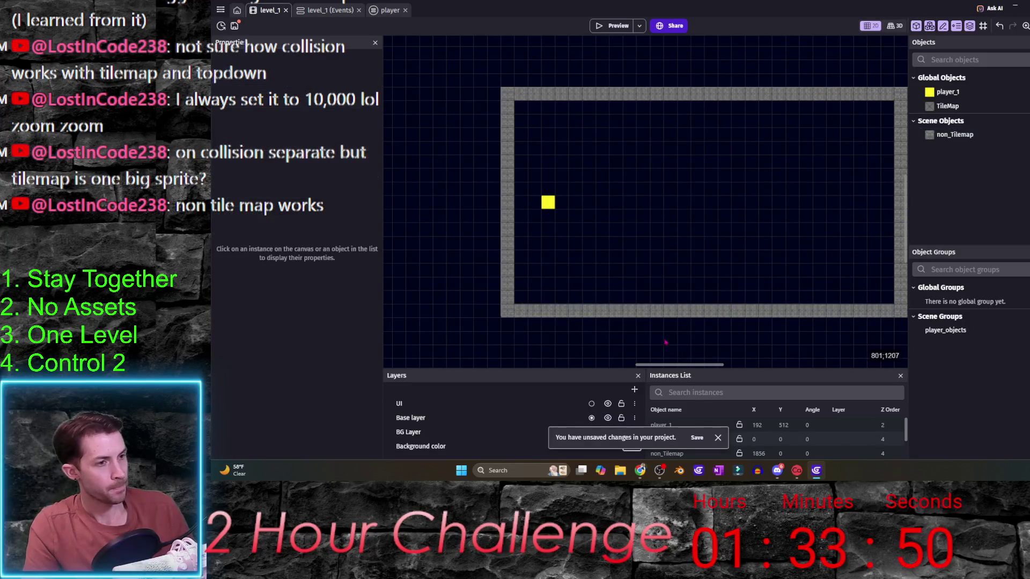
pyautogui.hscroll(1, 612, 225)
pyautogui.scroll(1, 611, 226)
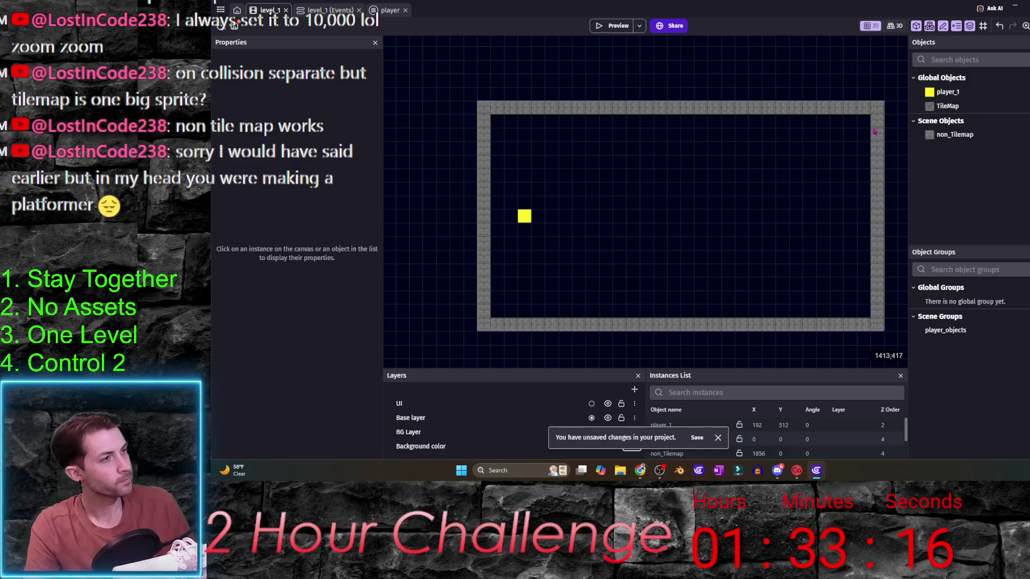
# - Place a wall piece in the frame's lower left beside player_1, then open the extension search
pyautogui.click(881, 200)
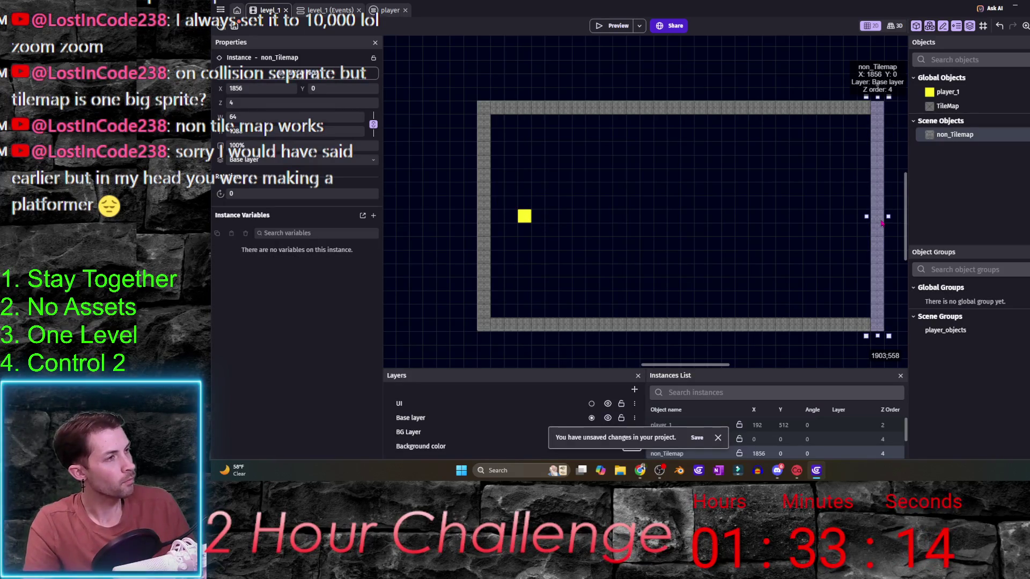
pyautogui.moveTo(882, 224); pyautogui.dragTo(692, 156)
pyautogui.moveTo(674, 117)
pyautogui.mouseDown()
pyautogui.moveTo(673, 292)
pyautogui.moveTo(648, 192)
pyautogui.moveTo(565, 232)
pyautogui.moveTo(541, 261)
pyautogui.mouseUp()
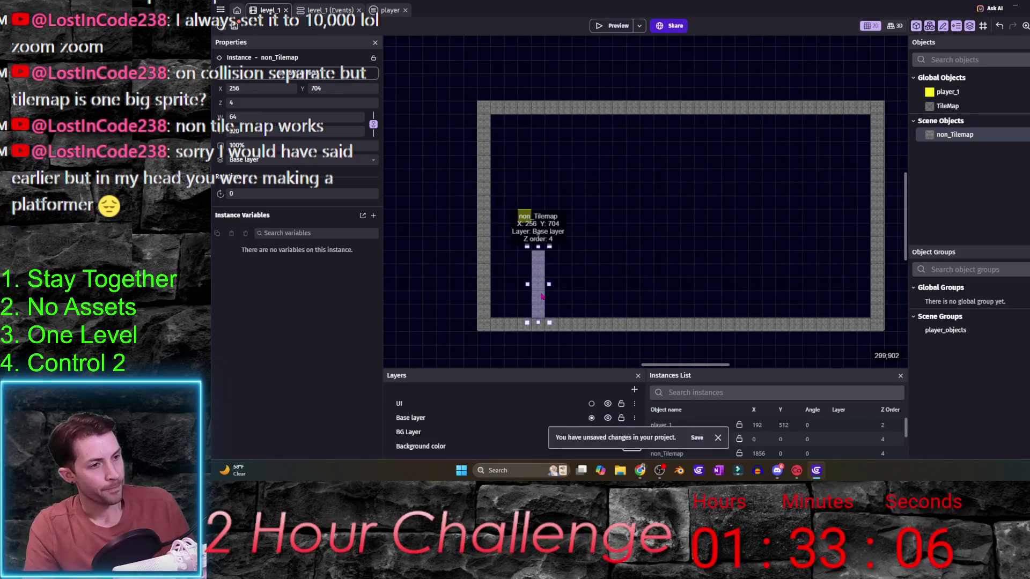
pyautogui.click(515, 238)
pyautogui.moveTo(513, 240)
pyautogui.mouseDown()
pyautogui.moveTo(500, 282)
pyautogui.moveTo(510, 274)
pyautogui.mouseUp()
pyautogui.click(535, 283)
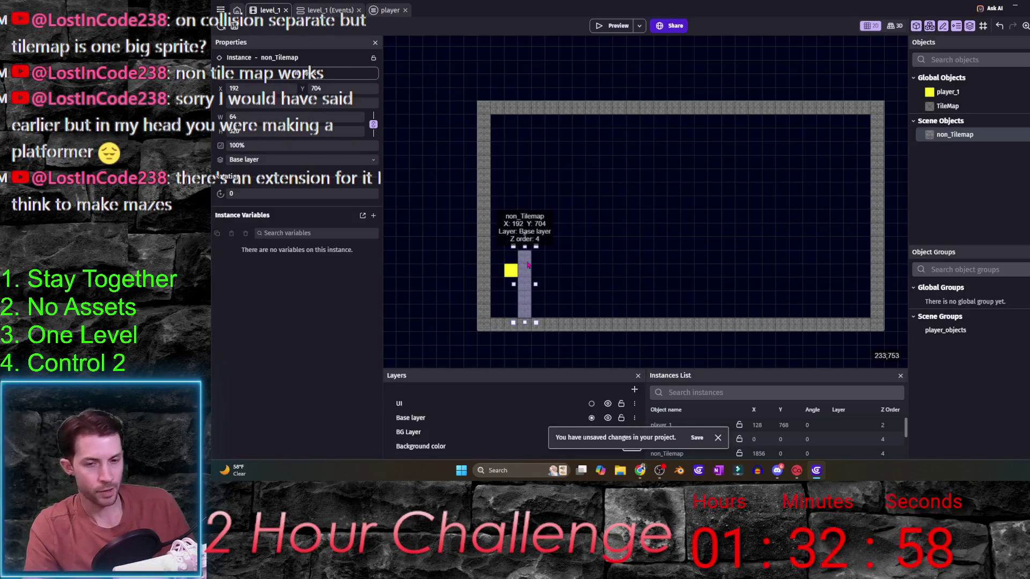
pyautogui.click(219, 10)
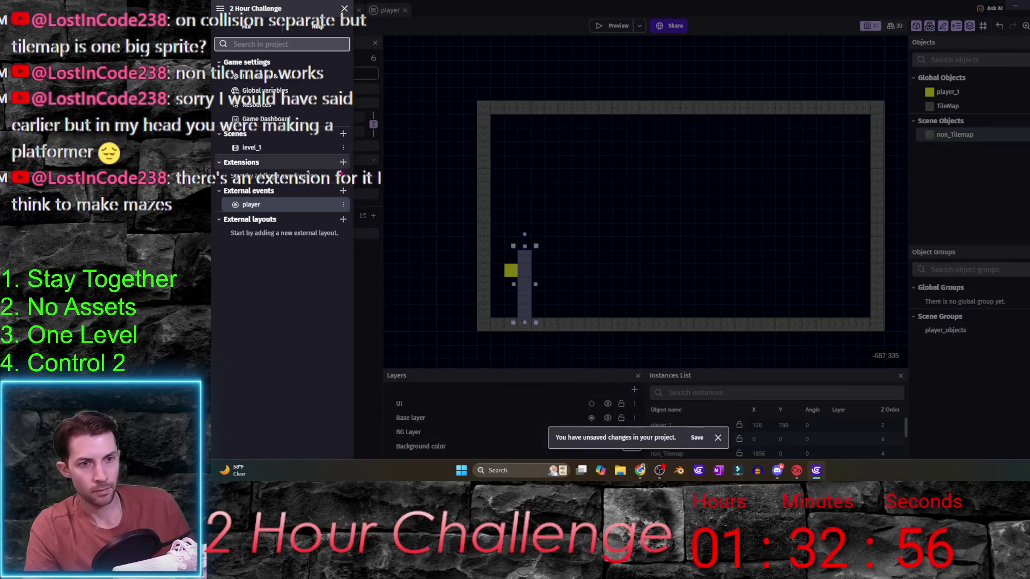
pyautogui.click(343, 162)
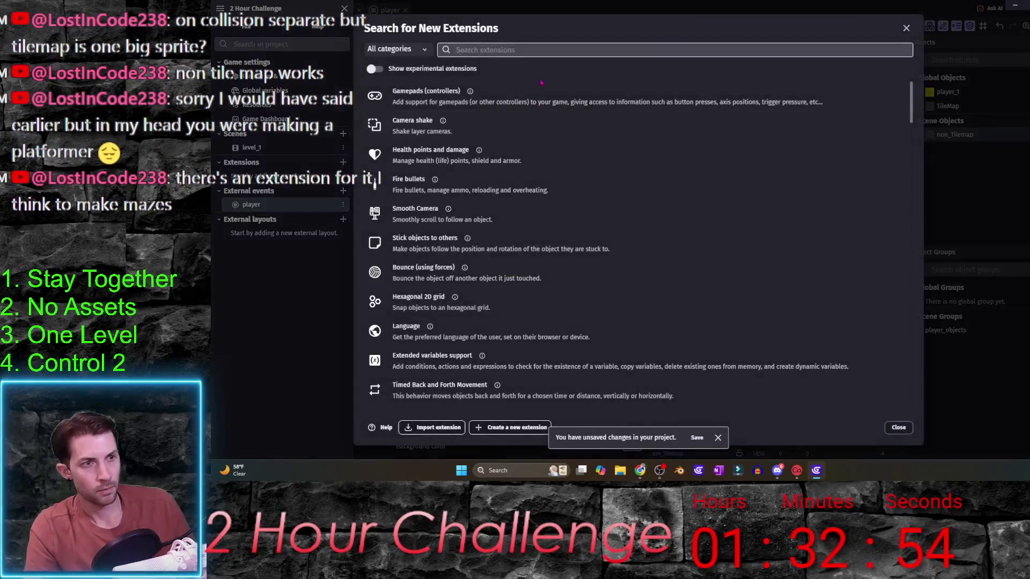
# - Search the extensions for 'maze' and scroll through the unrelated results
pyautogui.write('maze')
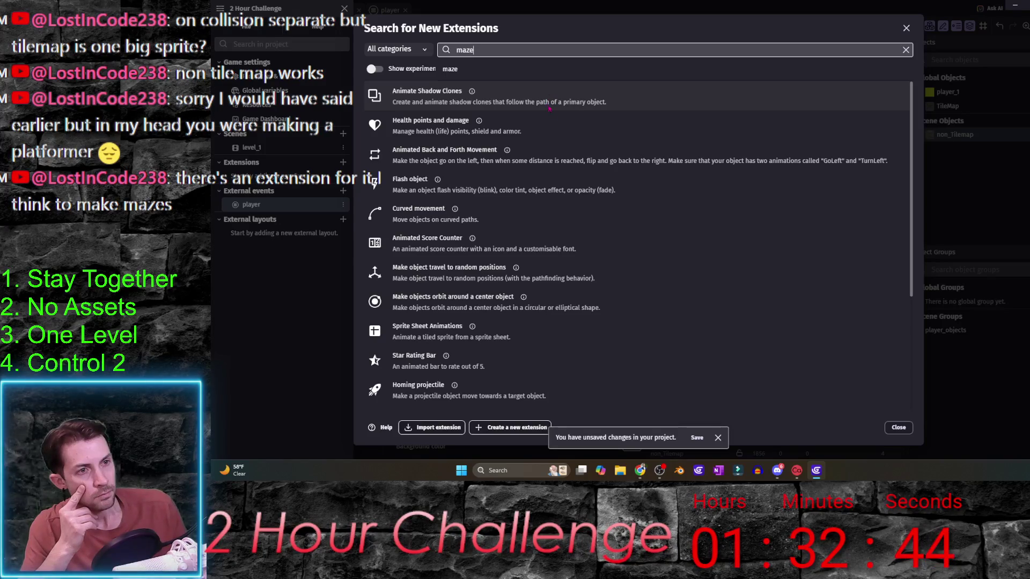
pyautogui.scroll(-3, 580, 237)
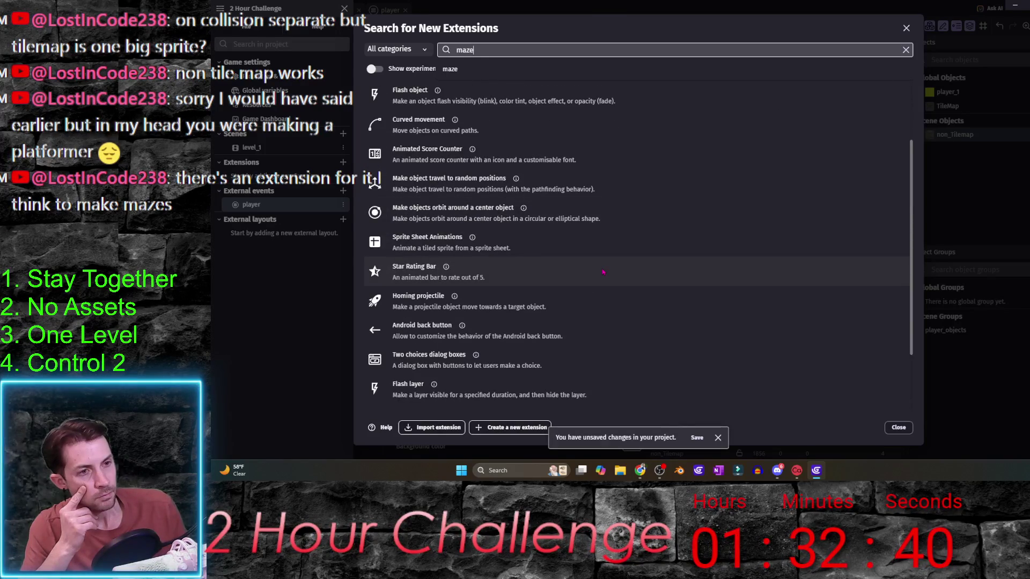
pyautogui.scroll(-3, 603, 272)
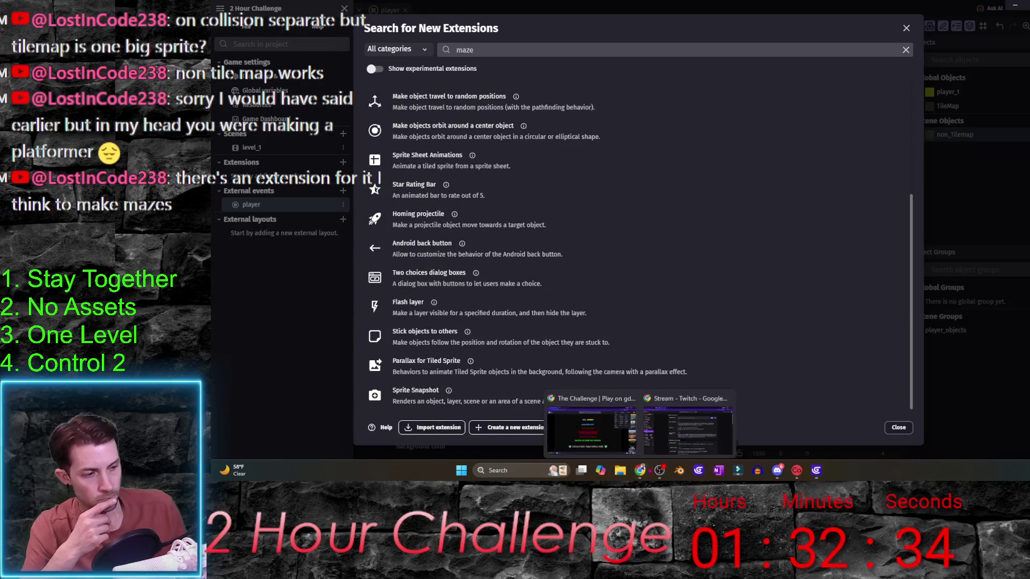
pyautogui.click(640, 470)
# - Search the web for 'gdevelop maze generator' and open the Maze Generator documentation page
pyautogui.hotkey('ctrl', 't')
pyautogui.write('gd')
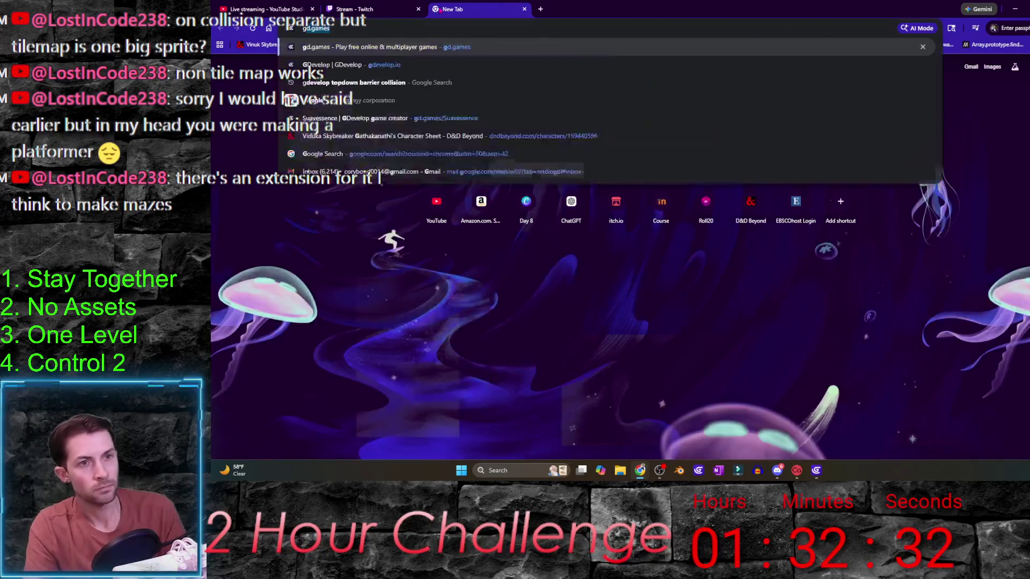
pyautogui.write('evelop maze generator')
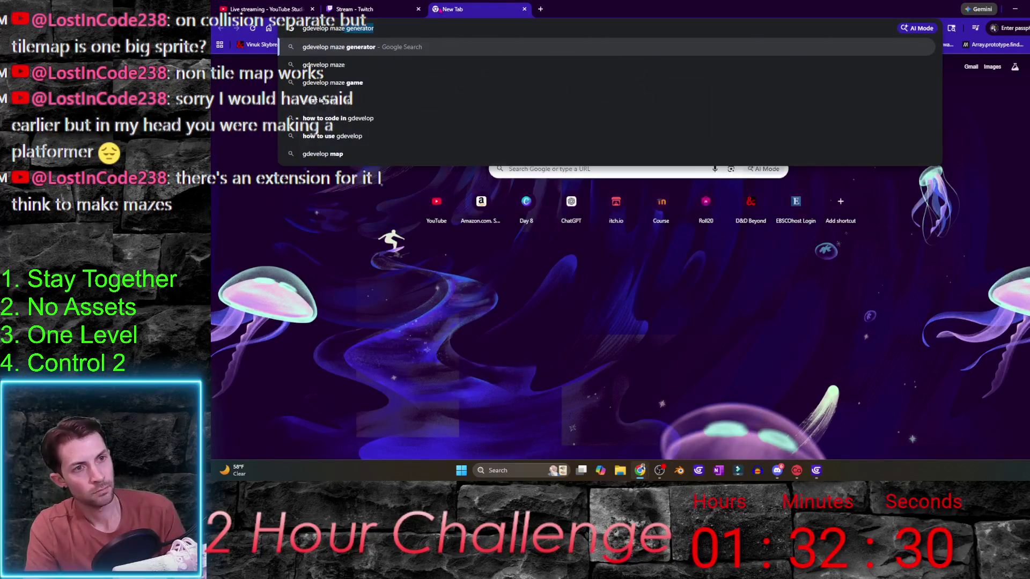
pyautogui.press('Return')
pyautogui.click(387, 153)
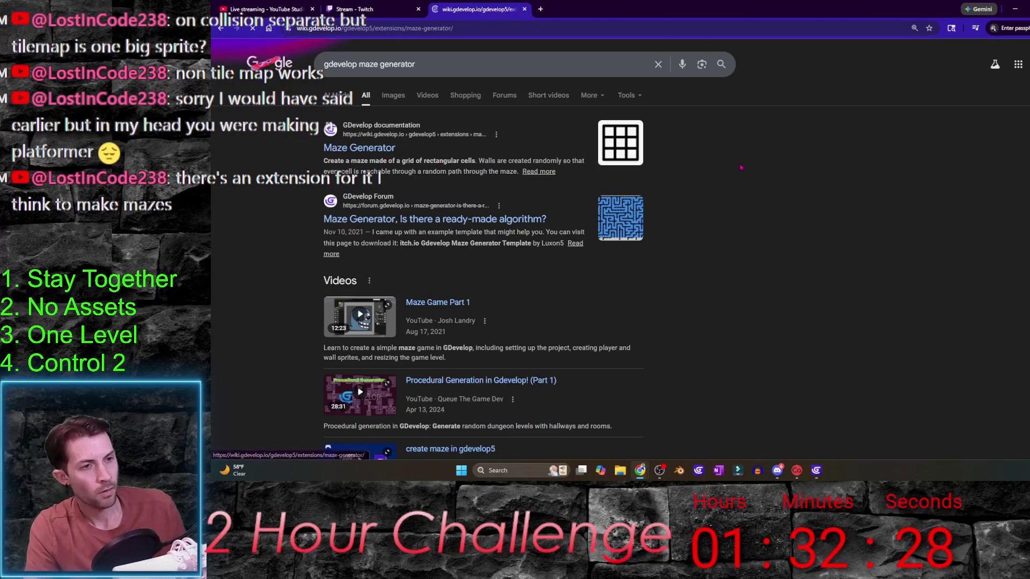
pyautogui.click(1015, 8)
pyautogui.write('maze ge')
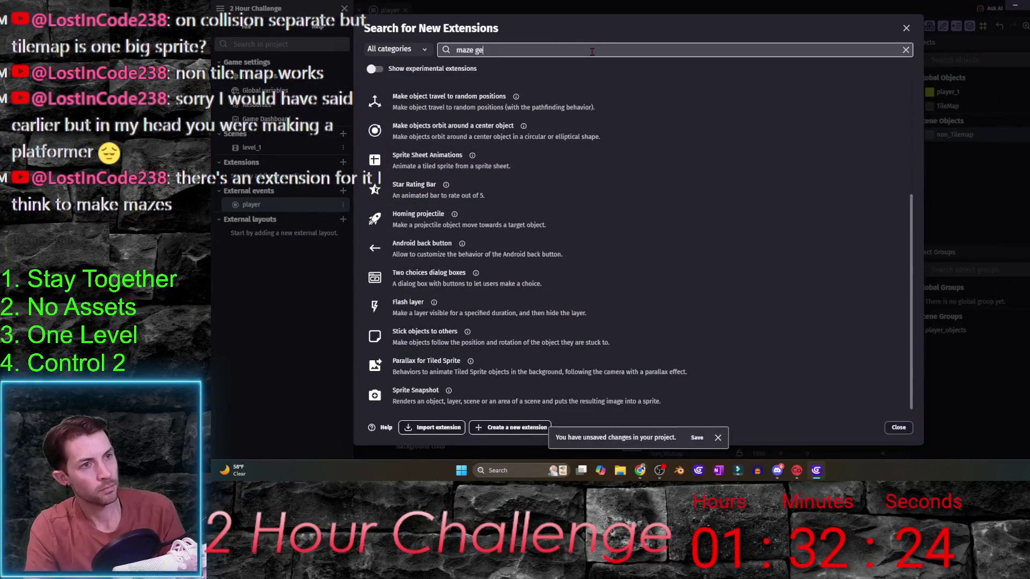
# - Search 'maze gen' with experimental extensions shown and install the Maze Generator extension
pyautogui.write('n')
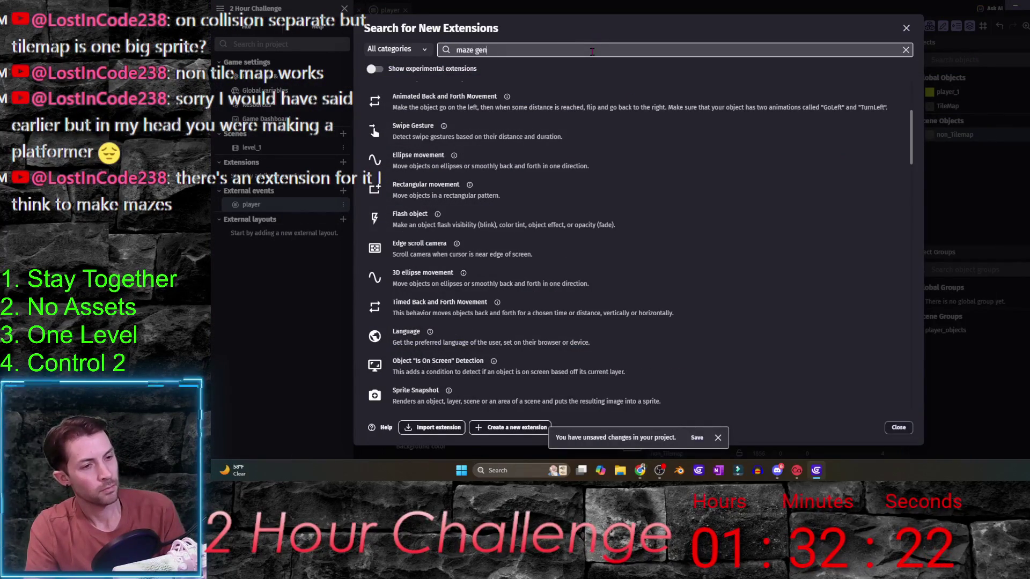
pyautogui.click(374, 69)
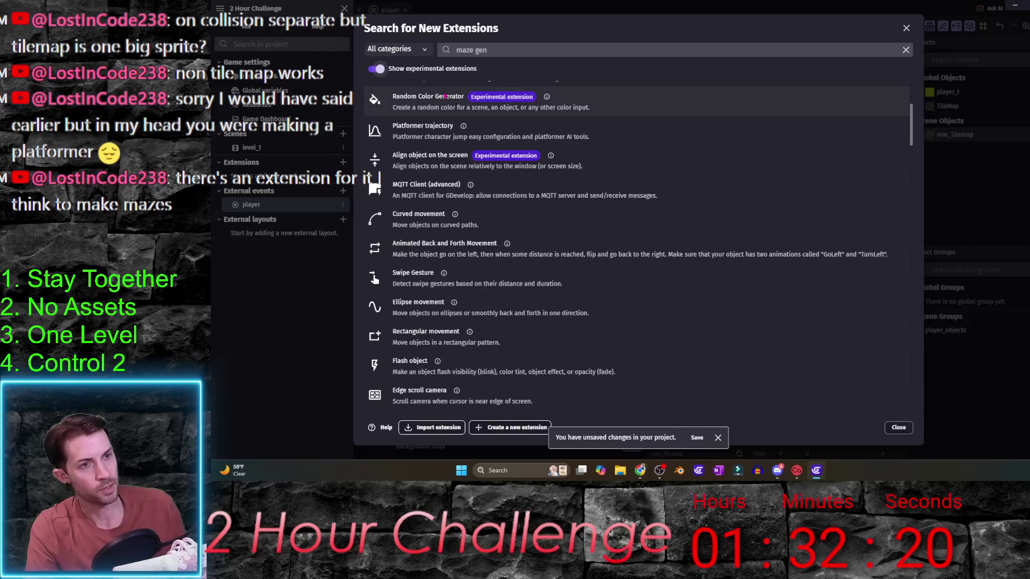
pyautogui.scroll(3, 446, 182)
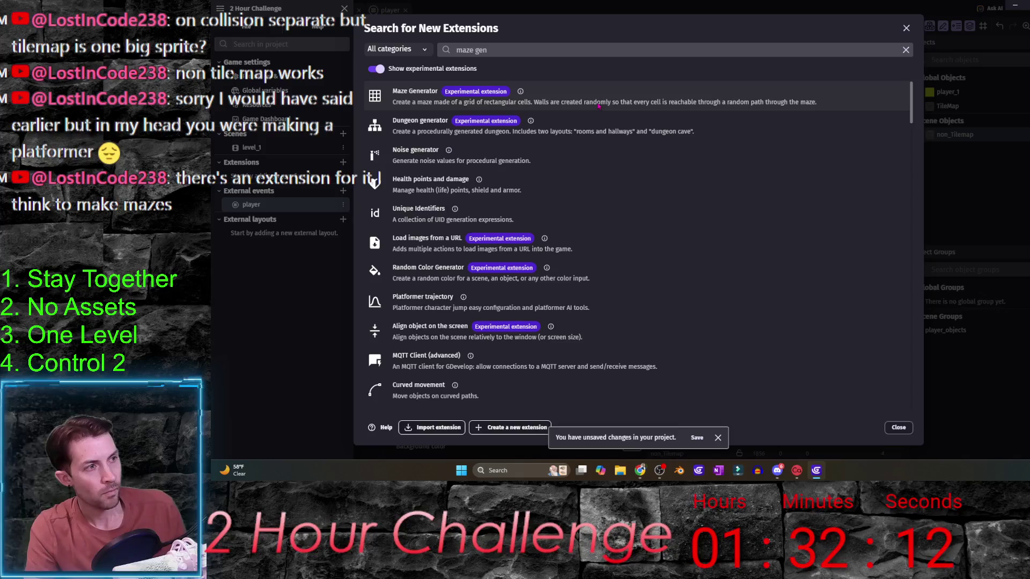
pyautogui.click(598, 105)
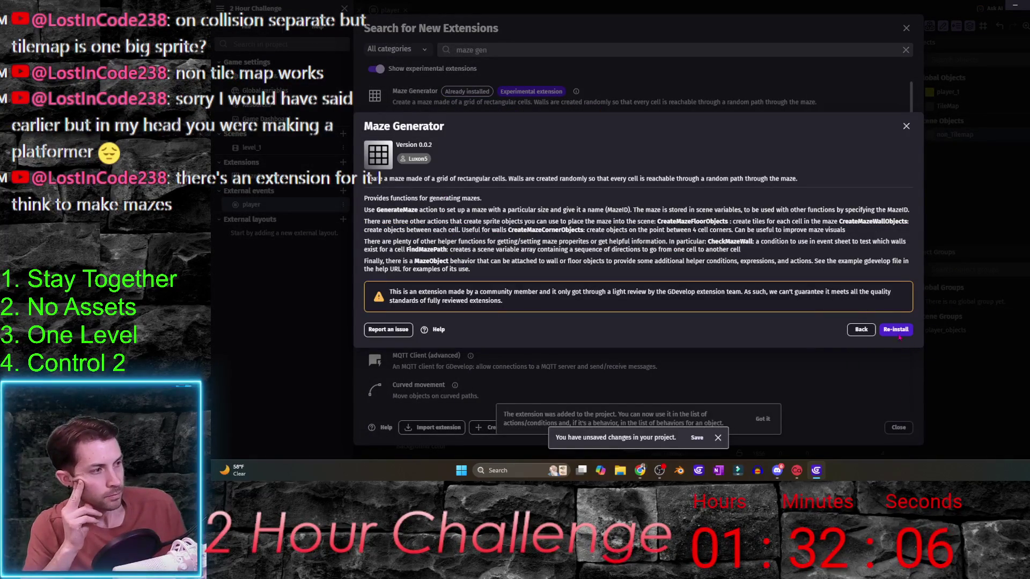
pyautogui.click(861, 331)
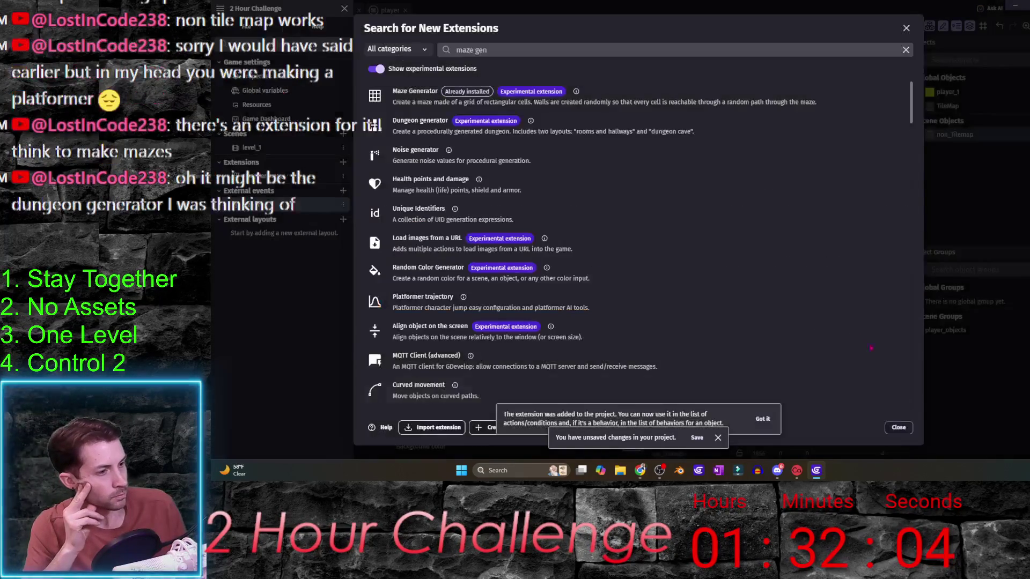
pyautogui.click(897, 427)
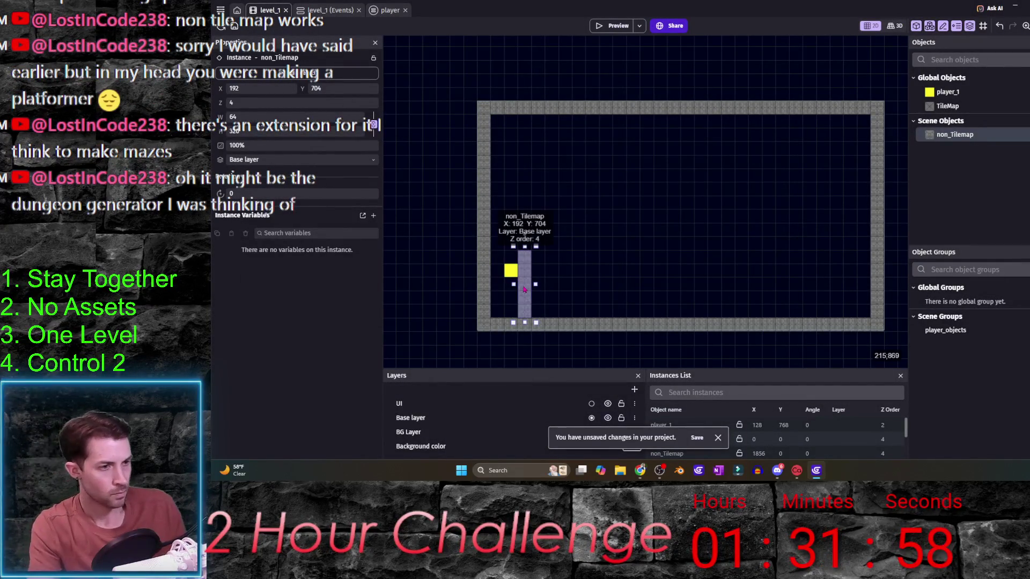
# - Delete the inner wall, move player_1 to the corner at 64, 896, and open Maze Generator
pyautogui.press('Delete')
pyautogui.moveTo(511, 271)
pyautogui.mouseDown()
pyautogui.moveTo(471, 258)
pyautogui.moveTo(498, 306)
pyautogui.mouseUp()
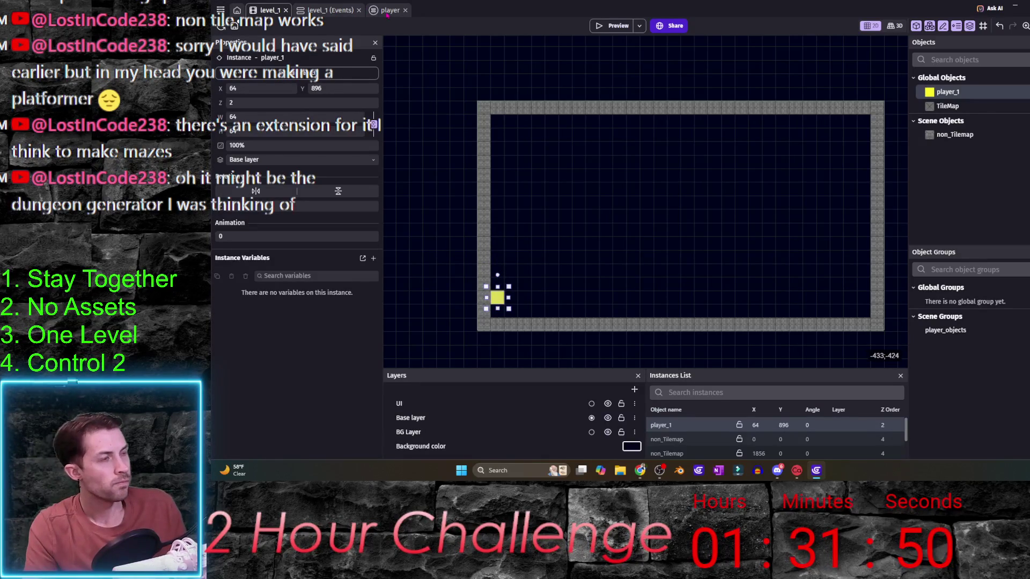
pyautogui.click(220, 10)
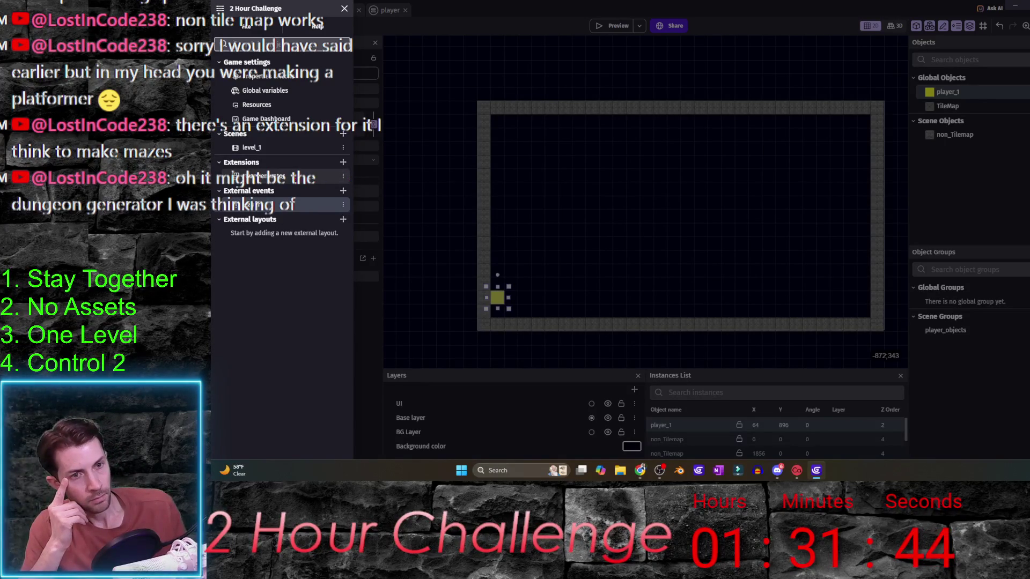
pyautogui.click(252, 175)
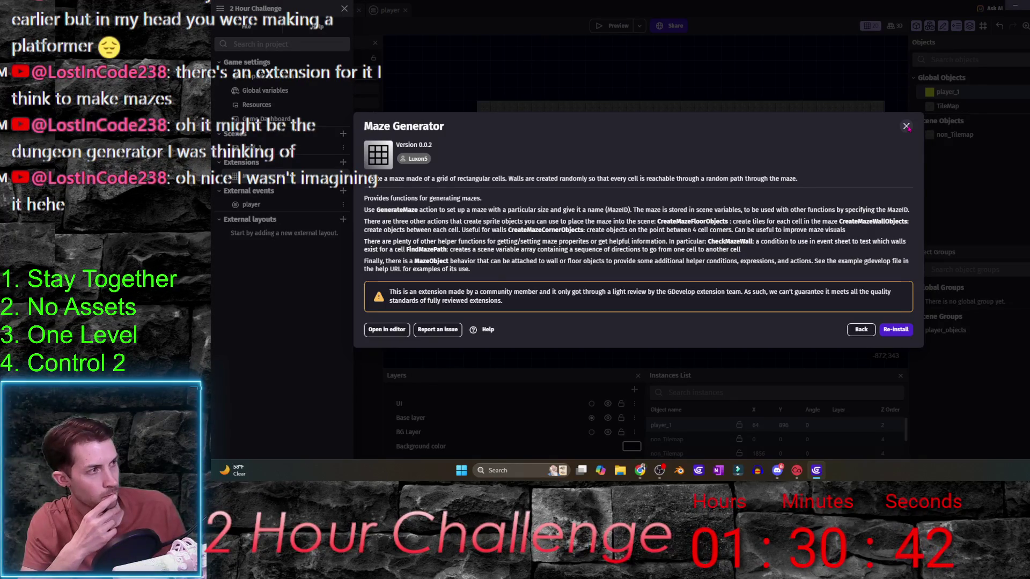
# - Close the Maze Generator details and project overview, returning to the level_1 event sheet
pyautogui.click(907, 127)
pyautogui.click(358, 25)
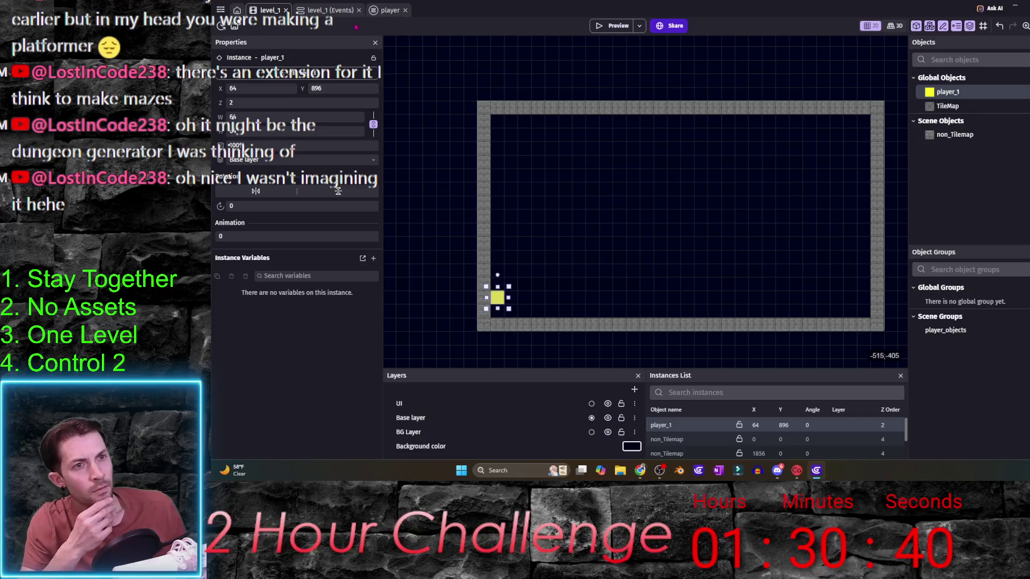
pyautogui.click(325, 10)
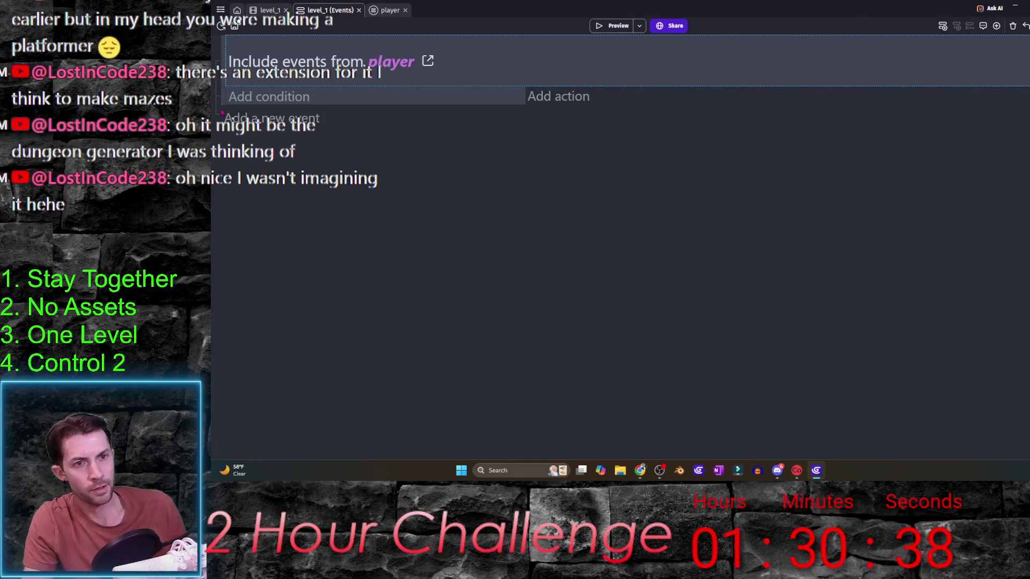
# - Give the event an 'At the beginning of the scene' condition, move it above the include, and add a sub-event
pyautogui.click(230, 106)
pyautogui.write('beg')
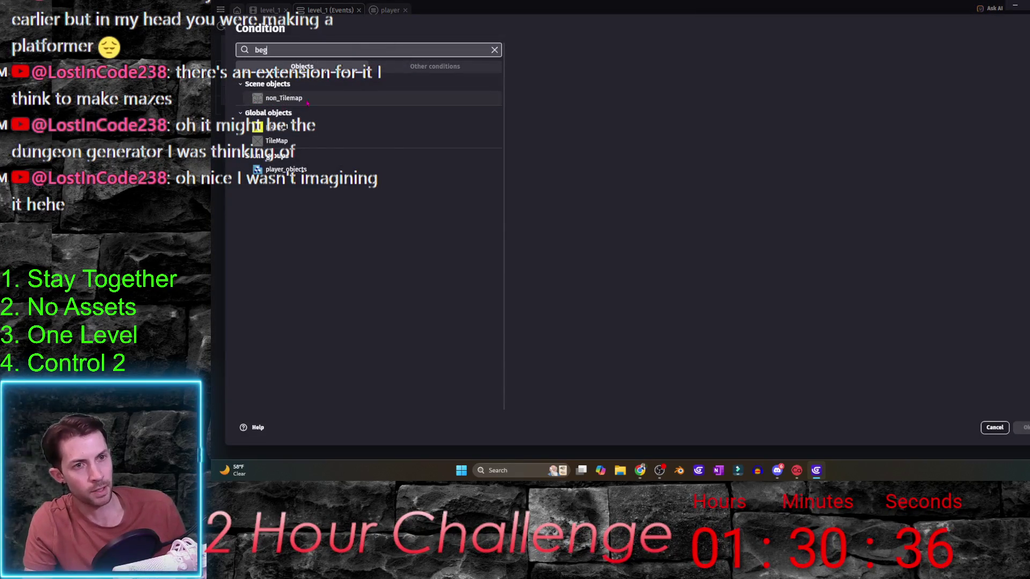
pyautogui.click(309, 86)
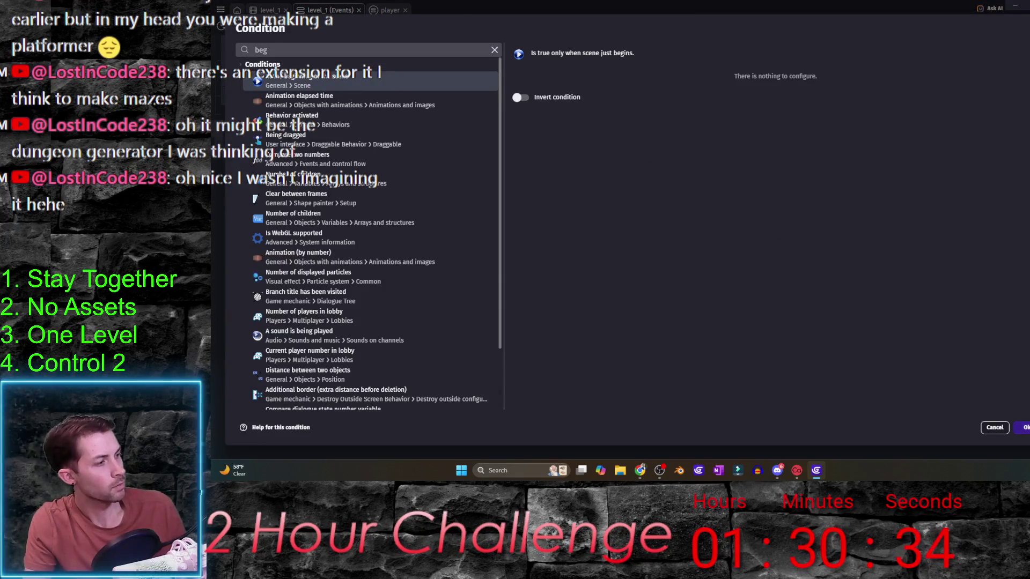
pyautogui.press('Return')
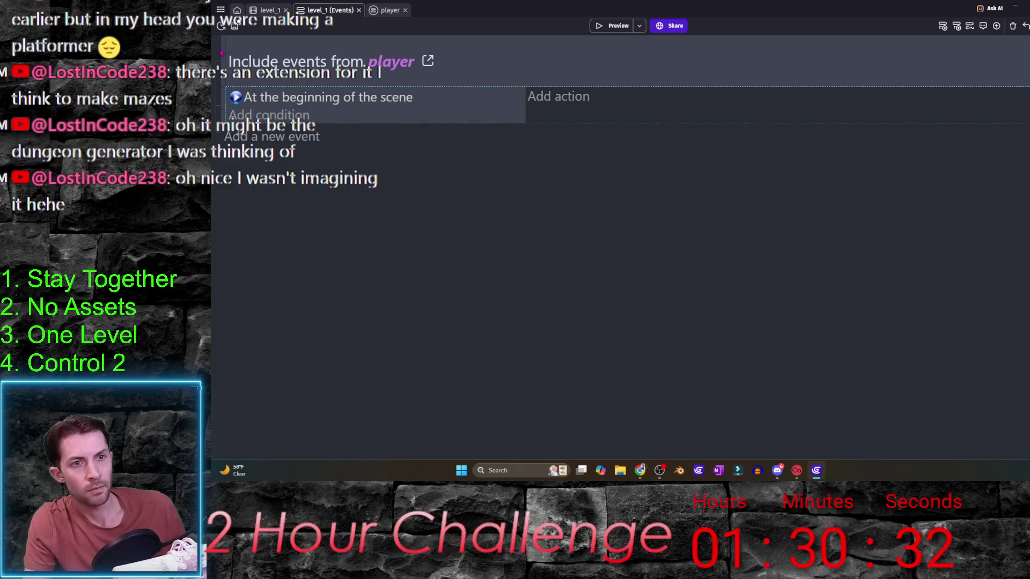
pyautogui.moveTo(230, 93)
pyautogui.mouseDown()
pyautogui.moveTo(234, 40)
pyautogui.moveTo(239, 48)
pyautogui.mouseUp()
pyautogui.hotkey('shift', 'd')
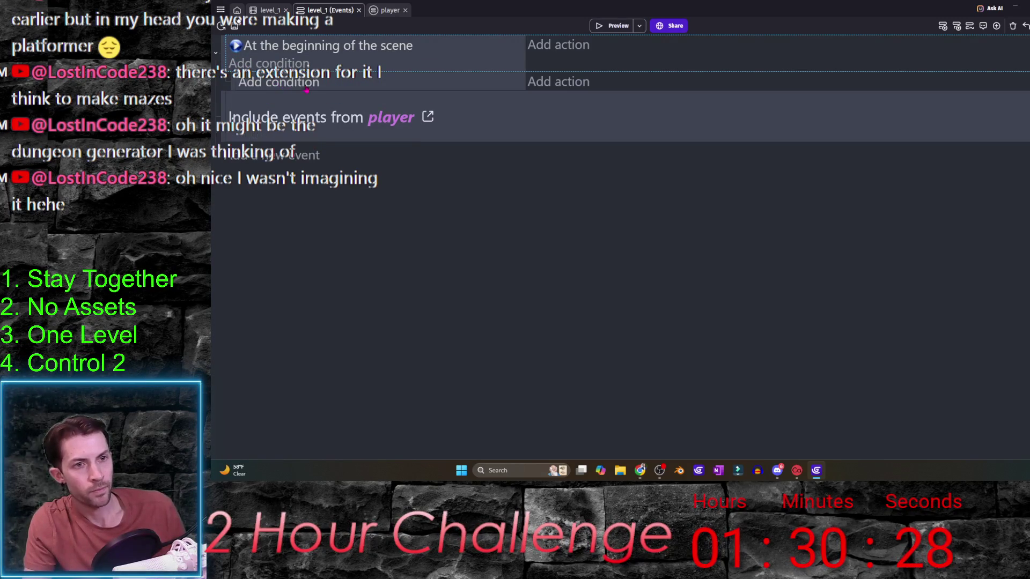
# - Add a Generate a maze action at x 0, y 0, 1920 wide and 1080 high
pyautogui.click(555, 88)
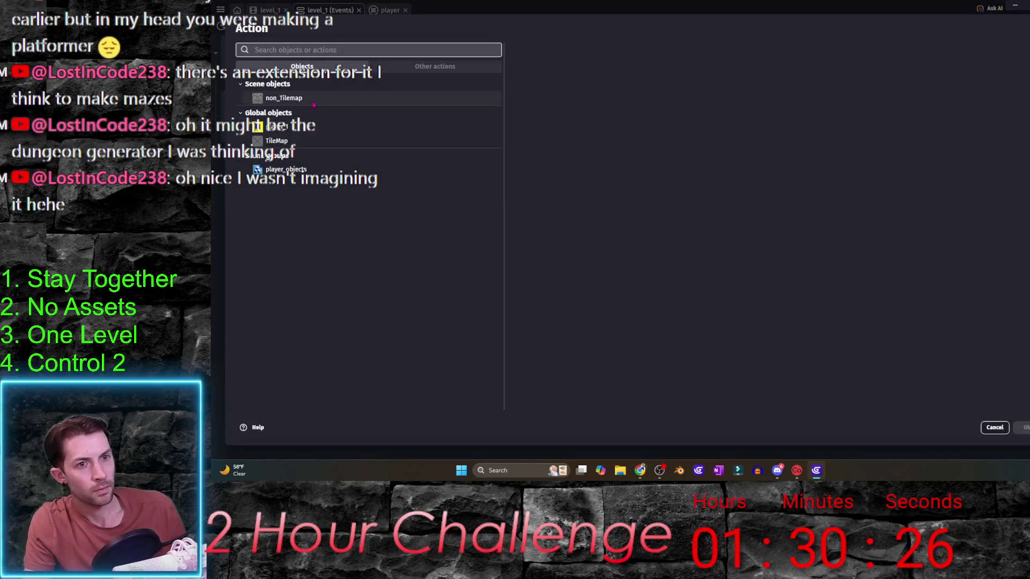
pyautogui.write('maze')
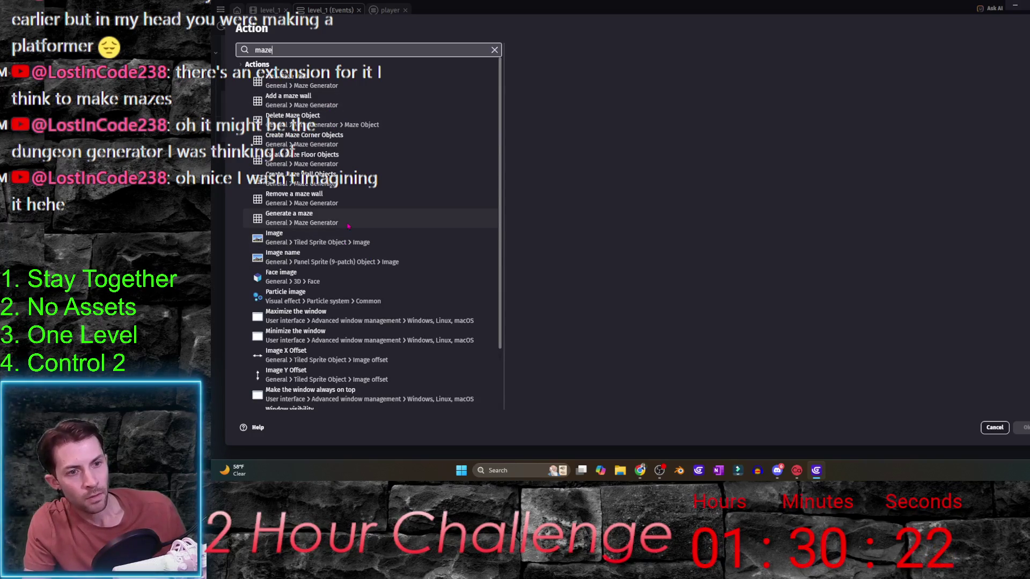
pyautogui.click(349, 221)
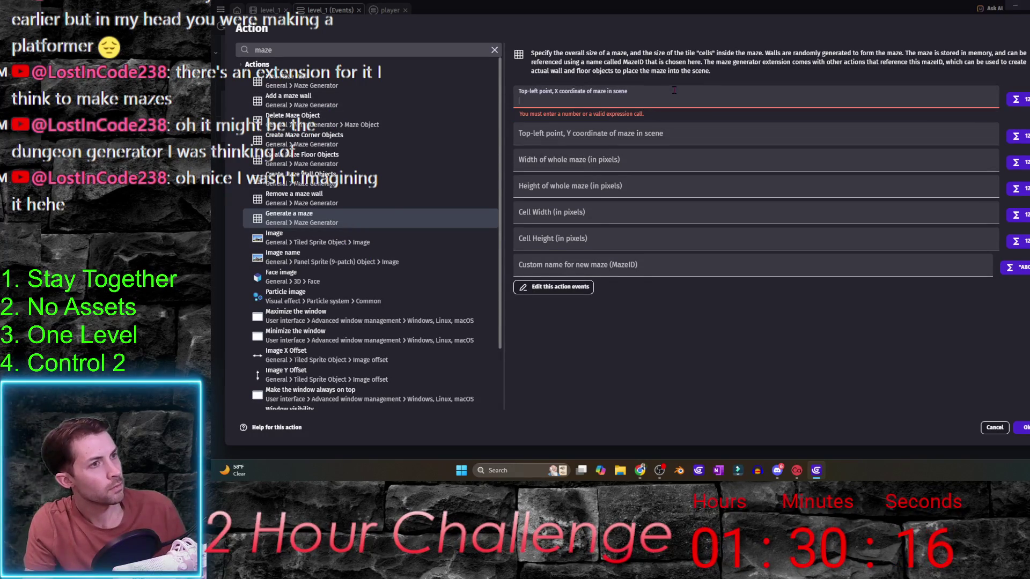
pyautogui.write('0')
pyautogui.press('Tab')
pyautogui.write('0')
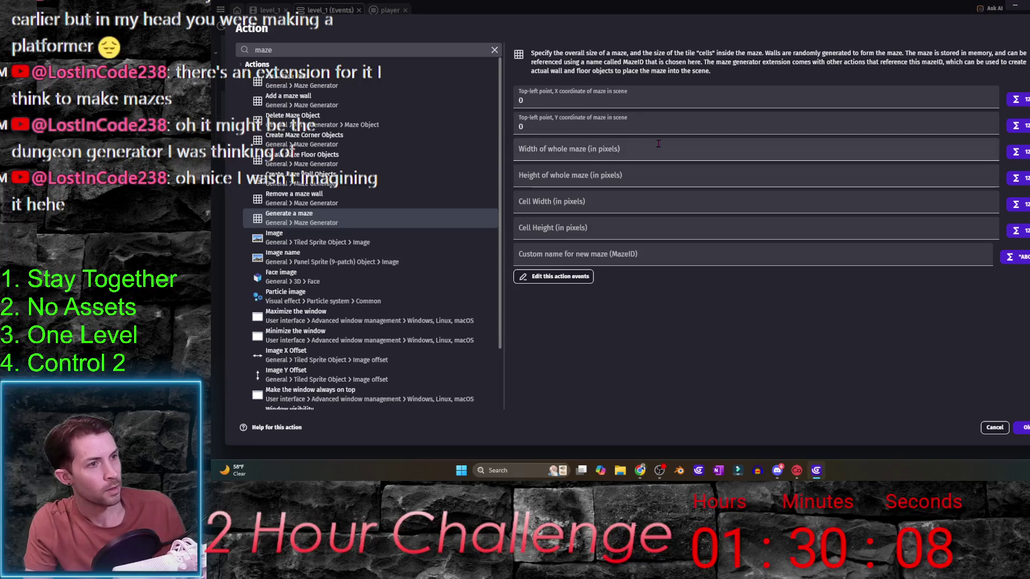
pyautogui.press('Tab')
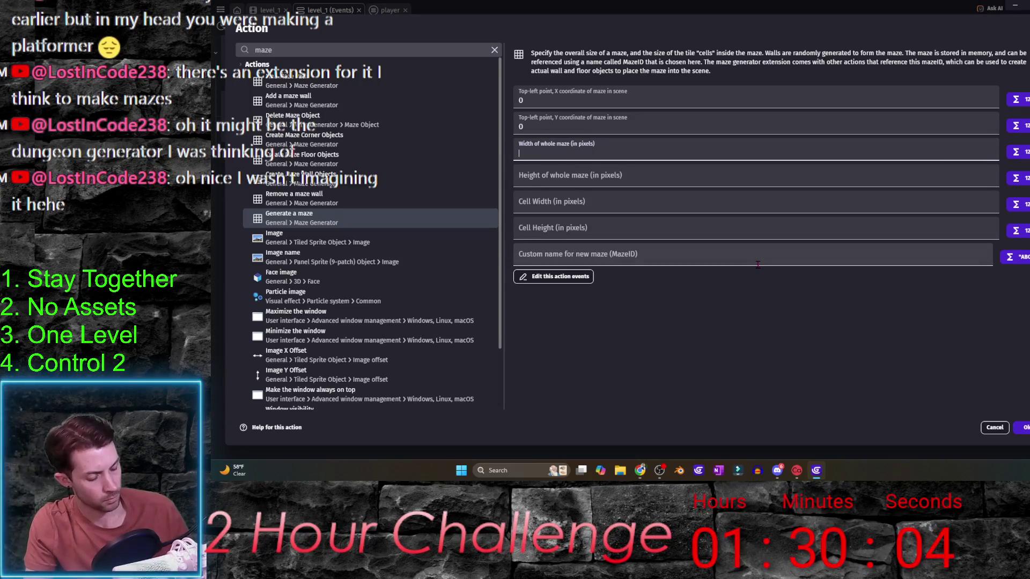
pyautogui.write('920')
pyautogui.press('Tab')
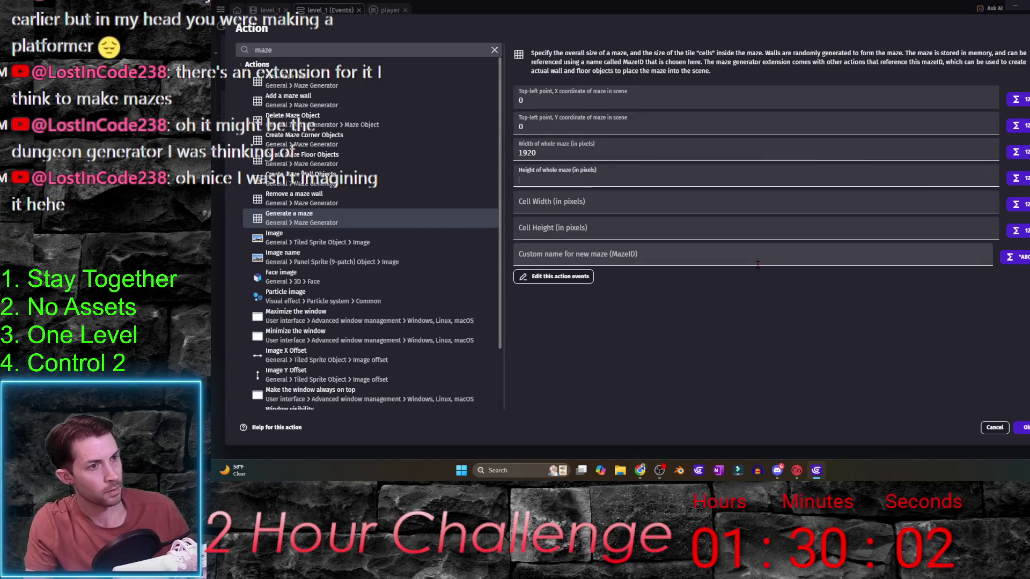
pyautogui.write('1080')
pyautogui.press('Tab')
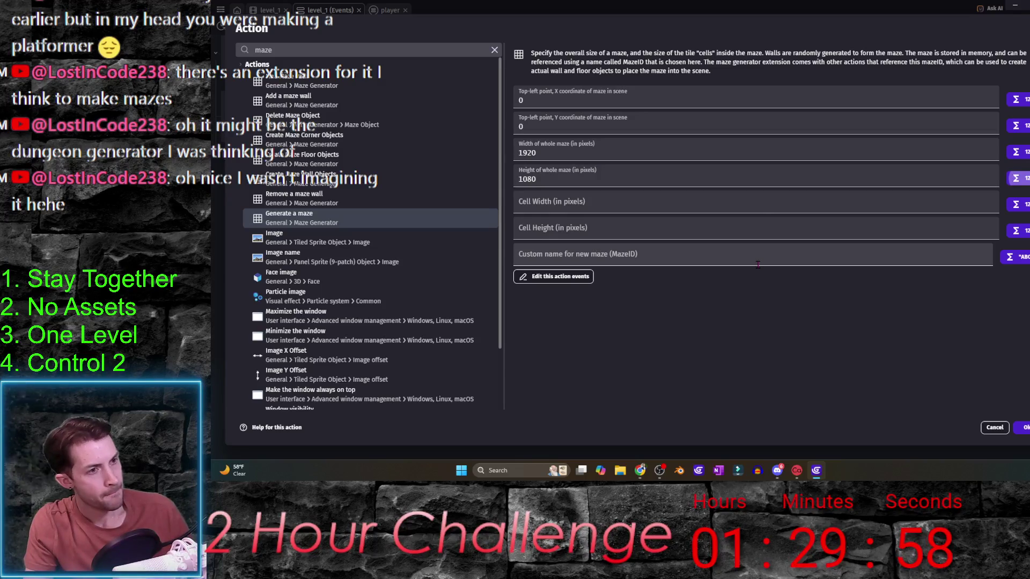
# - Set 64 by 64 cells and the maze name "maze_1", then confirm the action
pyautogui.click(748, 210)
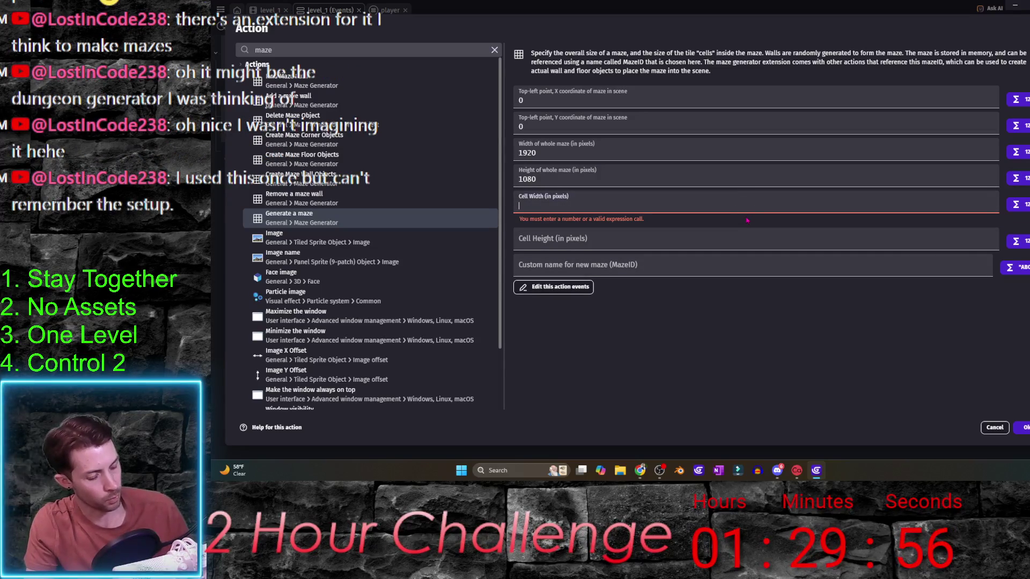
pyautogui.write('64')
pyautogui.press('Tab')
pyautogui.write('64')
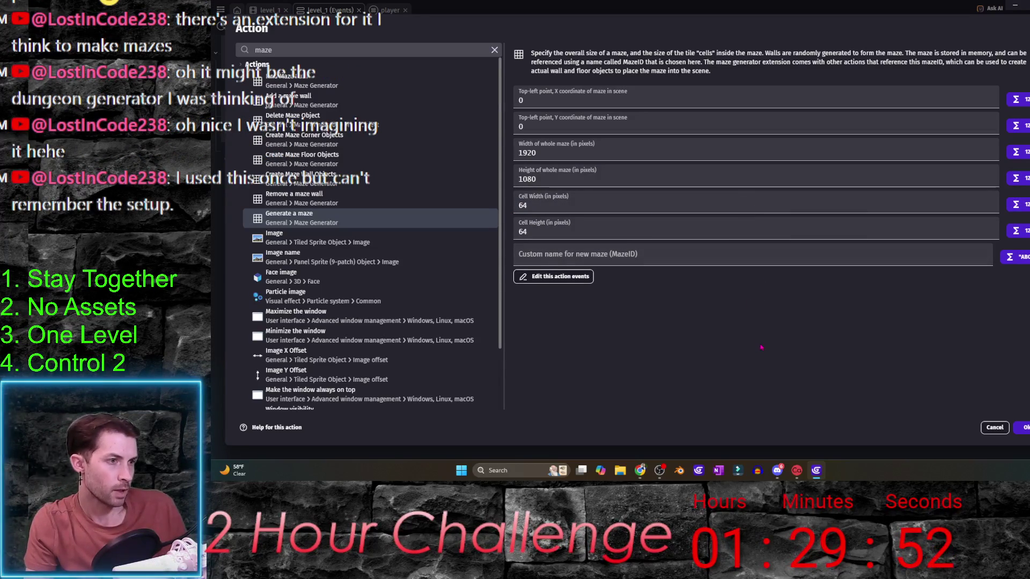
pyautogui.press('Tab')
pyautogui.press('Delete')
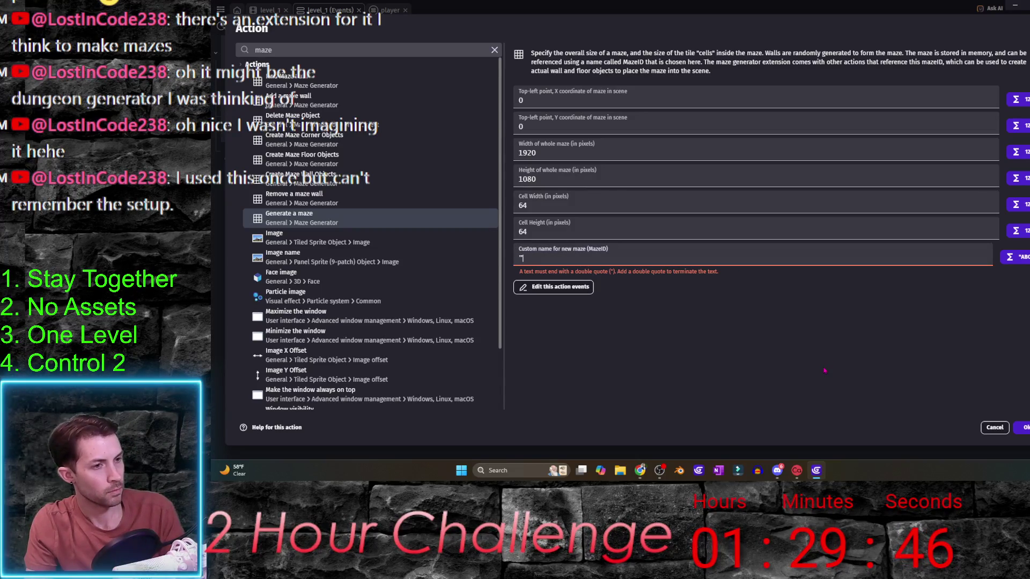
pyautogui.write('maze')
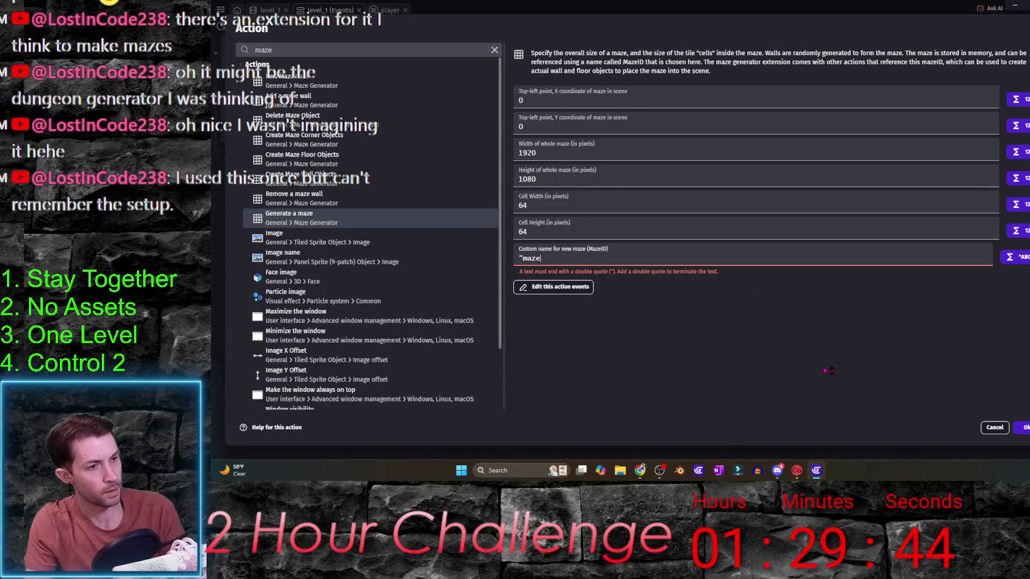
pyautogui.write('_1"')
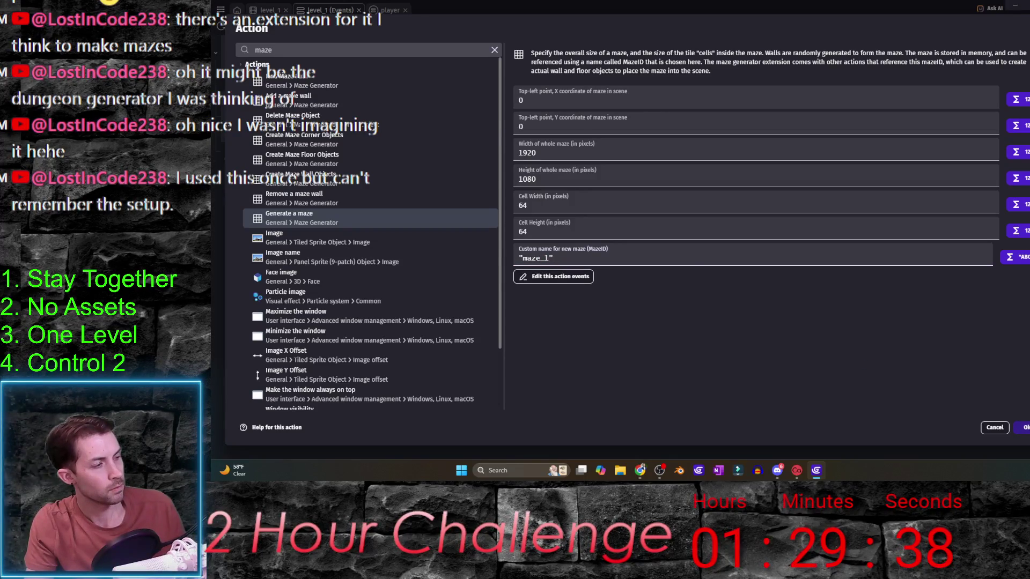
pyautogui.press('Return')
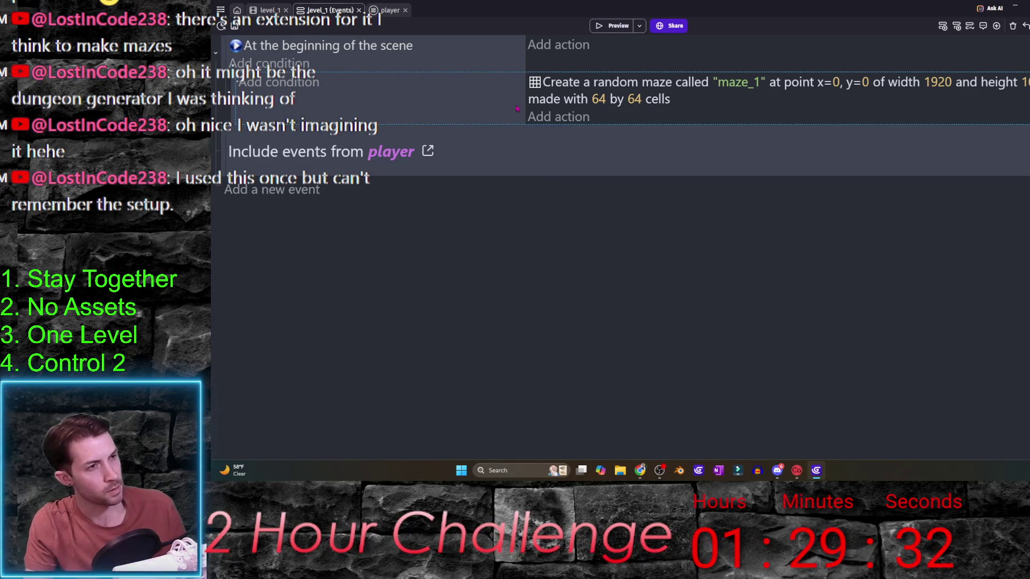
pyautogui.click(558, 117)
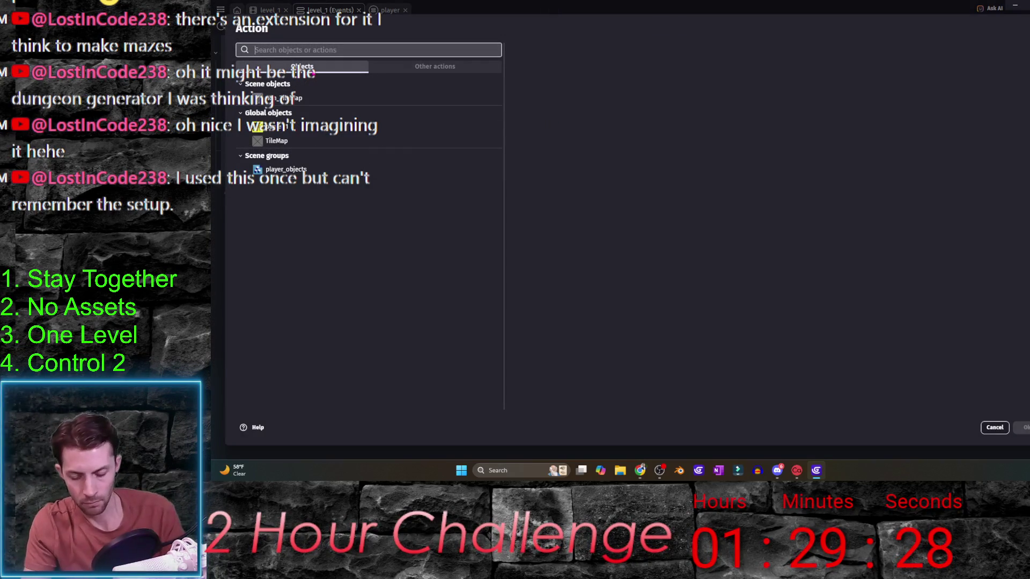
# - Try Create Maze Wall Objects, find no wall object to choose, cancel it, and preview the scene
pyautogui.write('maze')
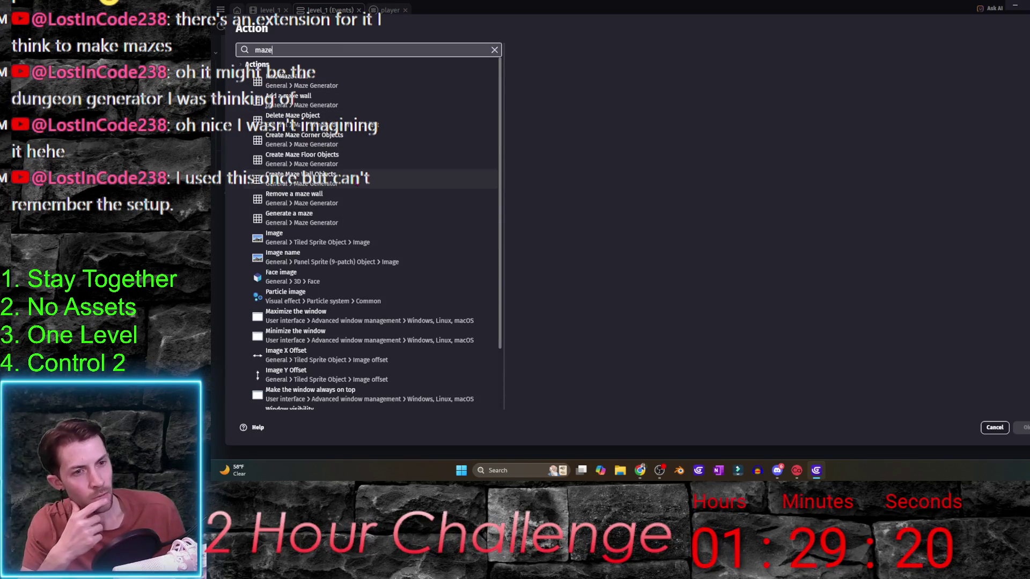
pyautogui.click(360, 179)
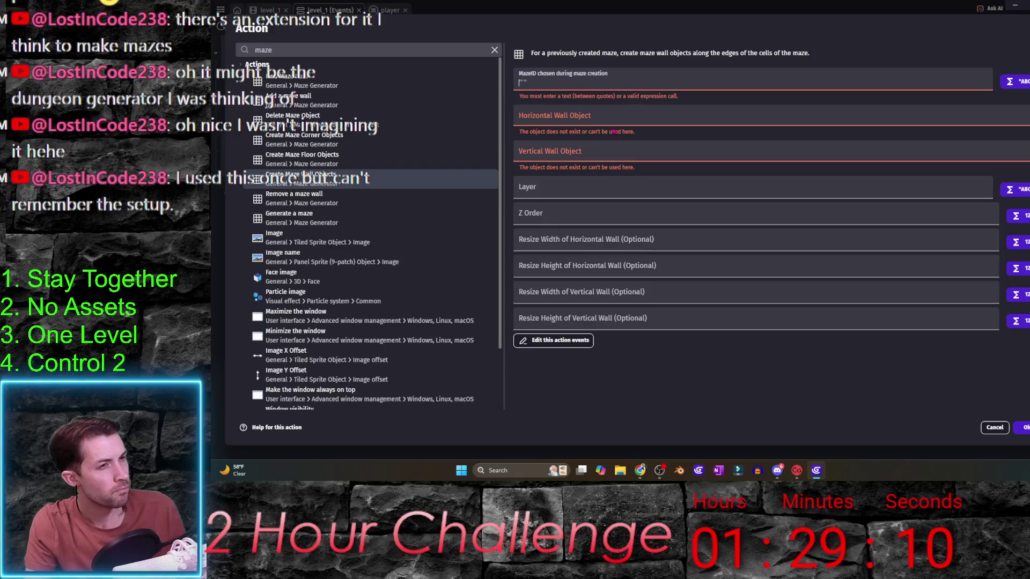
pyautogui.press('Tab')
pyautogui.click(655, 382)
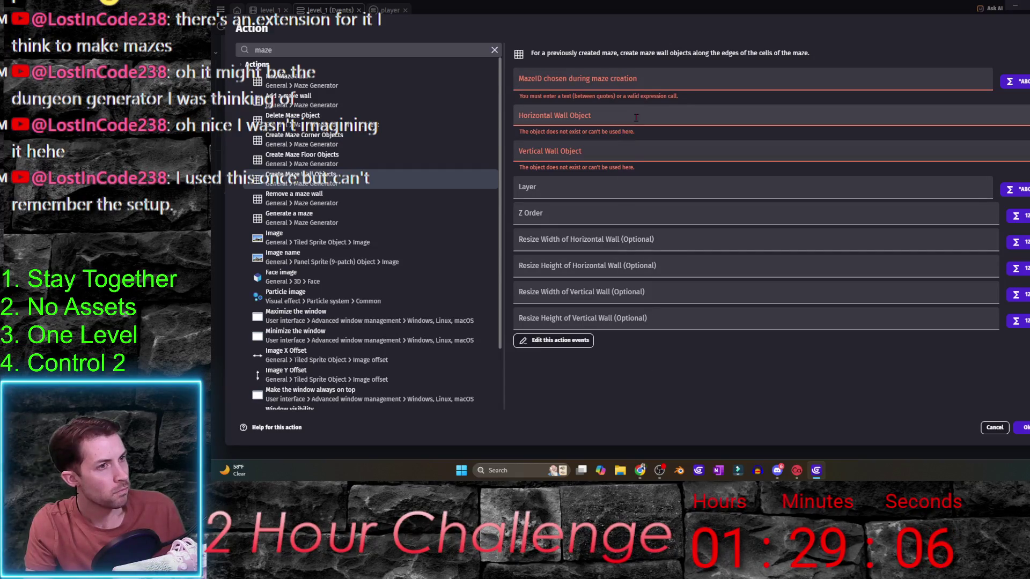
pyautogui.click(686, 114)
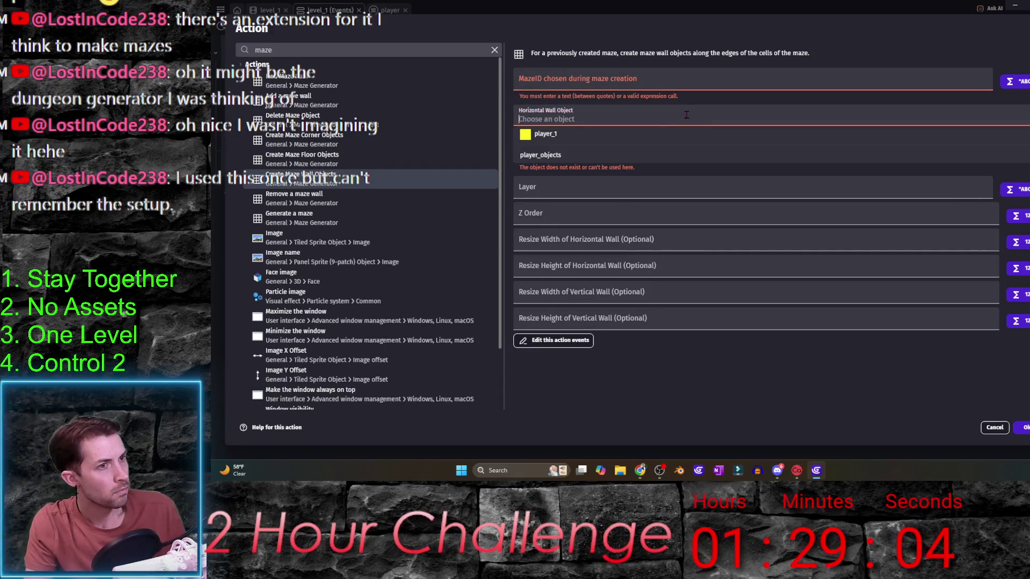
pyautogui.click(699, 170)
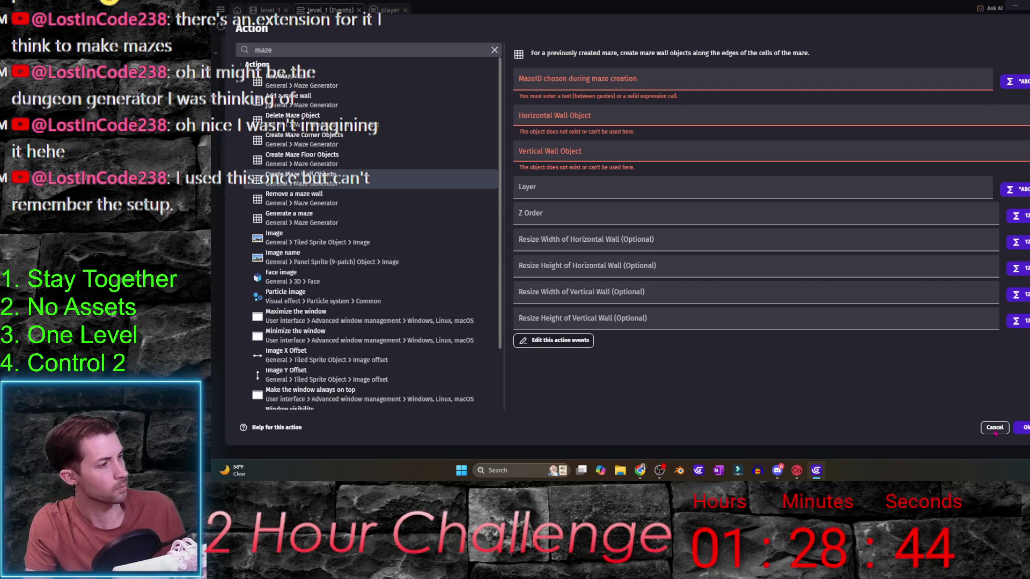
pyautogui.click(984, 427)
pyautogui.press('F5')
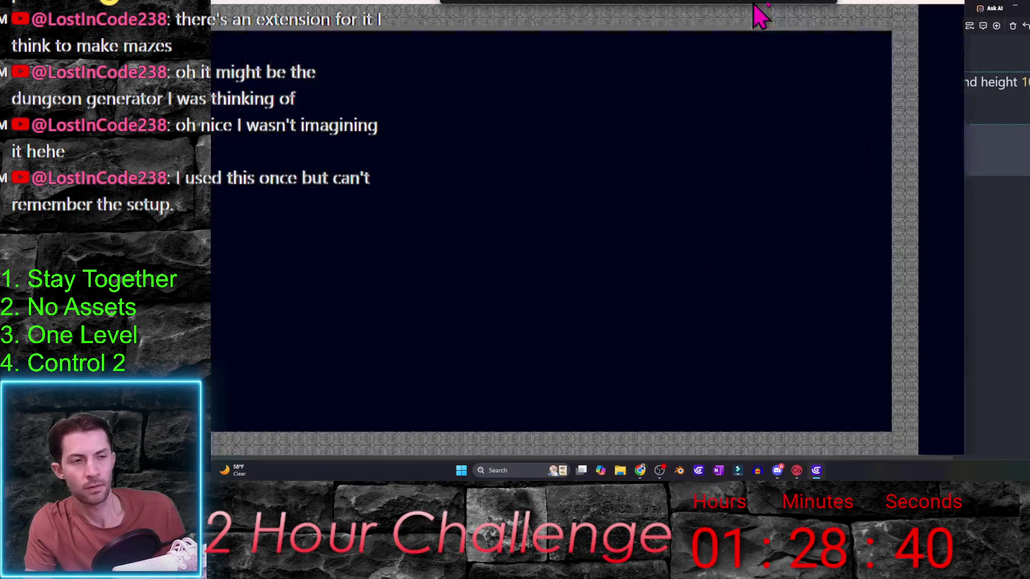
# - Move the player square in the preview, then close it and return to the level_1 events
pyautogui.press('Right')
pyautogui.press('Up')
pyautogui.hotkey('alt', 'F4')
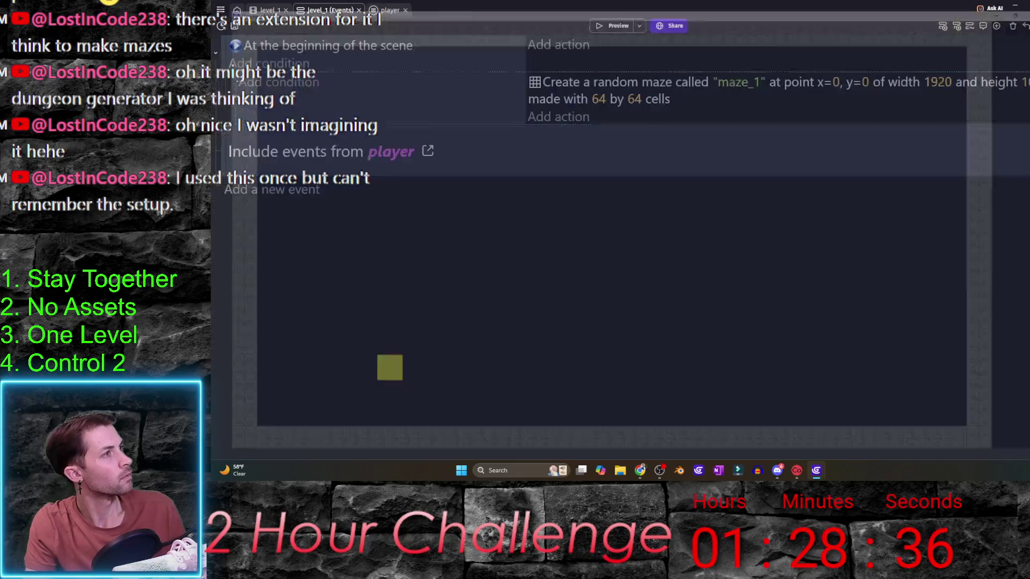
pyautogui.hotkey('ctrl', 'shift', 'Tab')
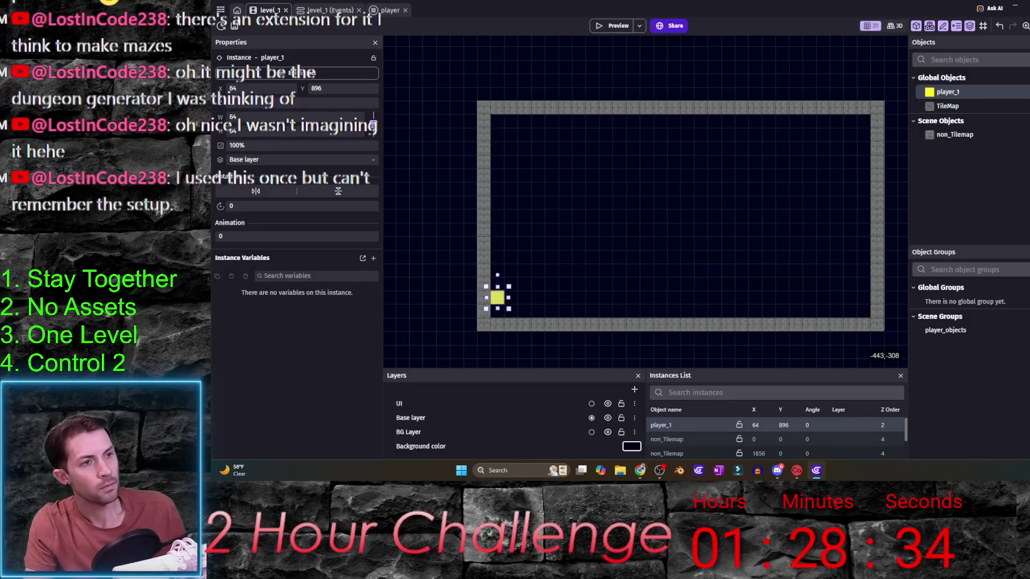
pyautogui.hotkey('ctrl', 'Tab')
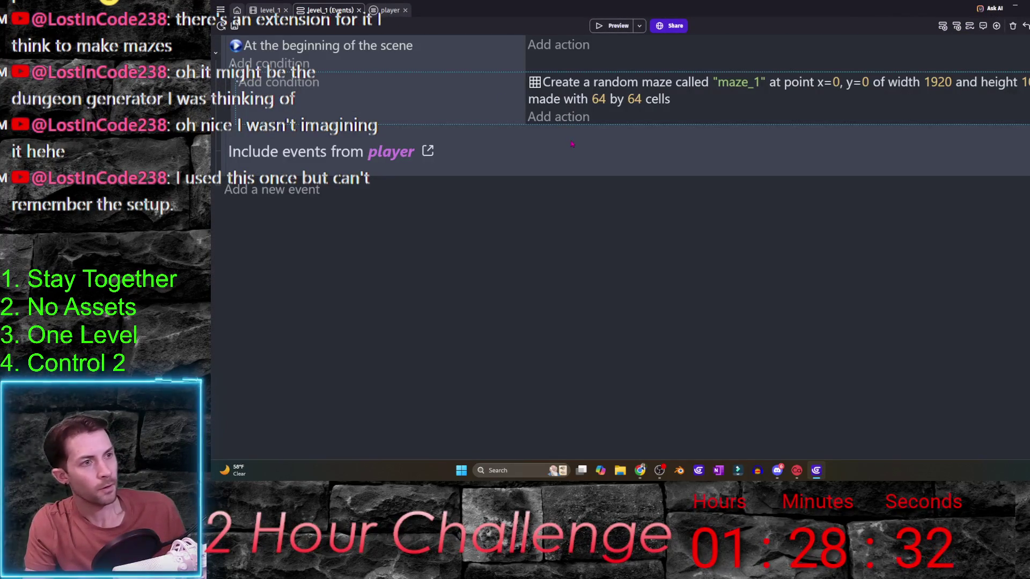
# - Search actions for 'maze' without adding one, then open the project manager over the level_1 layout
pyautogui.click(557, 121)
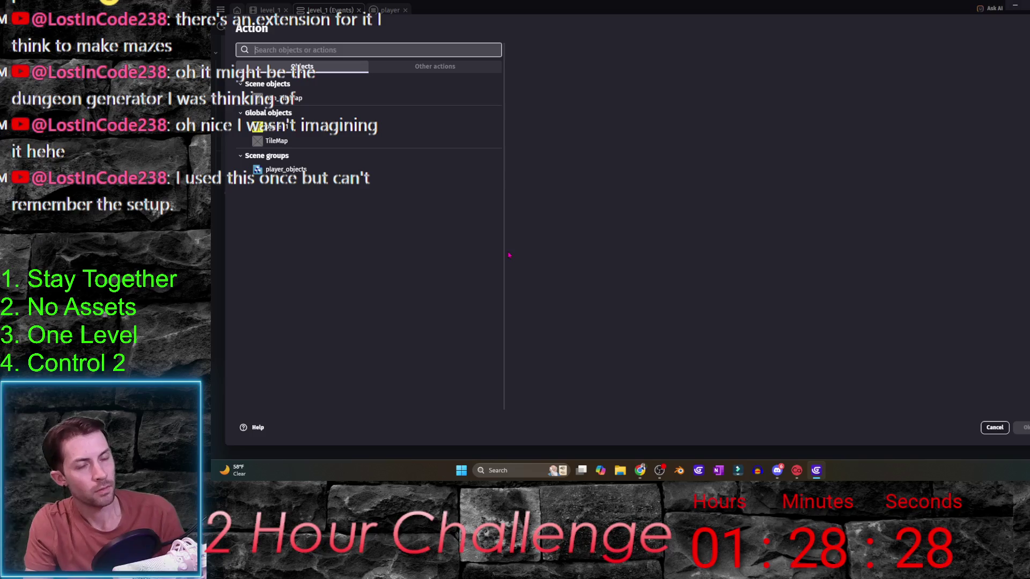
pyautogui.write('maze')
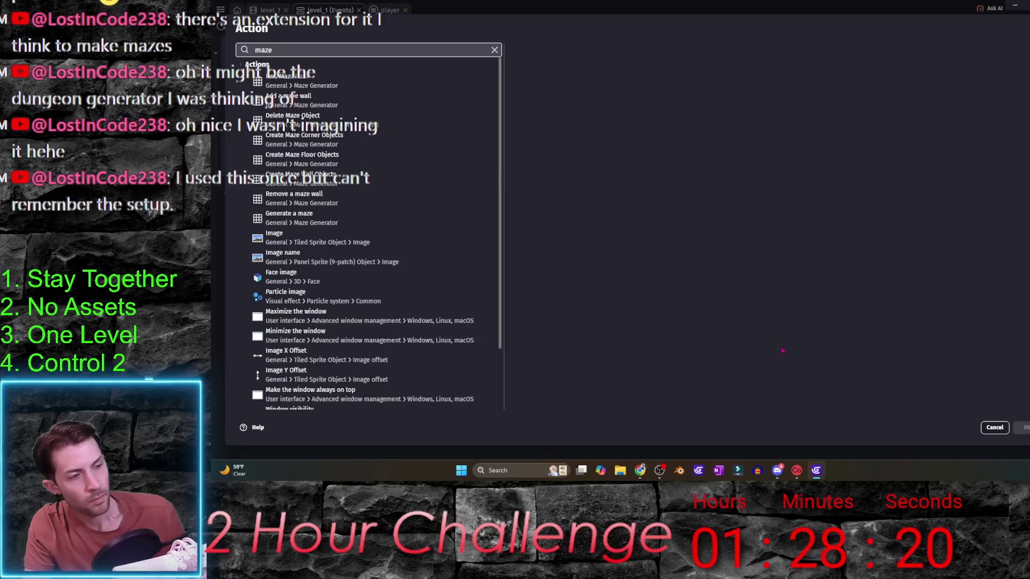
pyautogui.press('Escape')
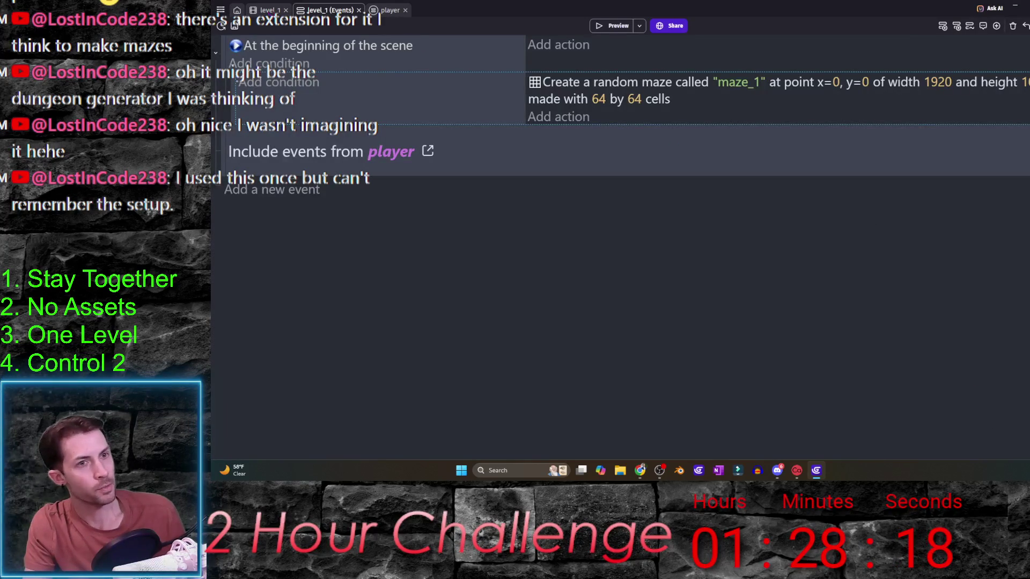
pyautogui.click(267, 10)
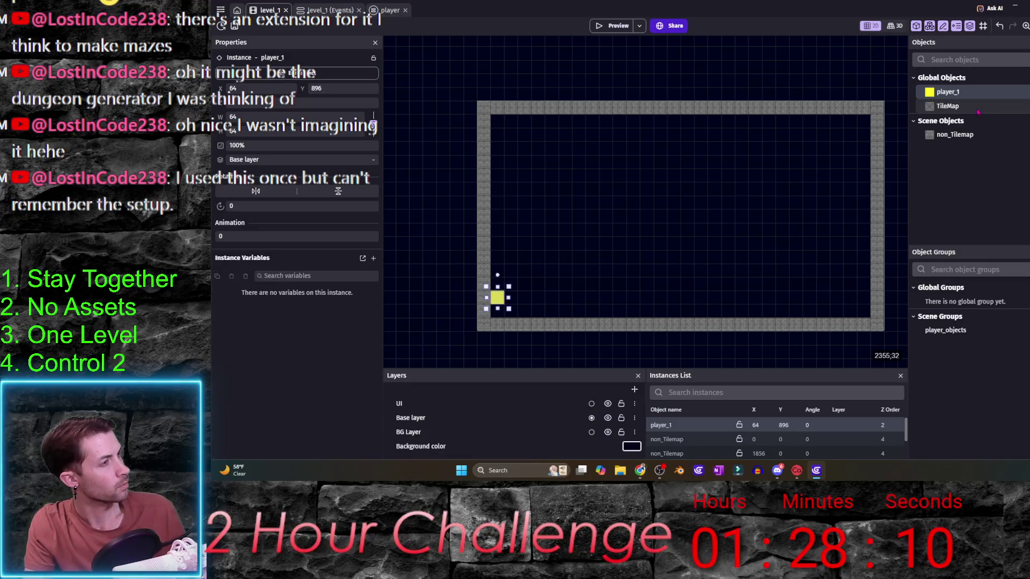
pyautogui.click(220, 10)
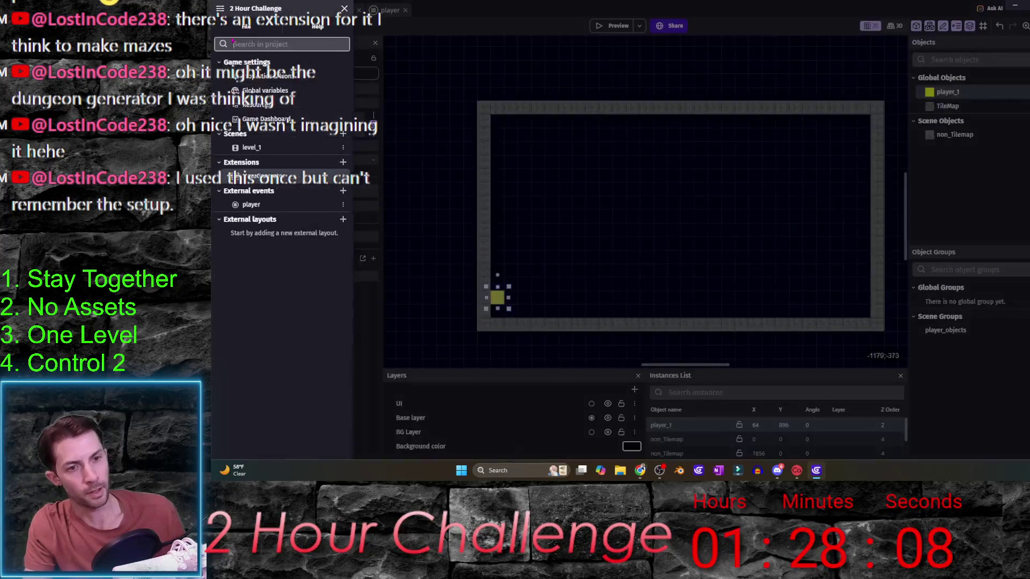
# - Read the Maze Generator extension's description, close it, and go back to the level_1 events
pyautogui.click(253, 176)
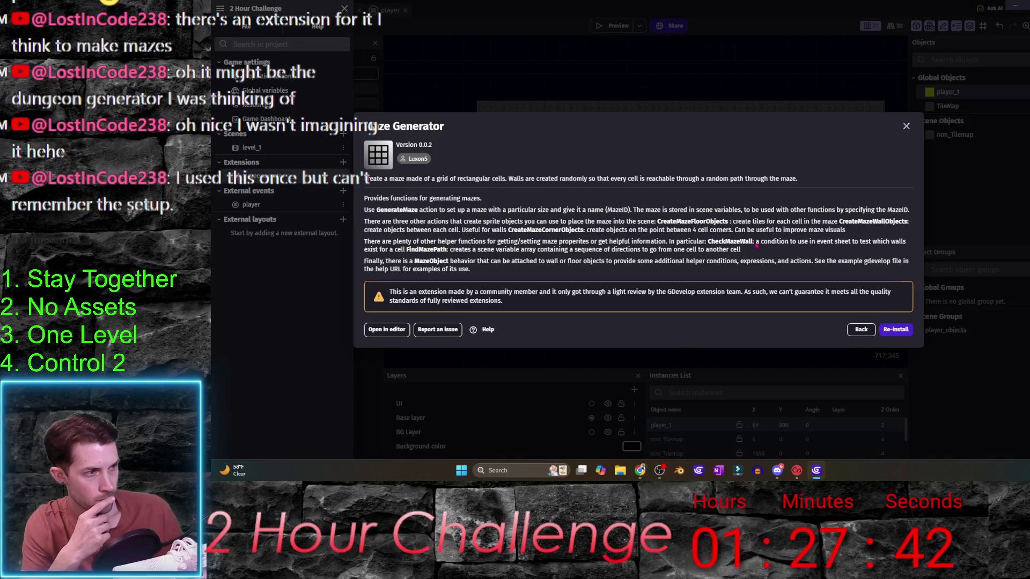
pyautogui.click(906, 126)
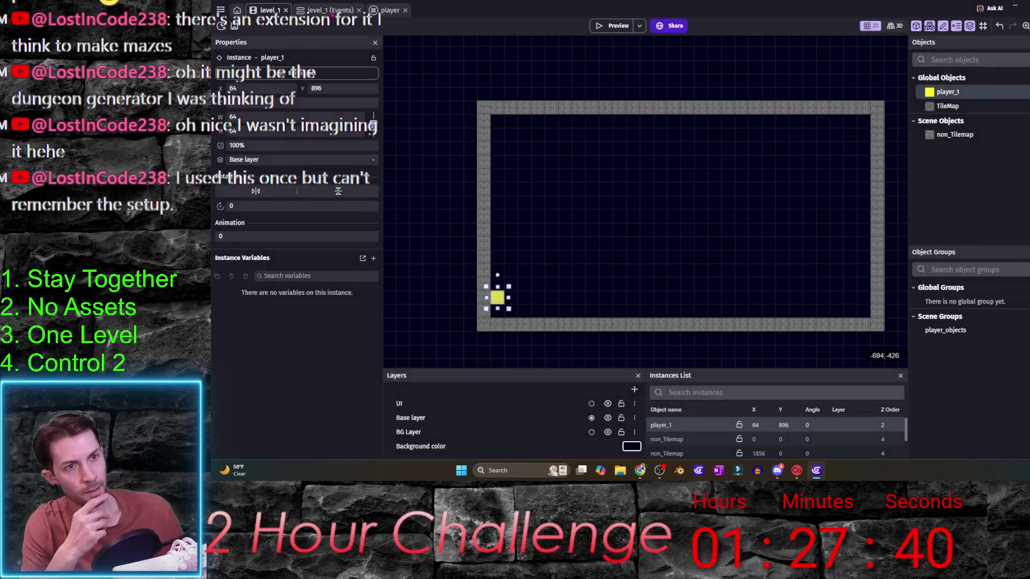
pyautogui.click(327, 10)
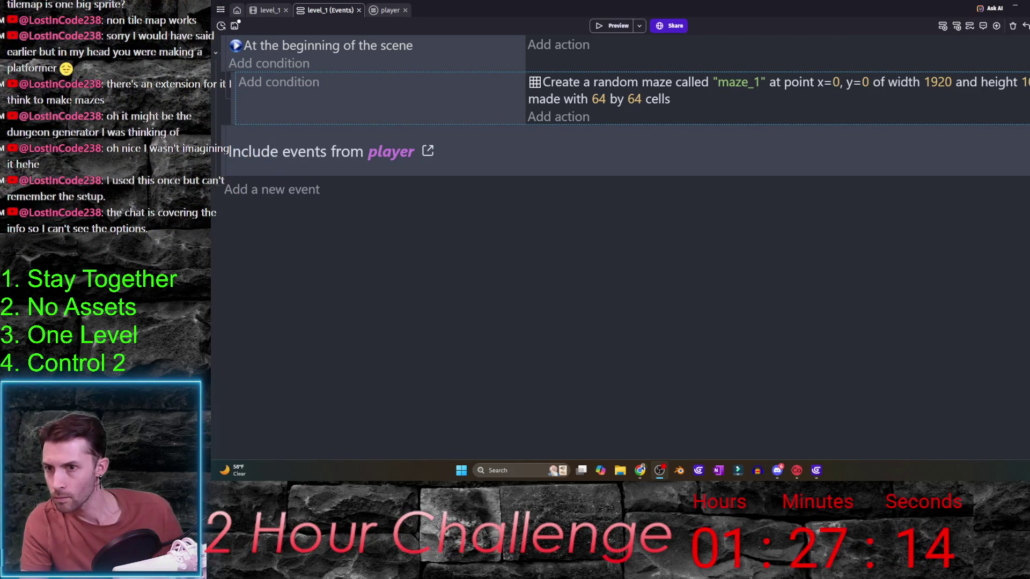
pyautogui.click(481, 315)
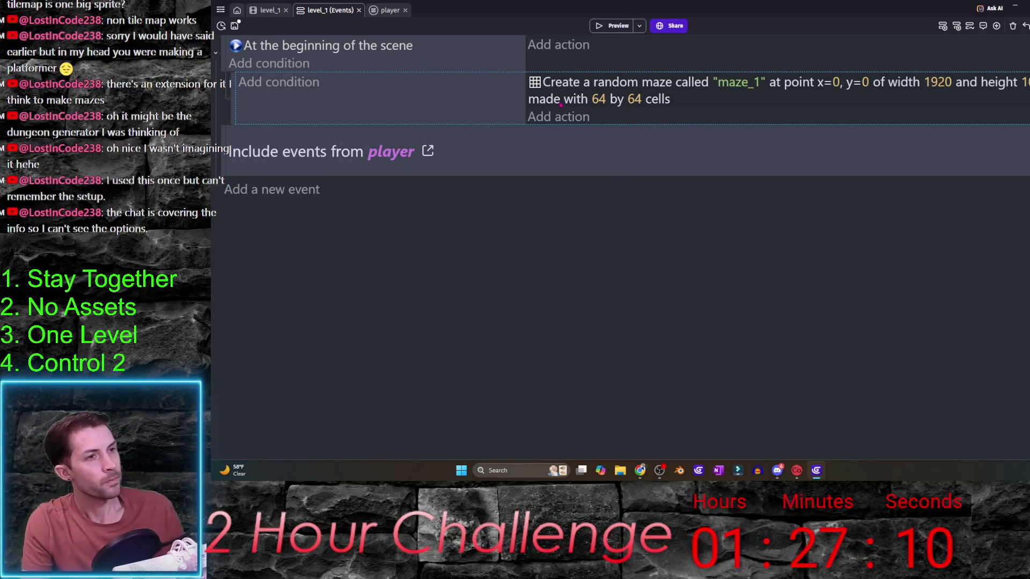
pyautogui.click(560, 85)
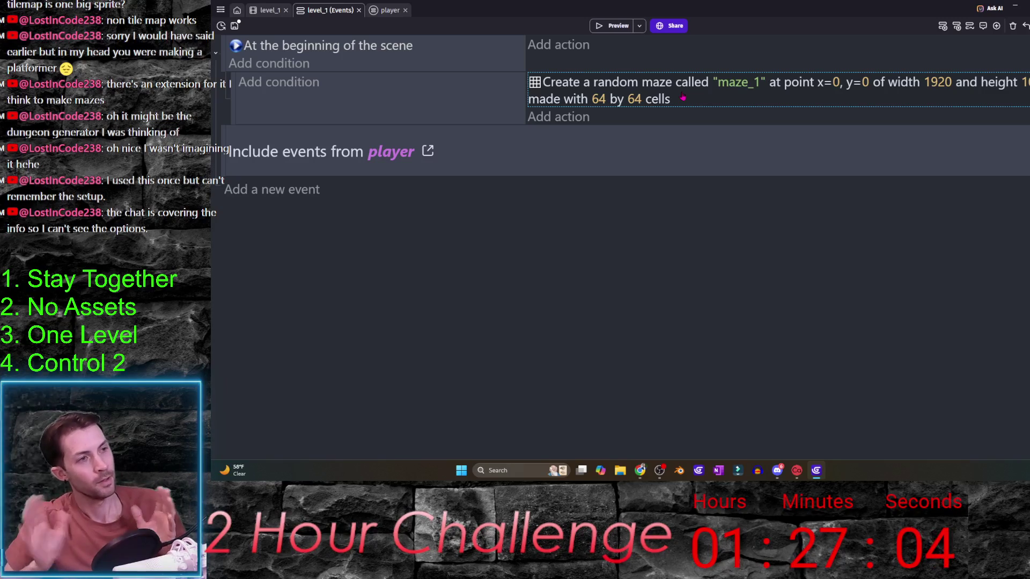
pyautogui.click(555, 118)
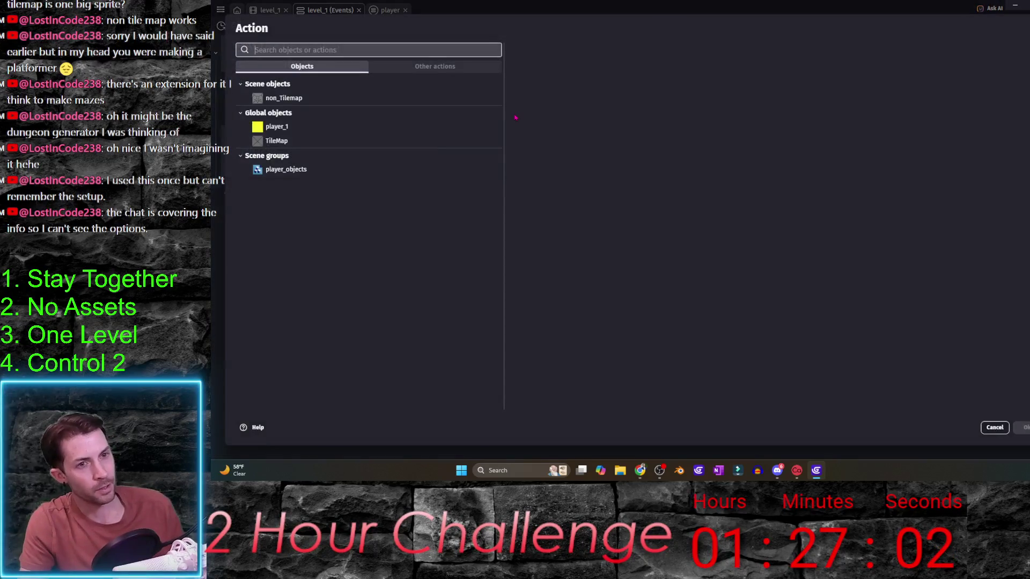
pyautogui.write('create')
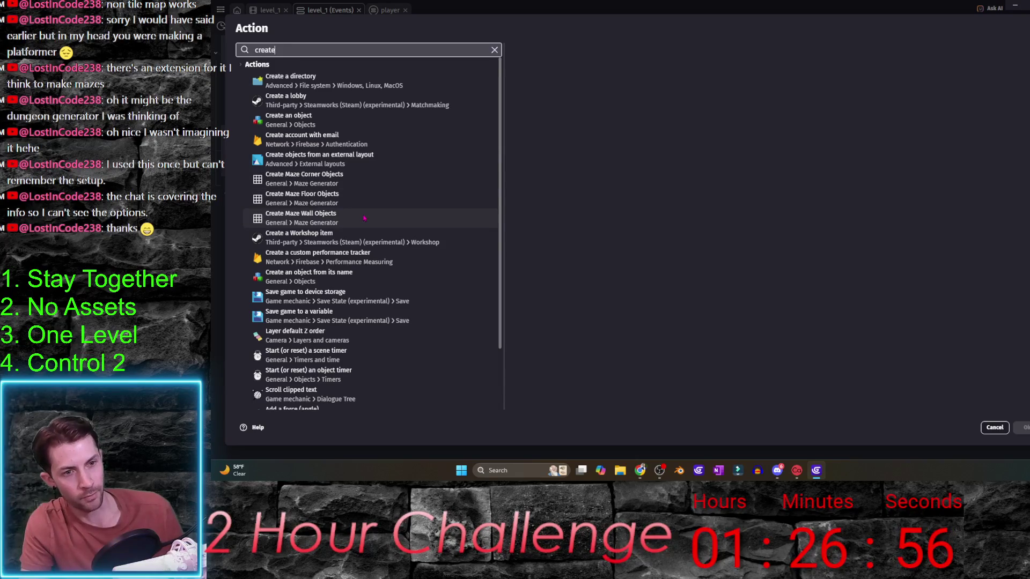
pyautogui.click(364, 219)
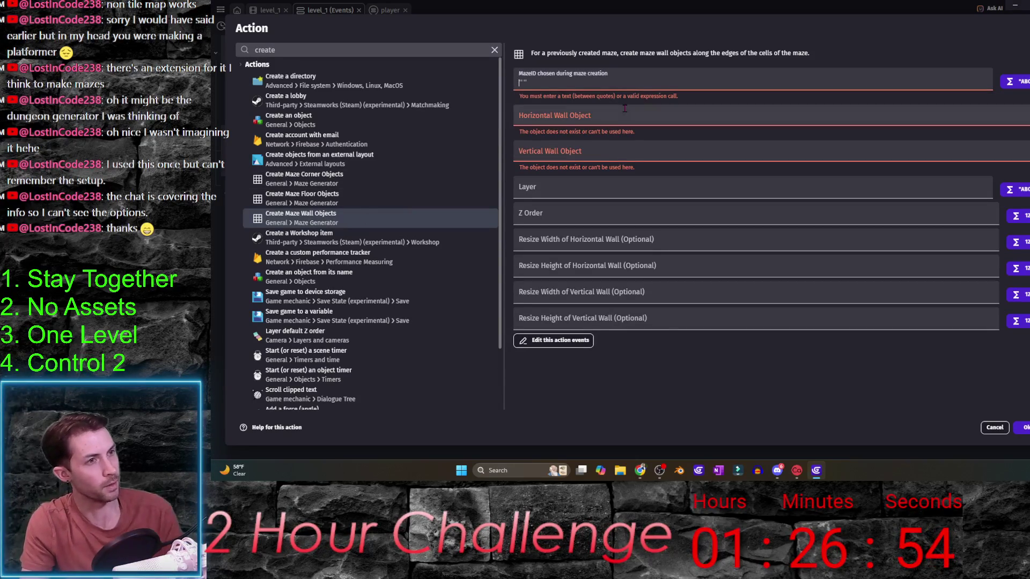
pyautogui.write('"maze_1')
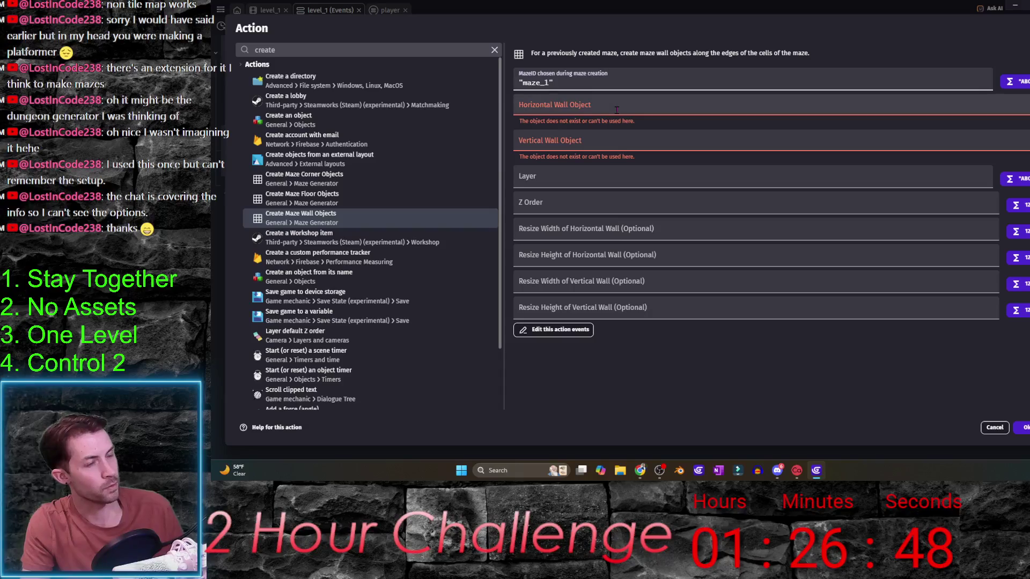
pyautogui.click(616, 109)
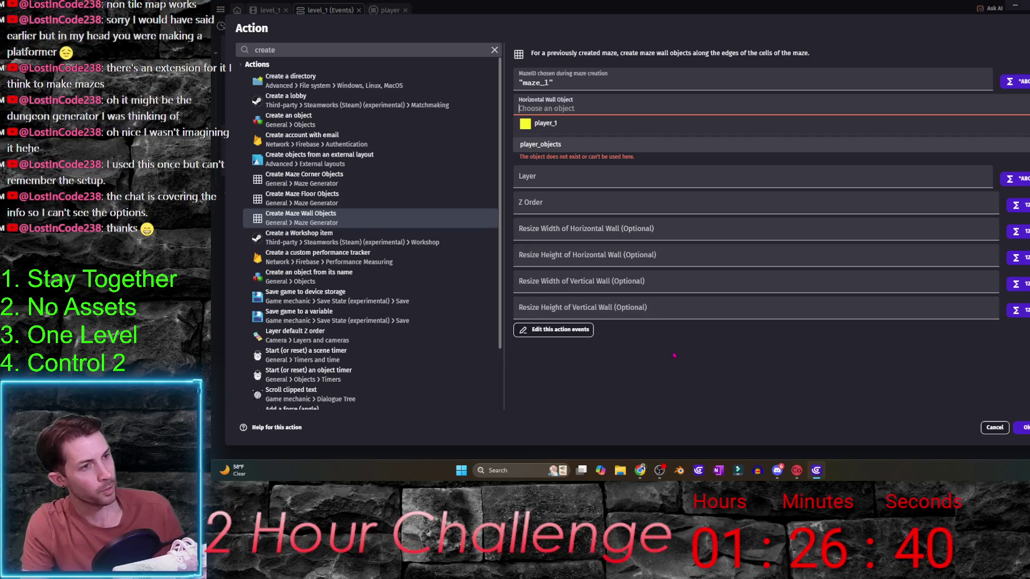
pyautogui.click(980, 355)
pyautogui.click(681, 102)
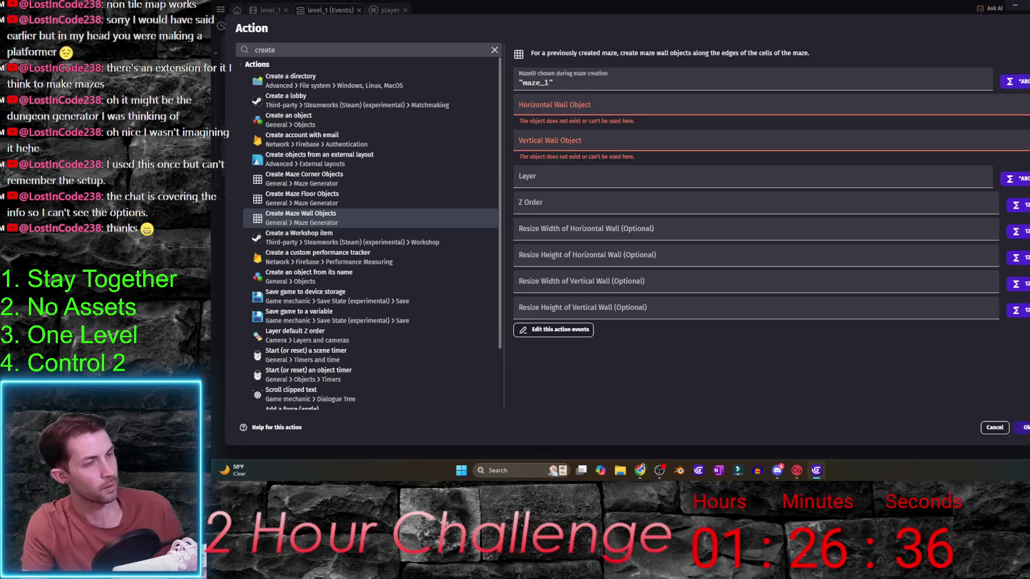
pyautogui.click(1004, 429)
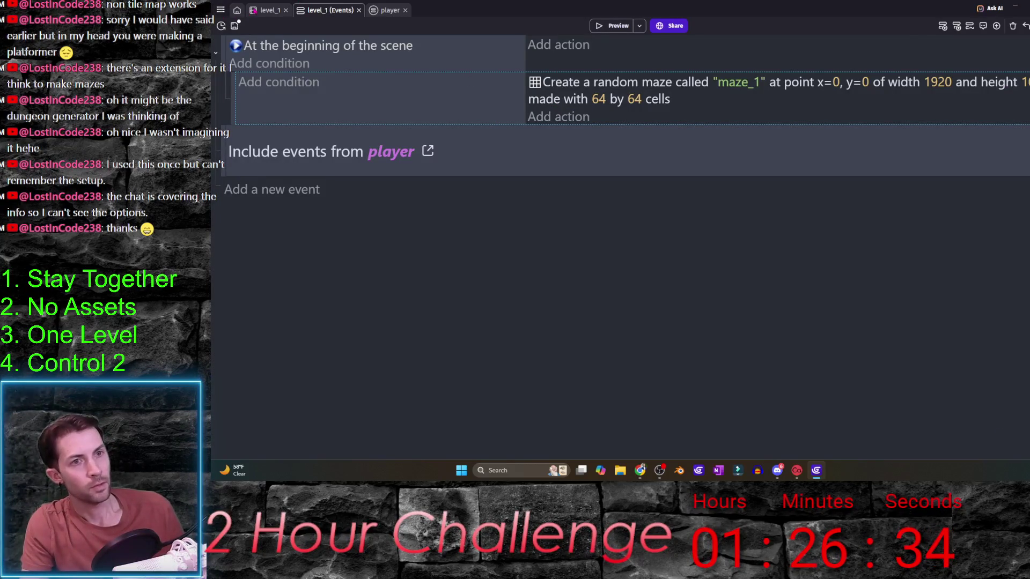
# - Review the Maze Generator extension details in the project manager, then close them
pyautogui.click(271, 11)
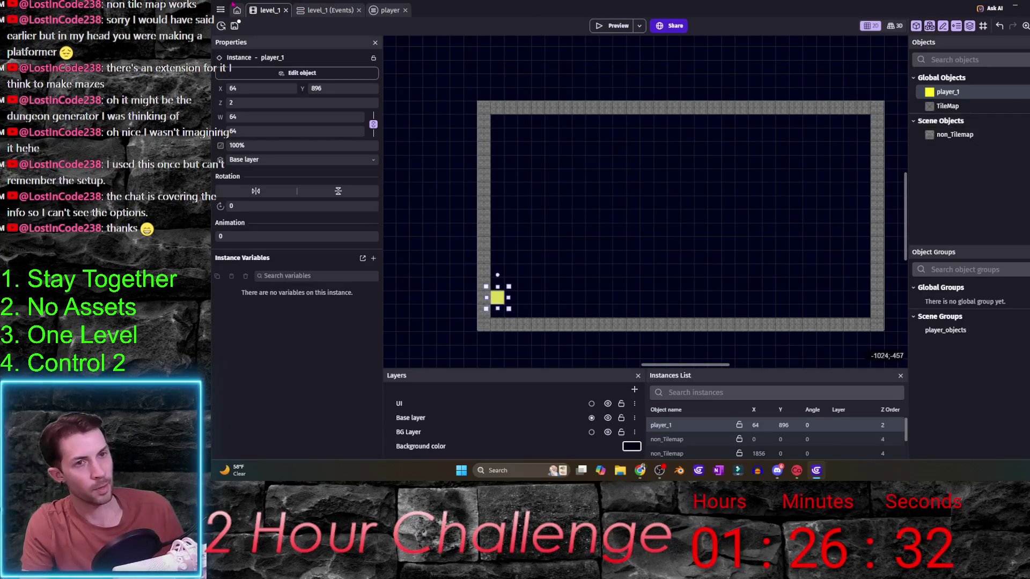
pyautogui.click(220, 10)
pyautogui.click(263, 176)
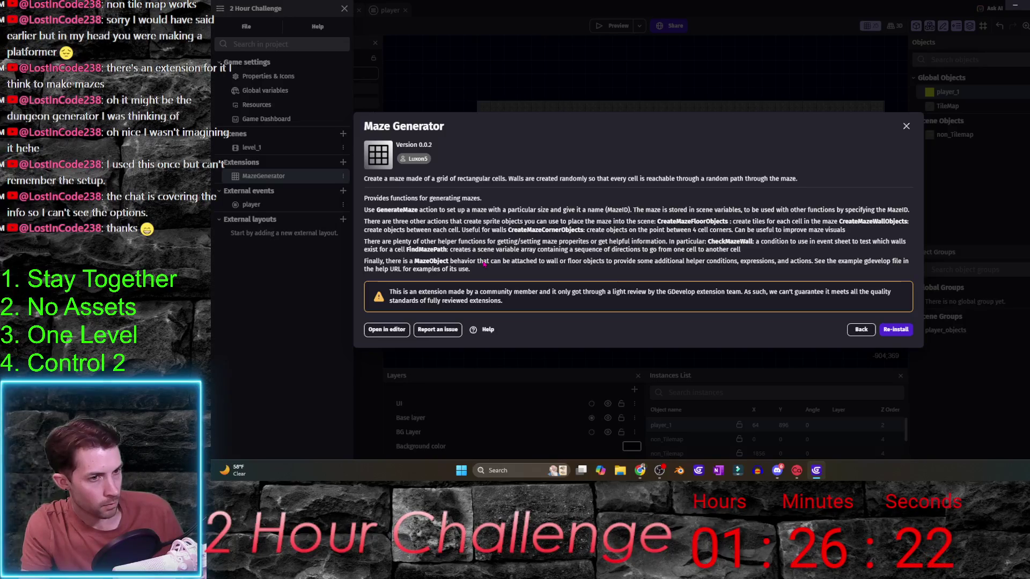
pyautogui.press('Escape')
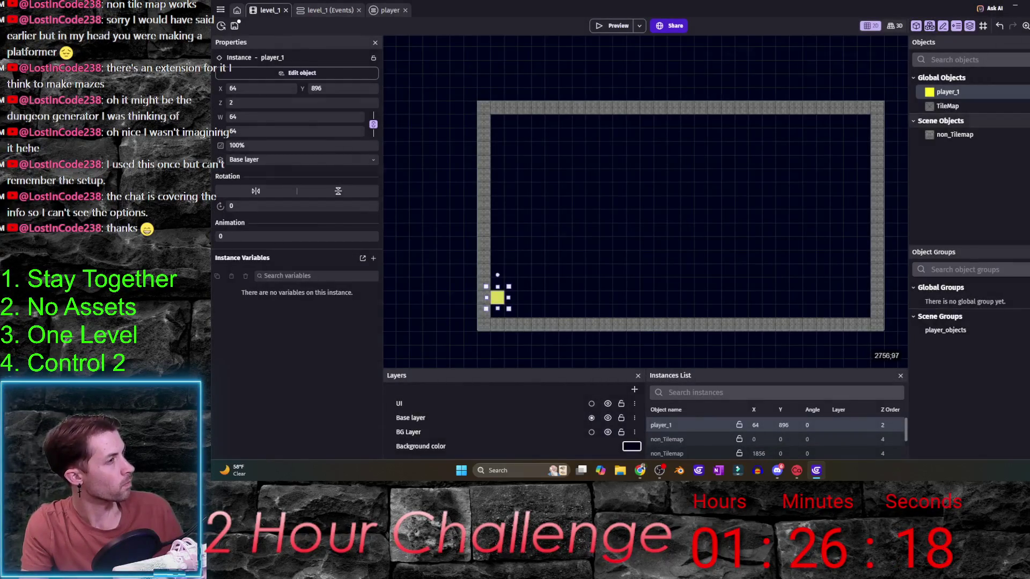
# - Drag non_Tilemap into Global Objects and confirm making it global
pyautogui.press('Escape')
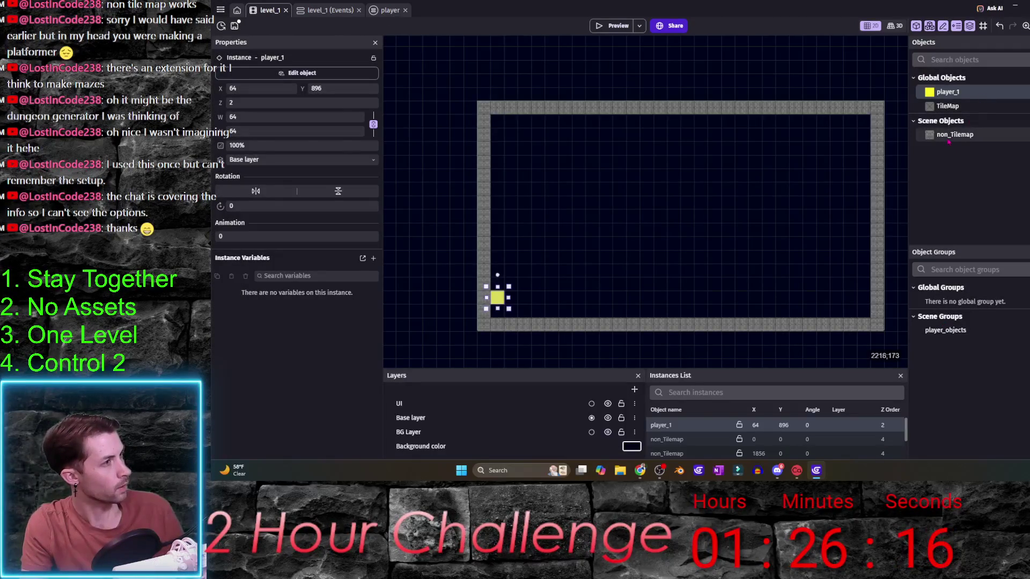
pyautogui.click(948, 138)
pyautogui.moveTo(948, 138); pyautogui.dragTo(960, 100)
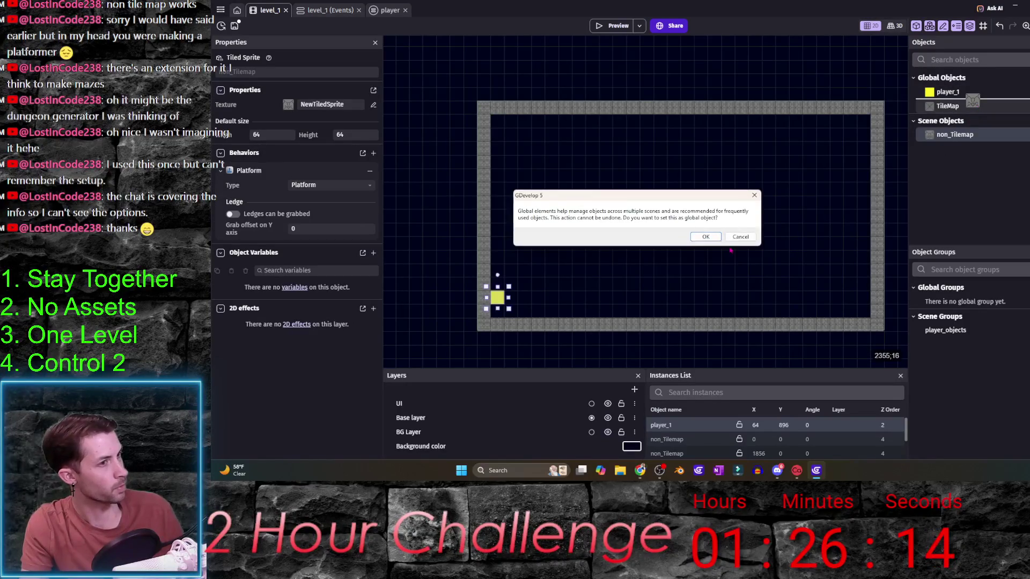
pyautogui.click(706, 237)
# - Open Create Maze Wall Objects, check both wall object lists, and cancel without adding it
pyautogui.hotkey('ctrl', 'Tab')
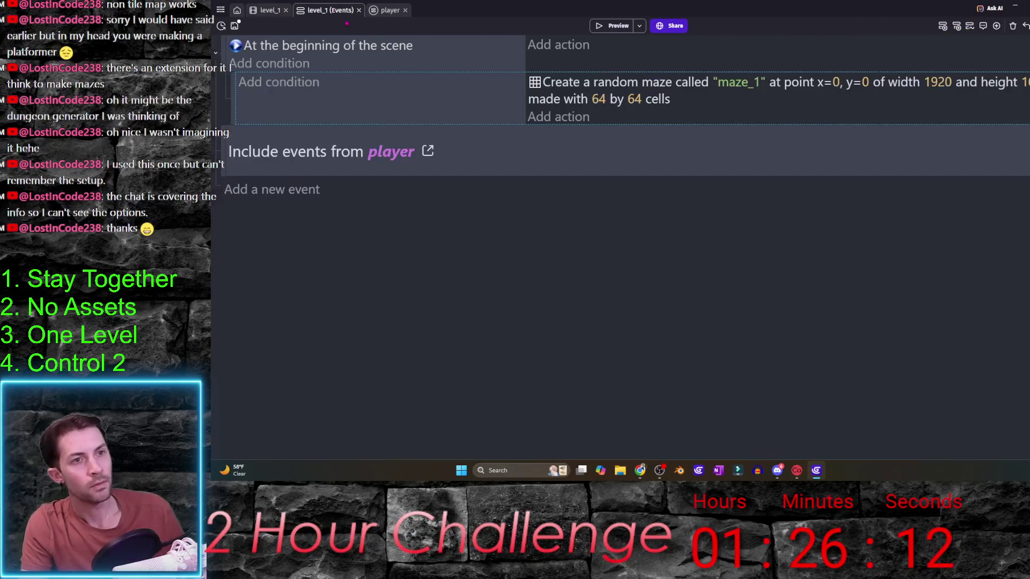
pyautogui.click(574, 126)
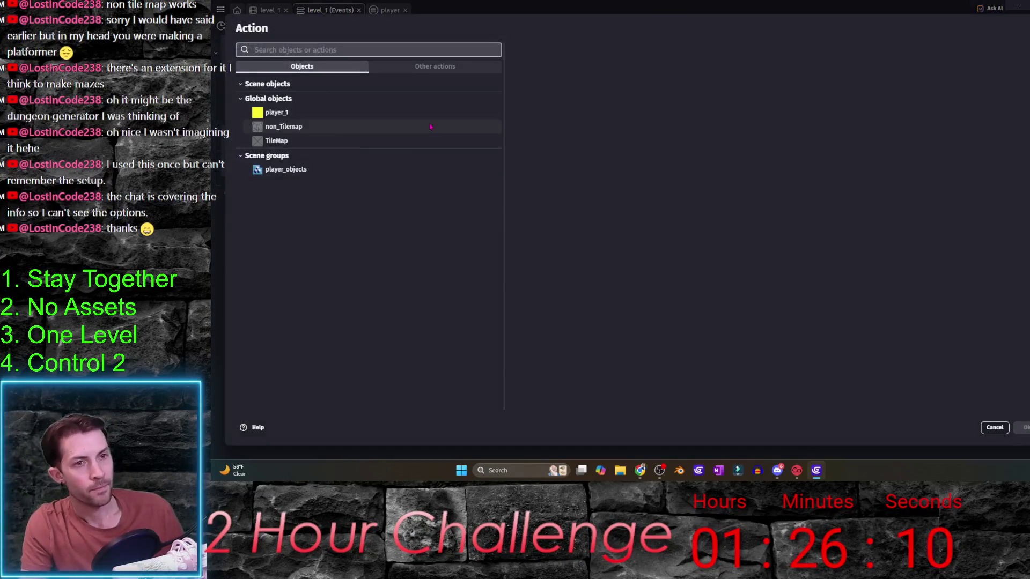
pyautogui.write('maze')
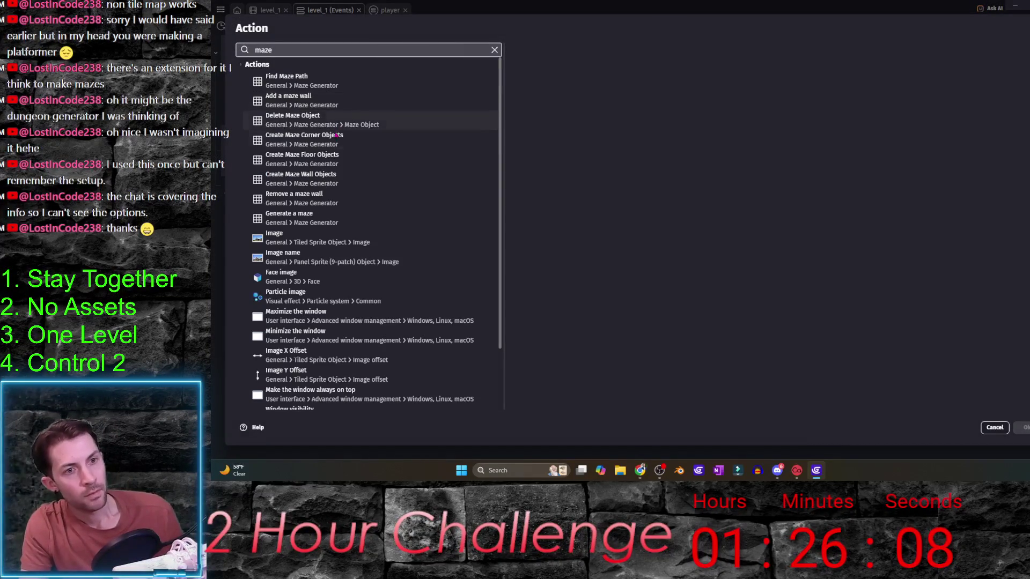
pyautogui.click(347, 181)
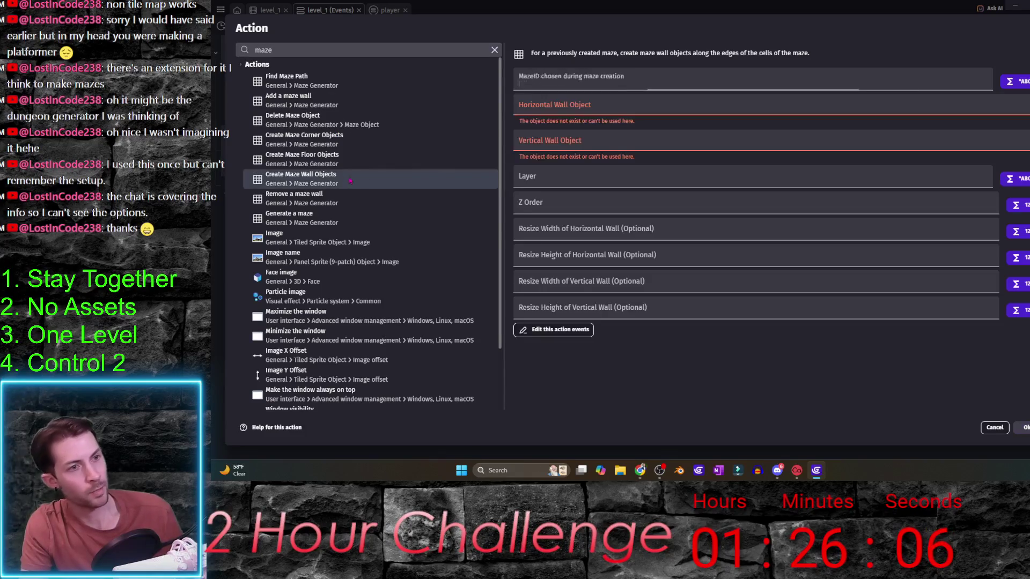
pyautogui.click(574, 118)
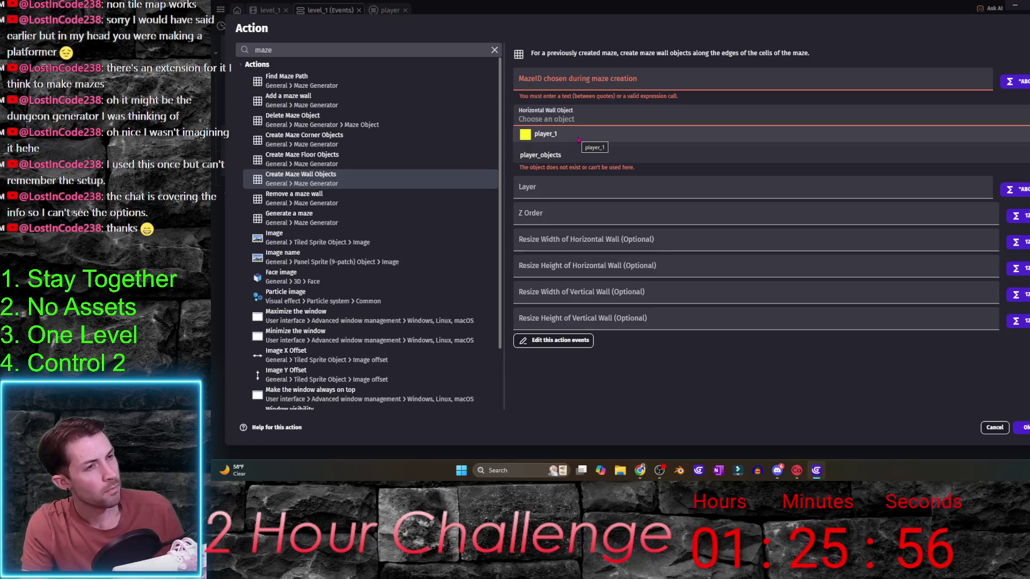
pyautogui.click(586, 154)
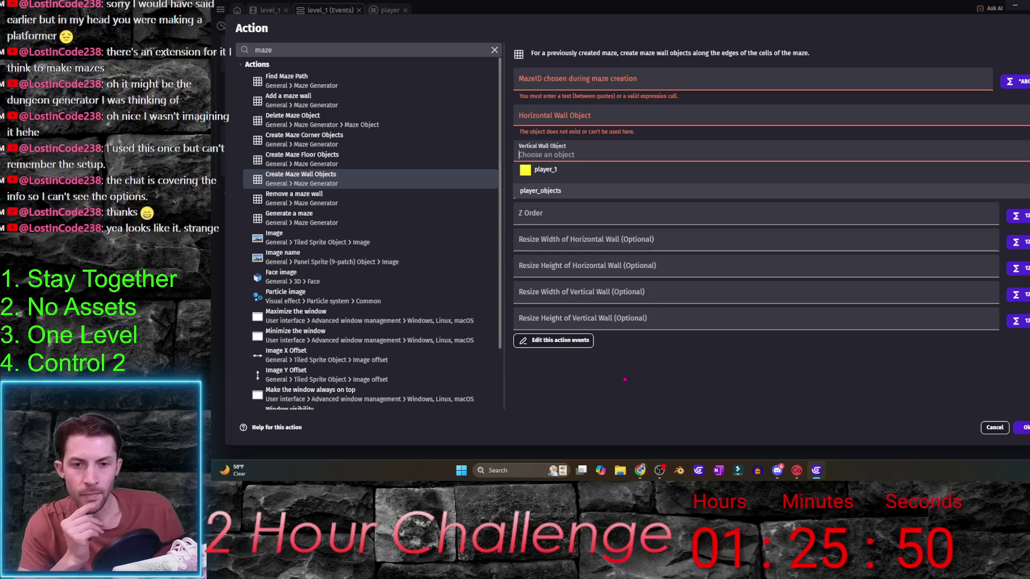
pyautogui.click(616, 187)
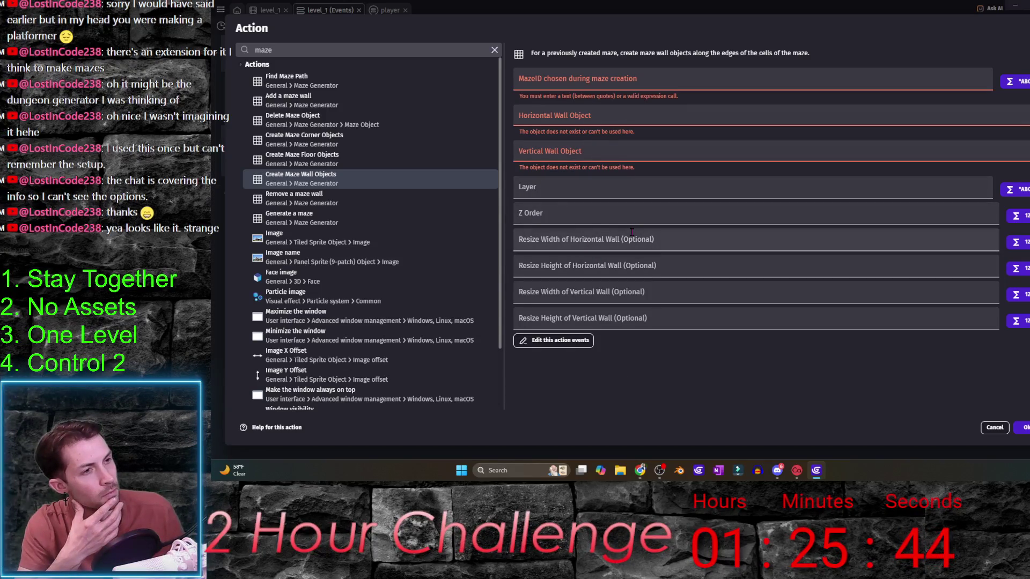
pyautogui.click(611, 114)
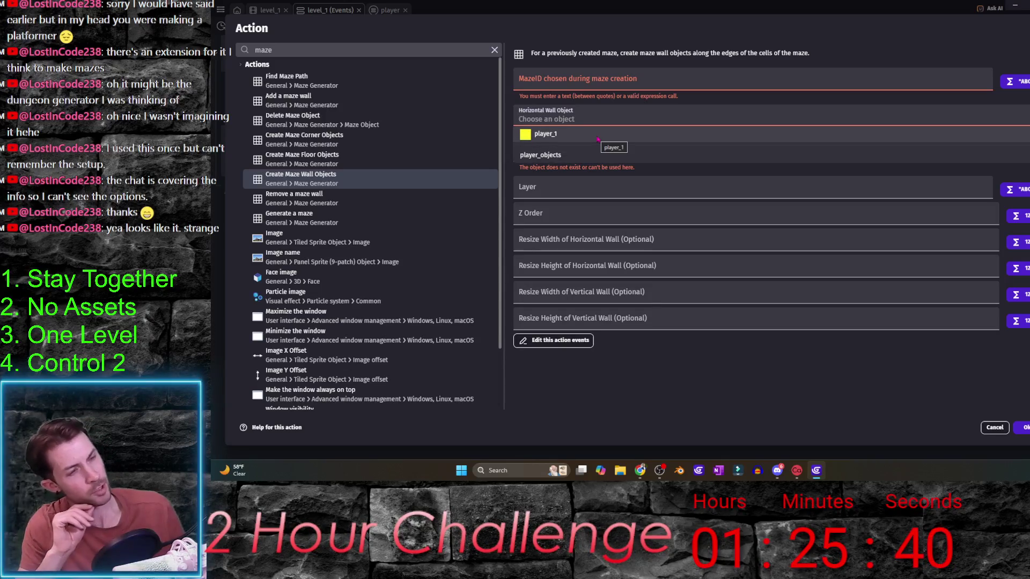
pyautogui.click(995, 428)
pyautogui.click(995, 428)
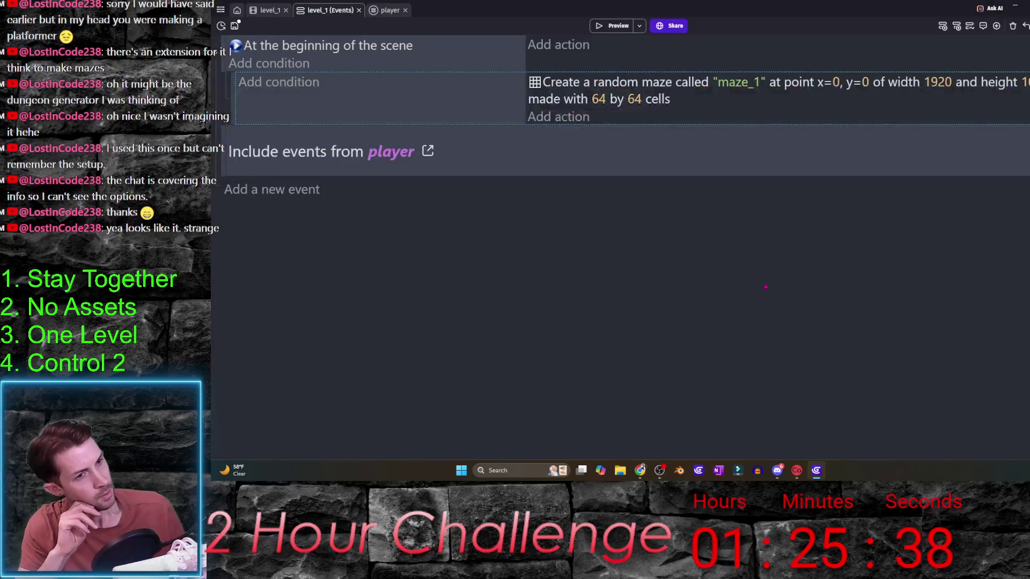
pyautogui.hotkey('ctrl', 'shift', 'Tab')
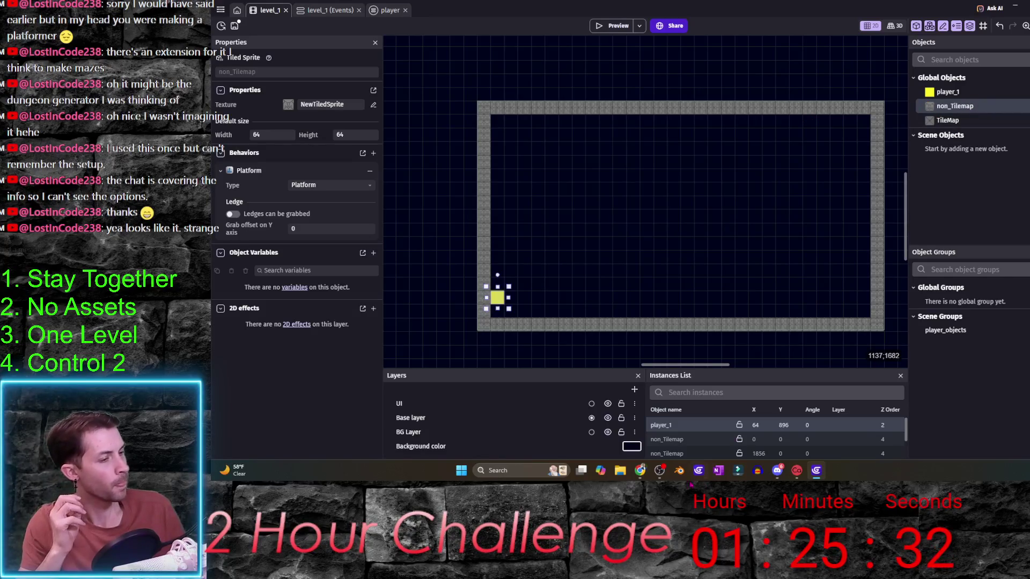
# - Read the Maze Generator documentation in Chrome with the text enlarged
pyautogui.moveTo(639, 470)
pyautogui.click(692, 424)
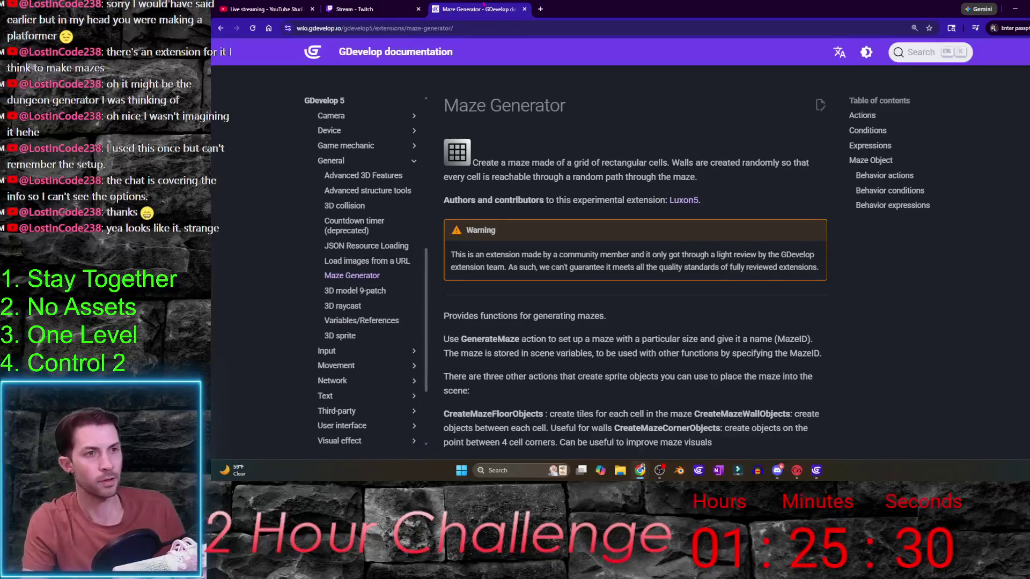
pyautogui.scroll(-3, 760, 269)
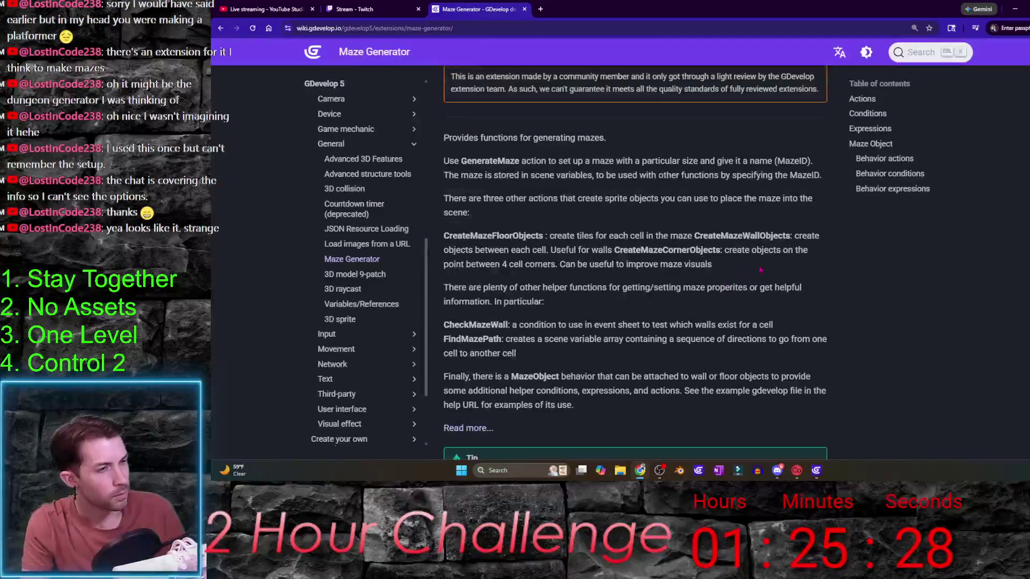
pyautogui.hotkey('ctrl', '+')
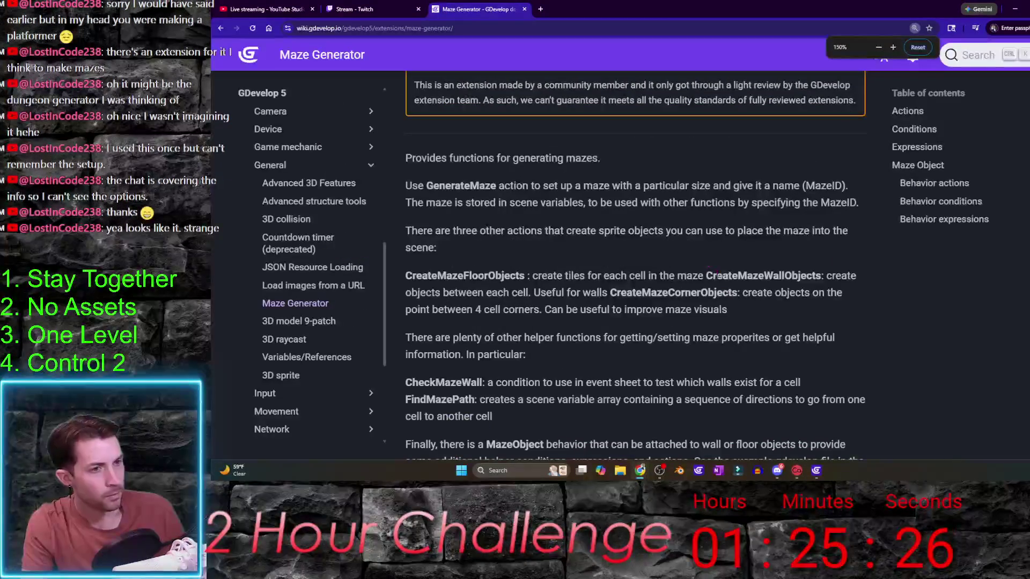
pyautogui.scroll(-2, 721, 272)
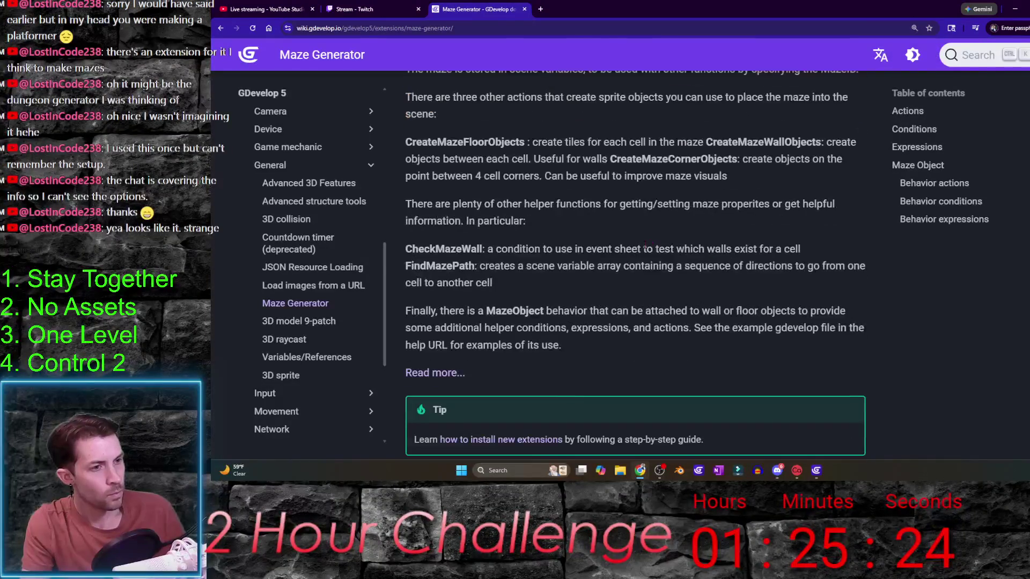
pyautogui.hotkey('ctrl', '+')
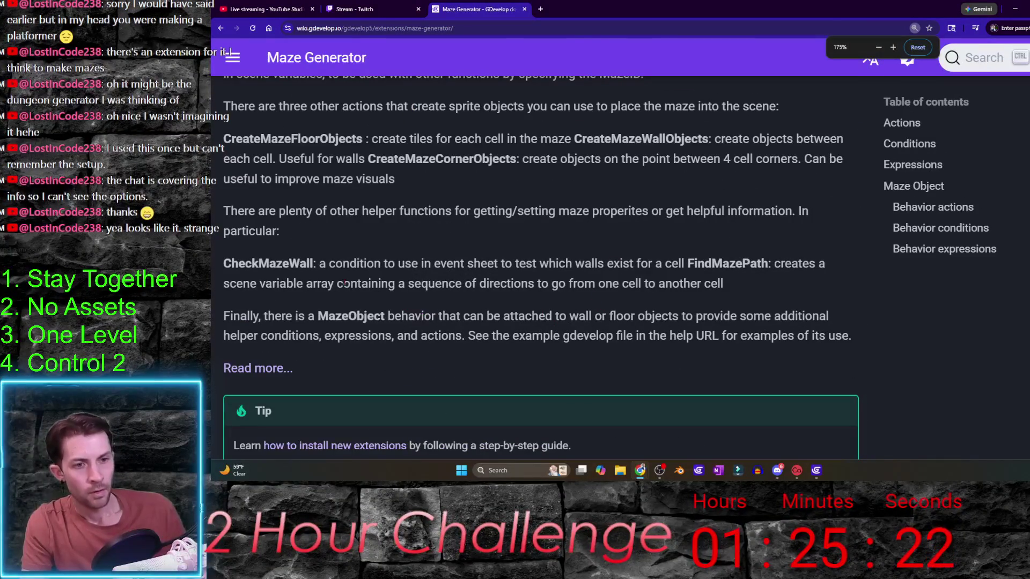
pyautogui.scroll(1, 425, 333)
# - Open and read the extension's itch.io demo page, zoomed in
pyautogui.click(272, 371)
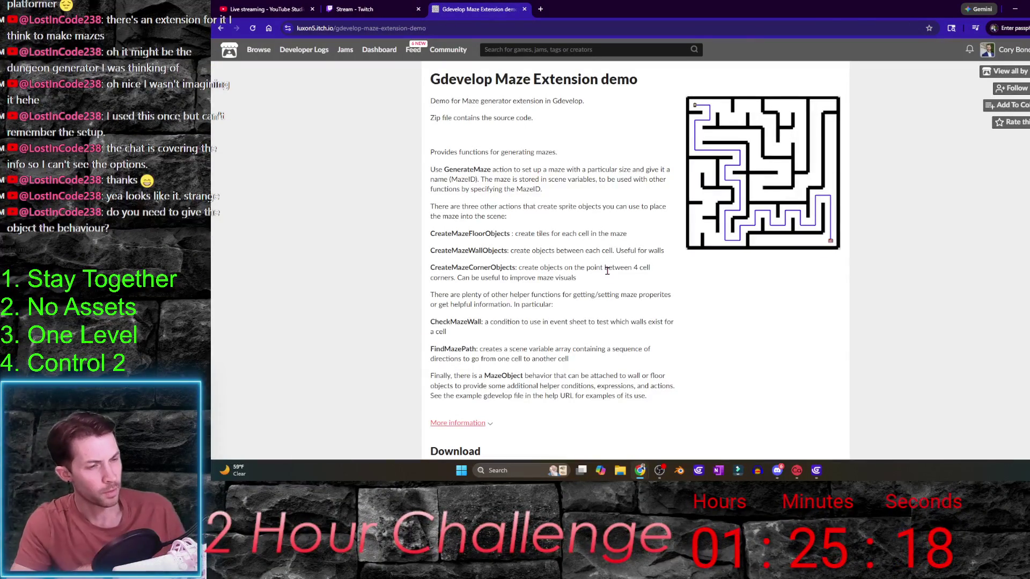
pyautogui.hotkey('ctrl', '+')
pyautogui.hotkey('ctrl', '+')
pyautogui.hotkey('ctrl', '+')
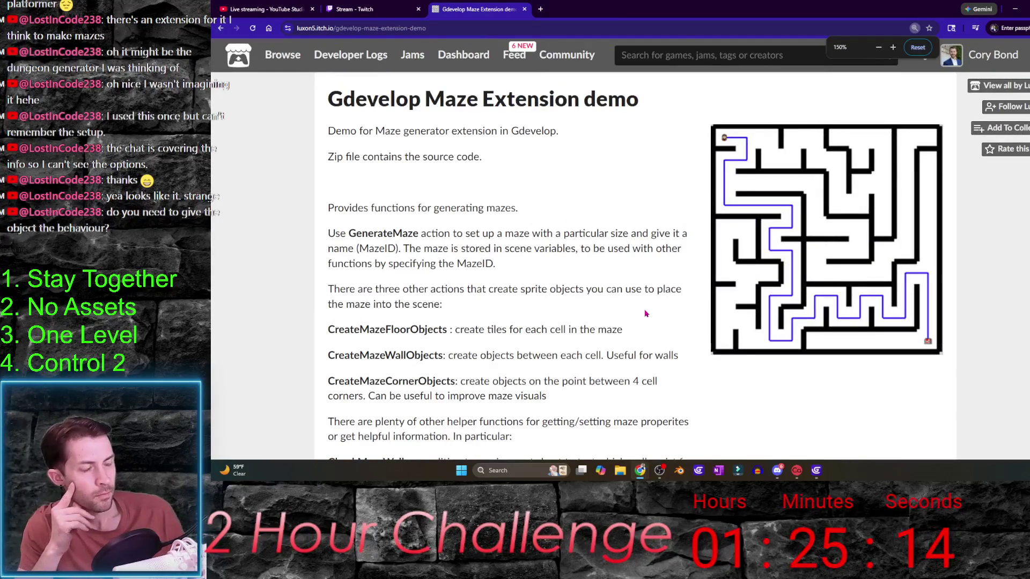
pyautogui.scroll(-2, 647, 309)
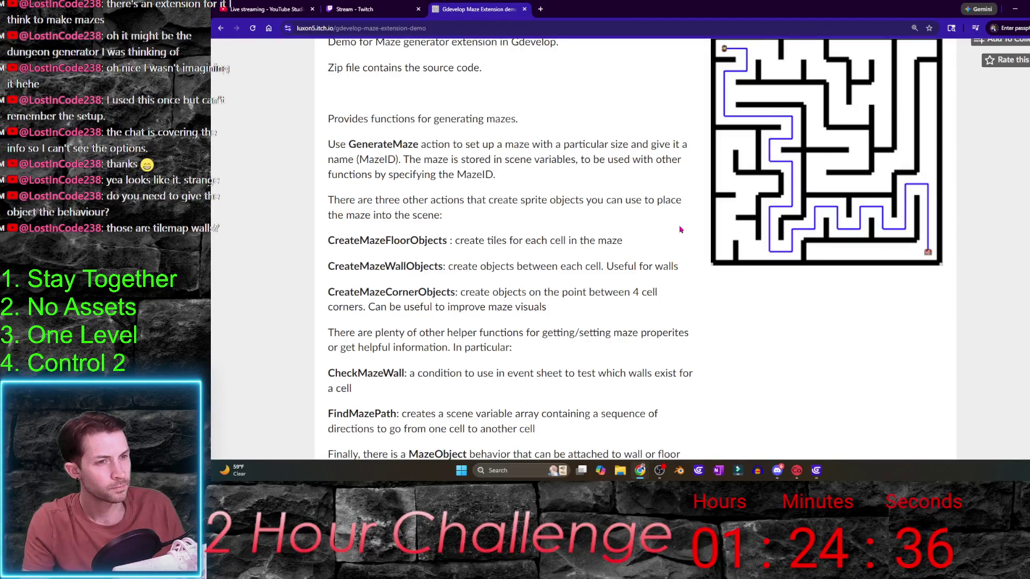
pyautogui.scroll(-2, 739, 226)
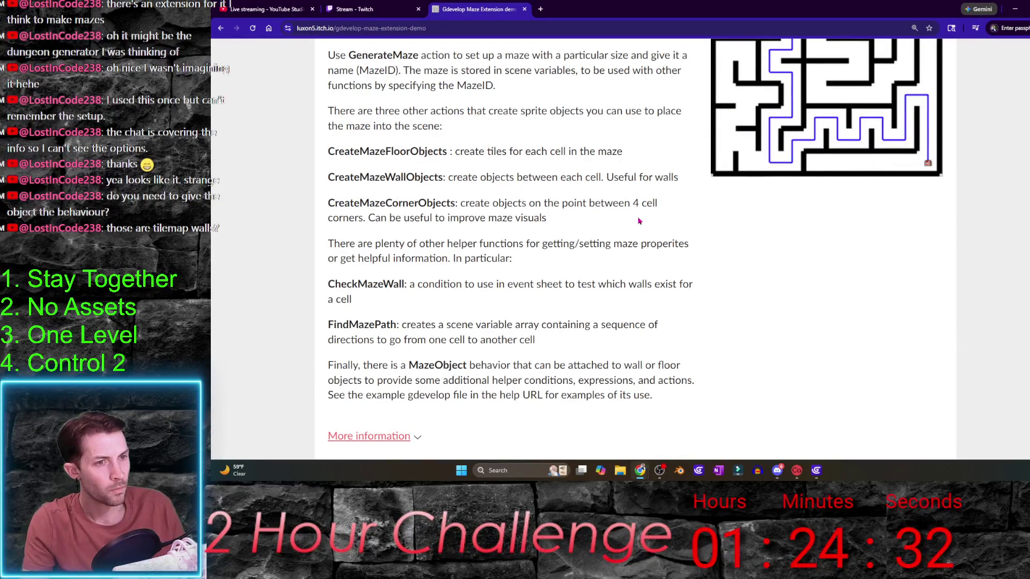
pyautogui.hotkey('alt', 'Tab')
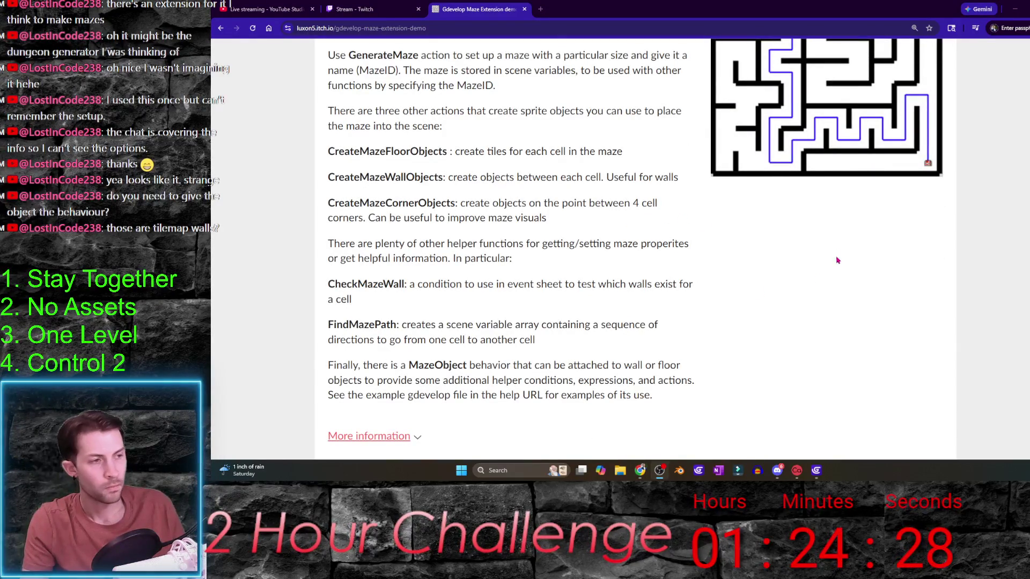
pyautogui.hotkey('alt', 'Tab')
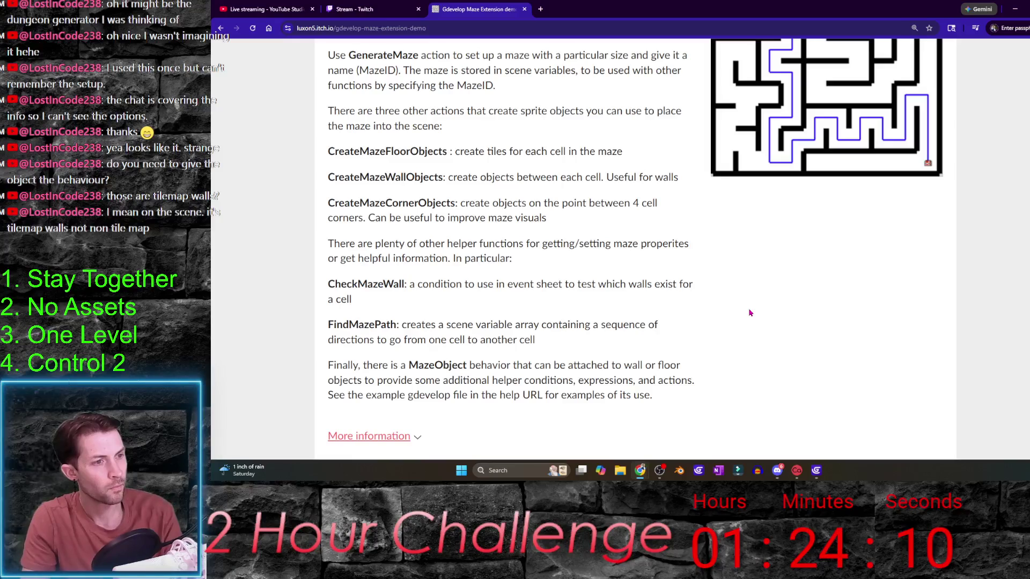
# - Search the demo page for 'tilem', then minimize Chrome
pyautogui.hotkey('ctrl', 'f')
pyautogui.write('tile')
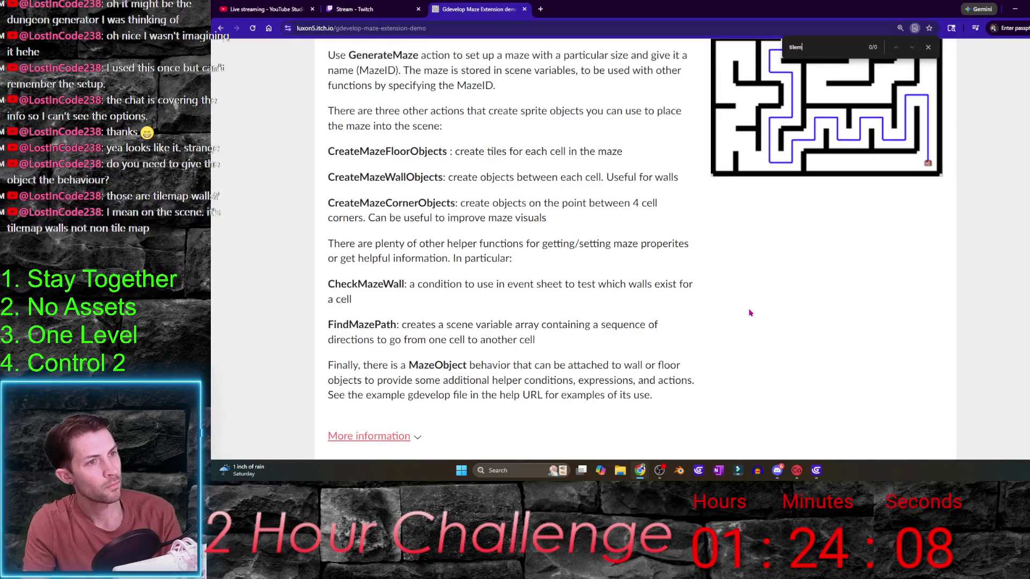
pyautogui.write('m')
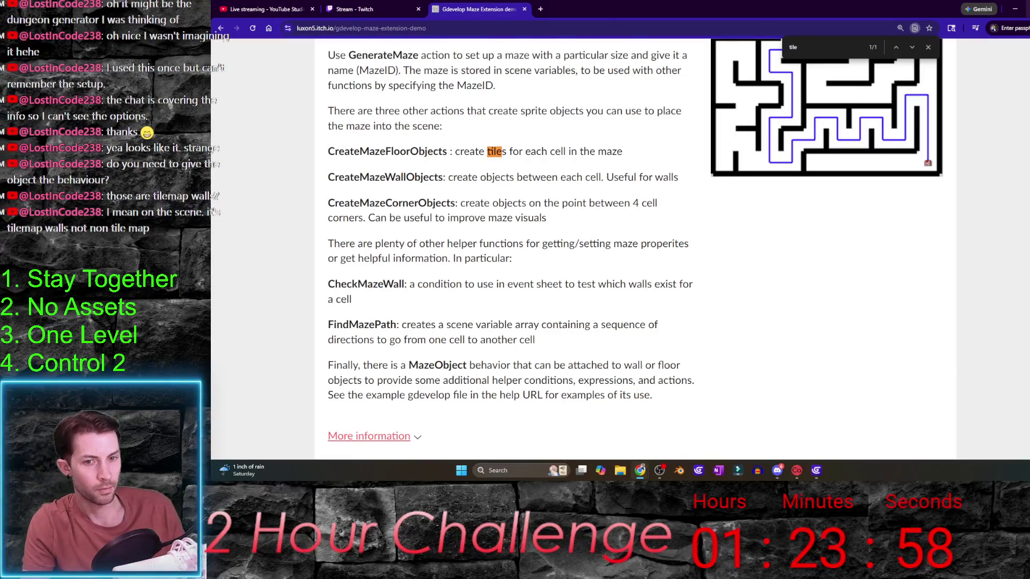
pyautogui.moveTo(1027, 10)
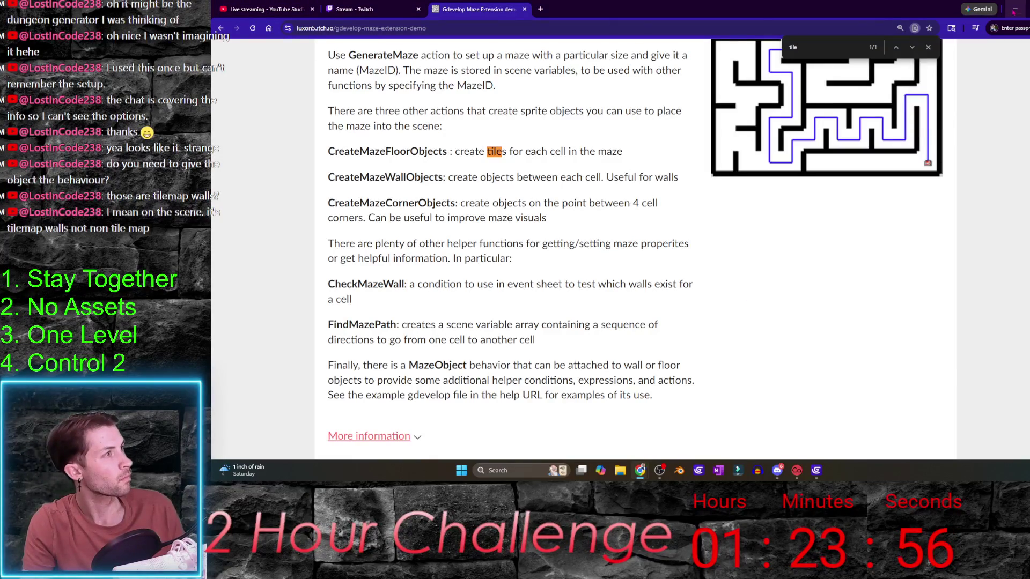
pyautogui.click(1014, 9)
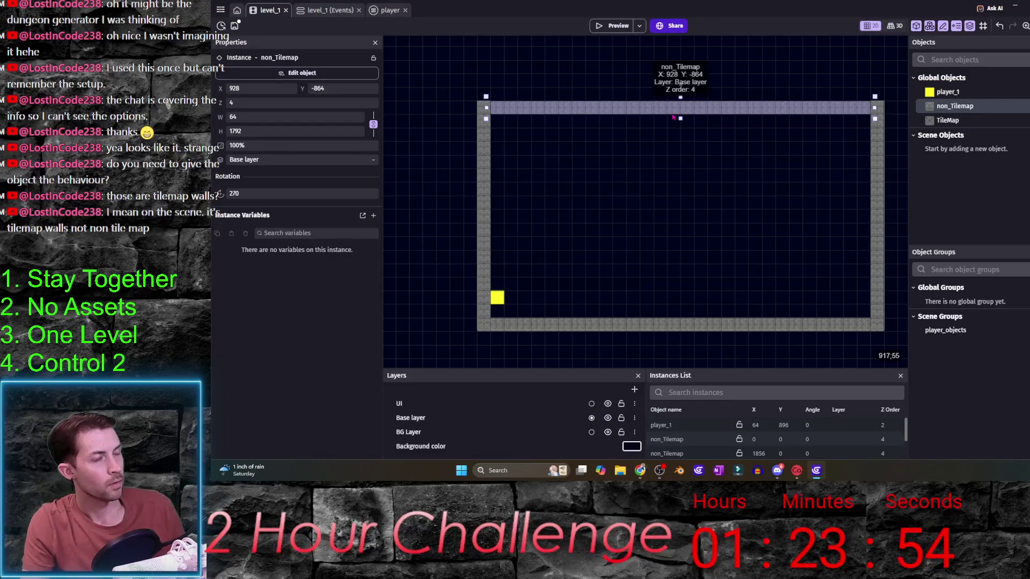
# - Place a new TileMap instance in the level_1 room
pyautogui.scroll(3, 673, 117)
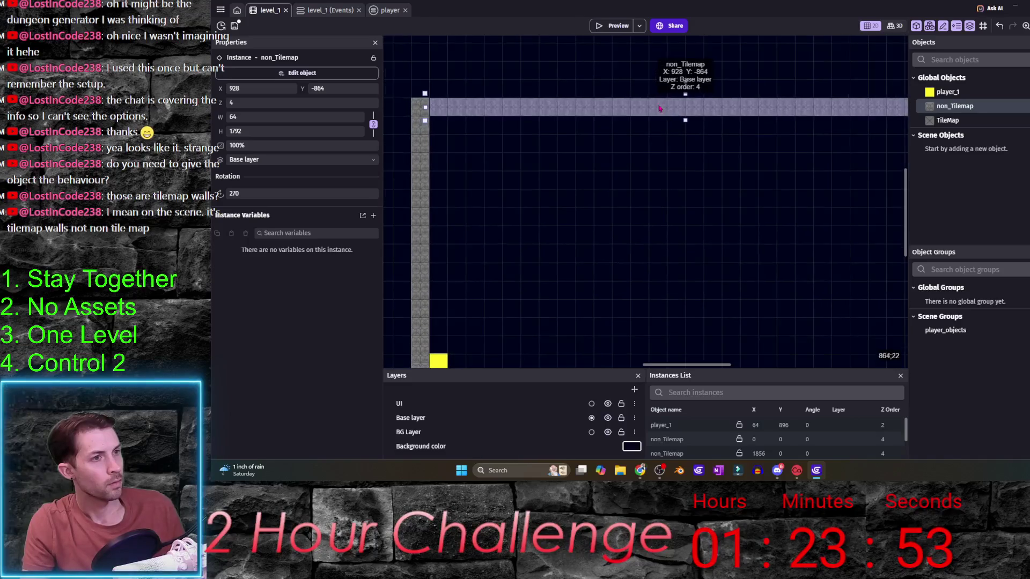
pyautogui.click(980, 124)
pyautogui.moveTo(821, 173)
pyautogui.mouseDown()
pyautogui.moveTo(531, 196)
pyautogui.moveTo(541, 207)
pyautogui.moveTo(513, 103)
pyautogui.mouseUp()
# - Paint a horizontal row of wall tiles across the room with the TileMap
pyautogui.scroll(-2, 557, 209)
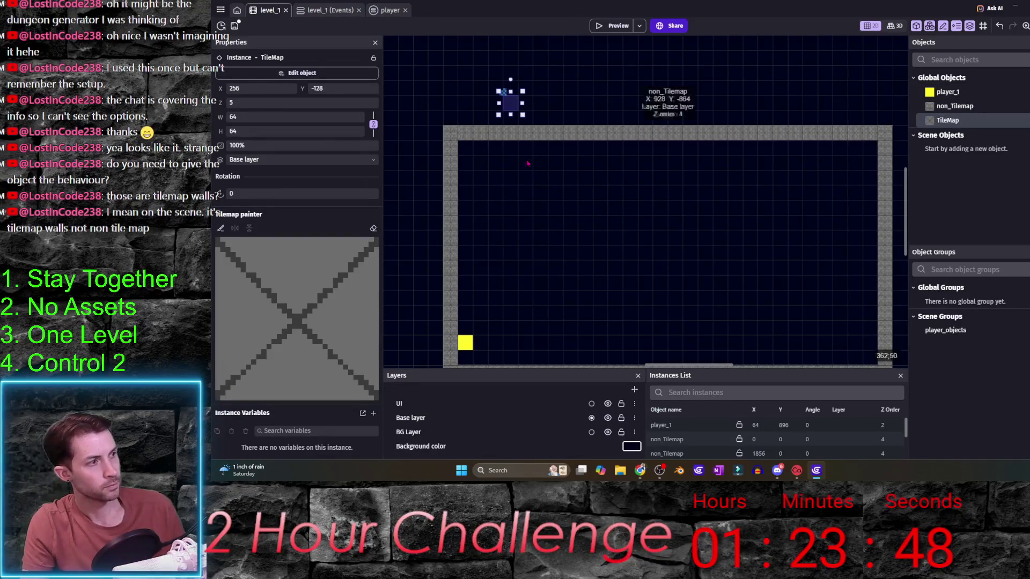
pyautogui.click(297, 319)
pyautogui.moveTo(509, 208); pyautogui.dragTo(754, 208)
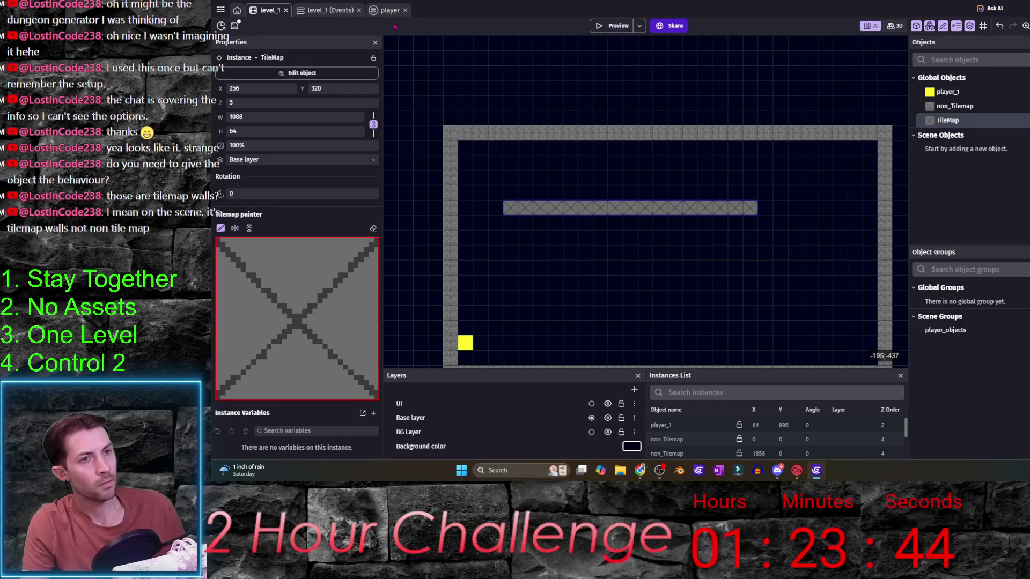
pyautogui.click(327, 15)
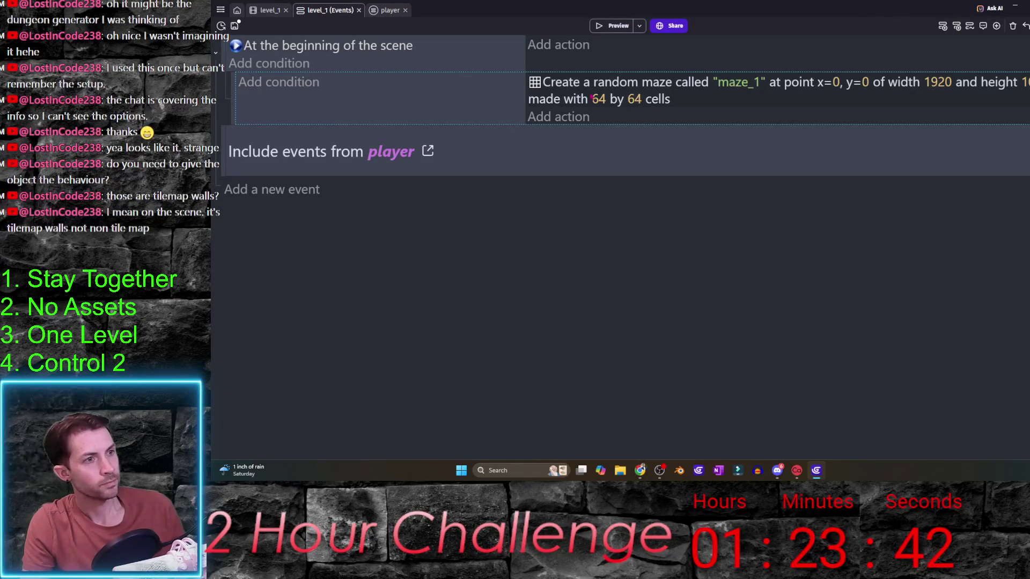
# - Add a Create Maze Wall Objects action using player_1 for both horizontal and vertical walls
pyautogui.click(559, 117)
pyautogui.write('maze')
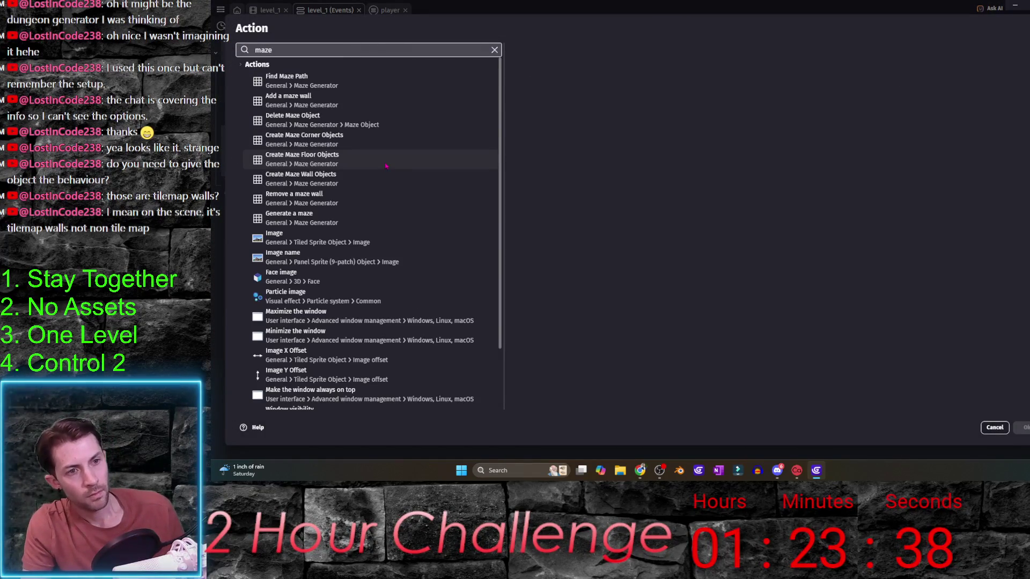
pyautogui.click(360, 187)
pyautogui.click(547, 118)
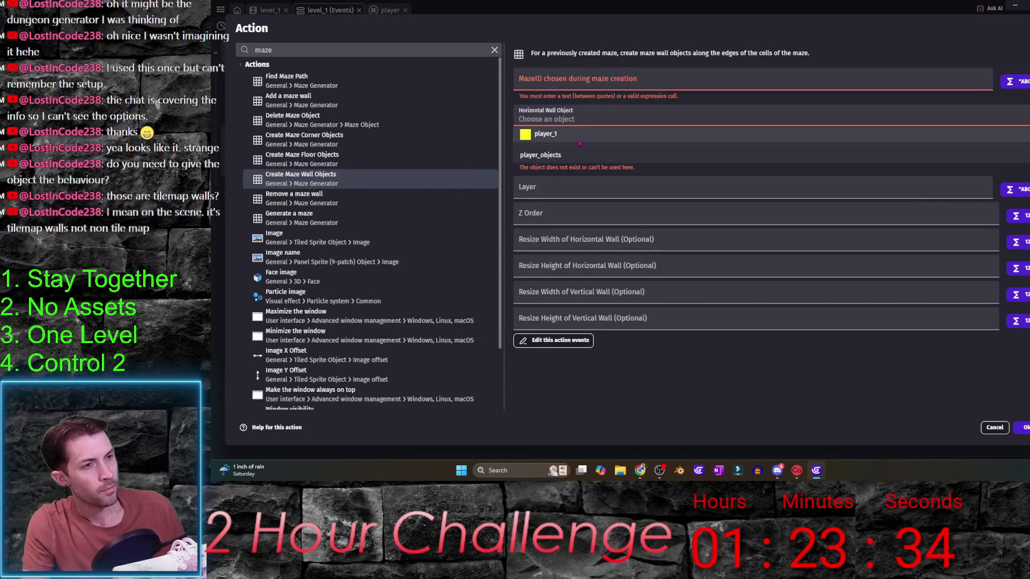
pyautogui.press('Tab')
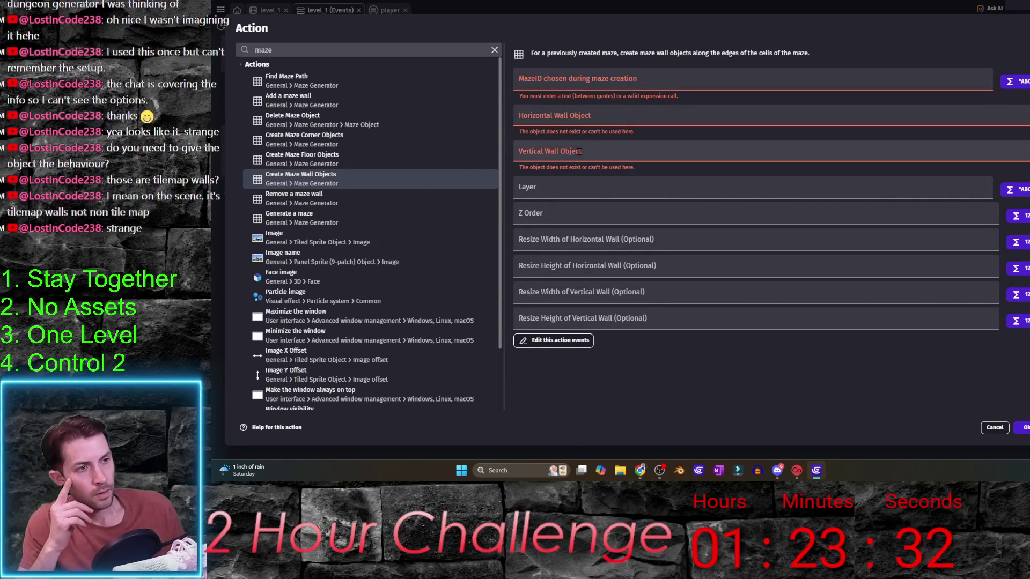
pyautogui.press('Tab')
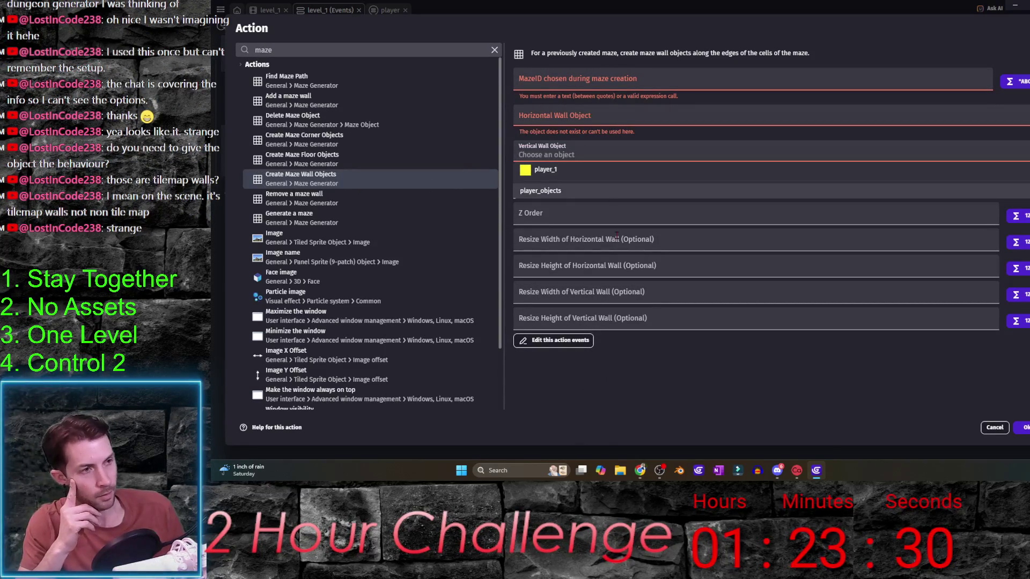
pyautogui.click(624, 158)
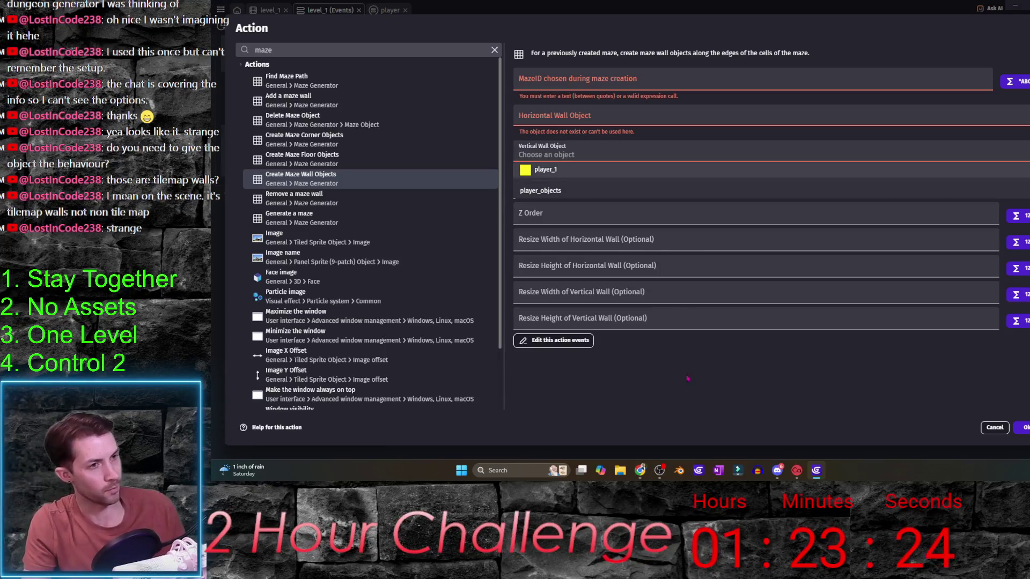
pyautogui.click(610, 170)
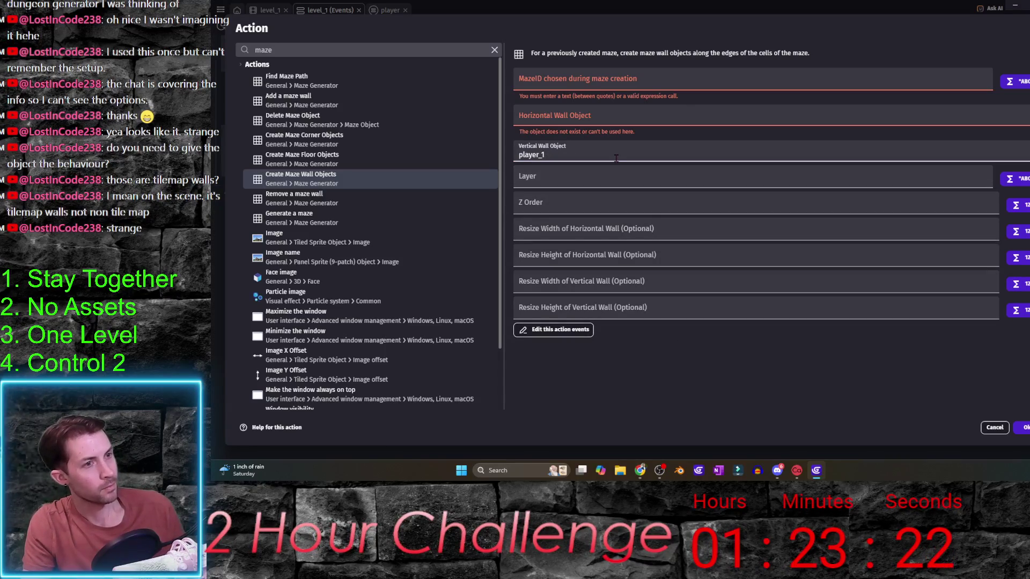
pyautogui.click(619, 118)
pyautogui.click(619, 136)
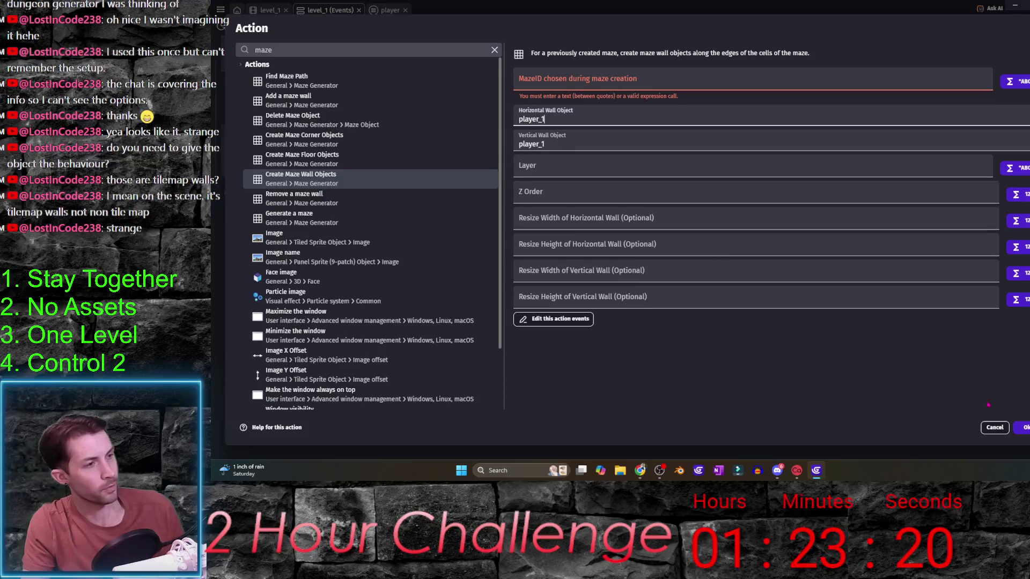
# - Keep the layer empty (""), set Z order 1 and maze ID "maze_1", then confirm
pyautogui.click(616, 168)
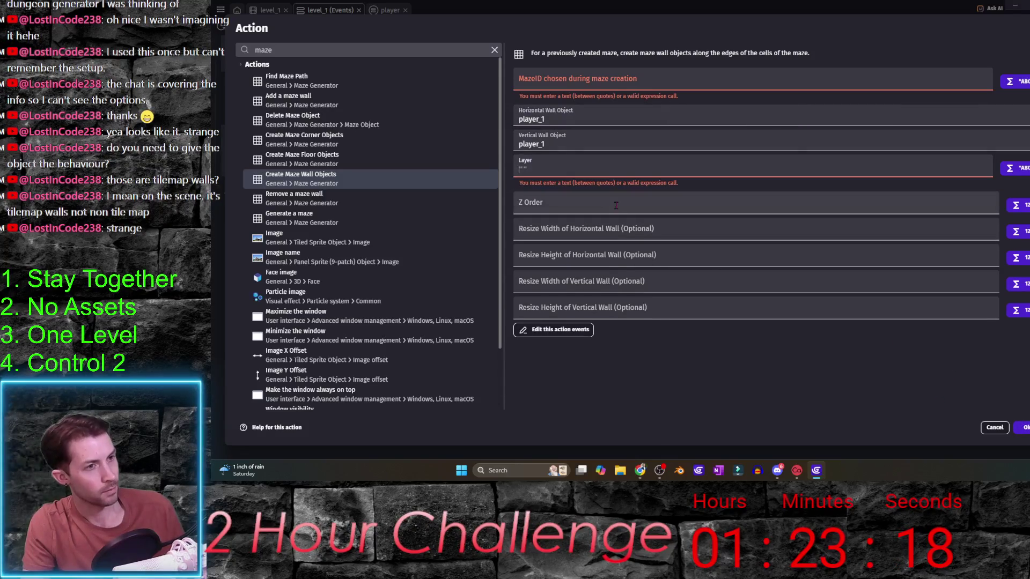
pyautogui.press('BackSpace')
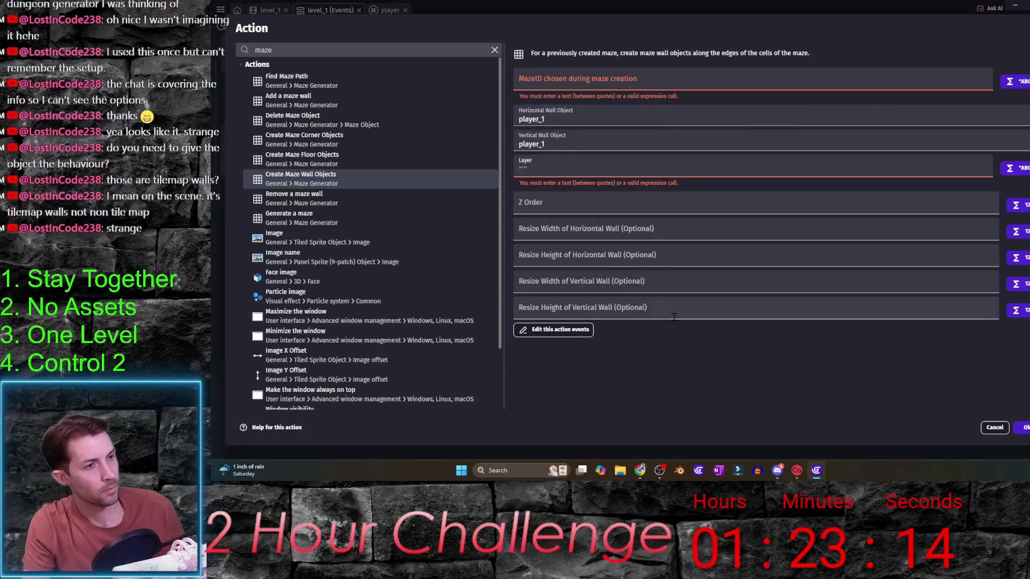
pyautogui.click(575, 208)
pyautogui.write('1')
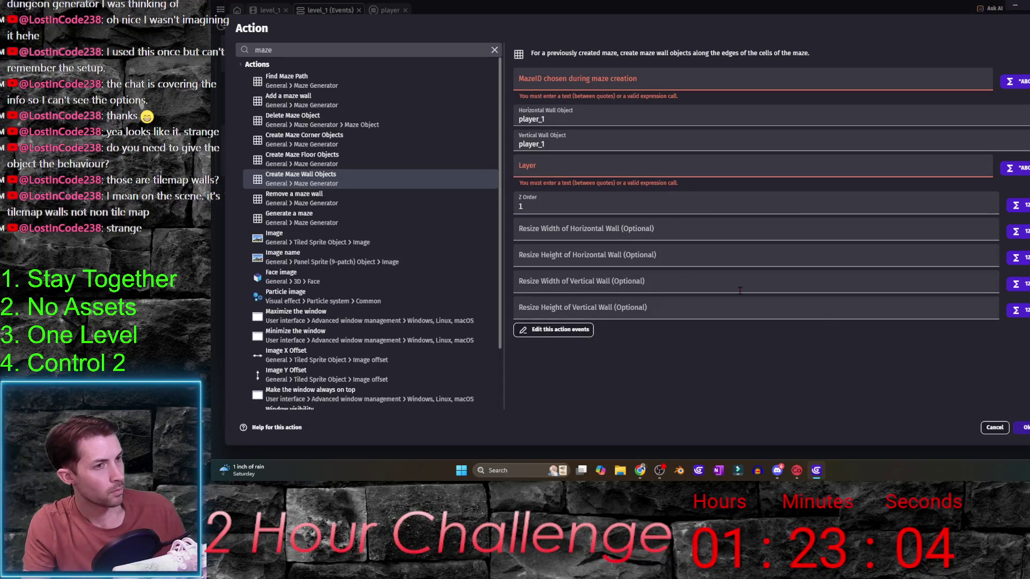
pyautogui.click(599, 170)
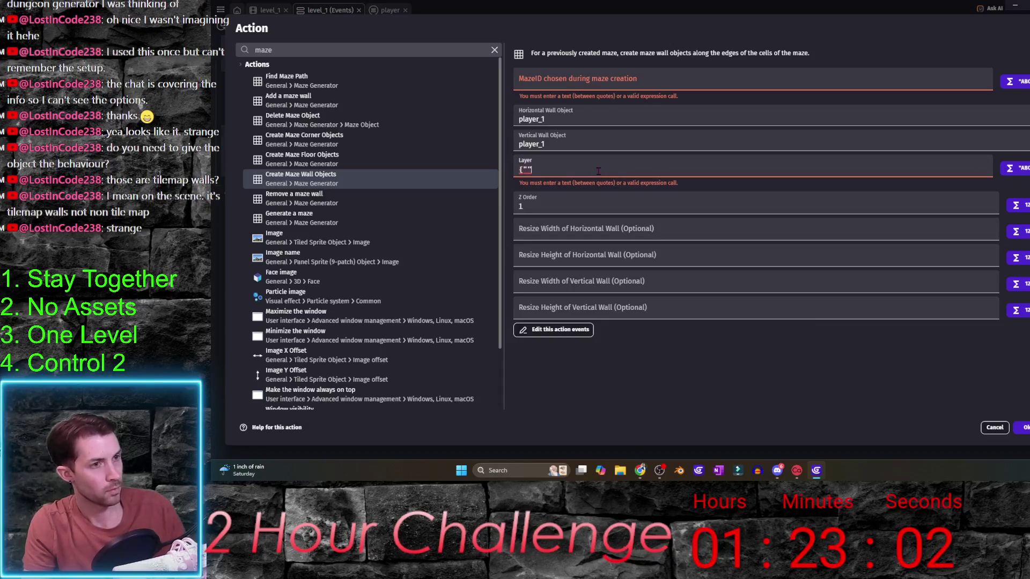
pyautogui.press('BackSpace')
pyautogui.press('BackSpace')
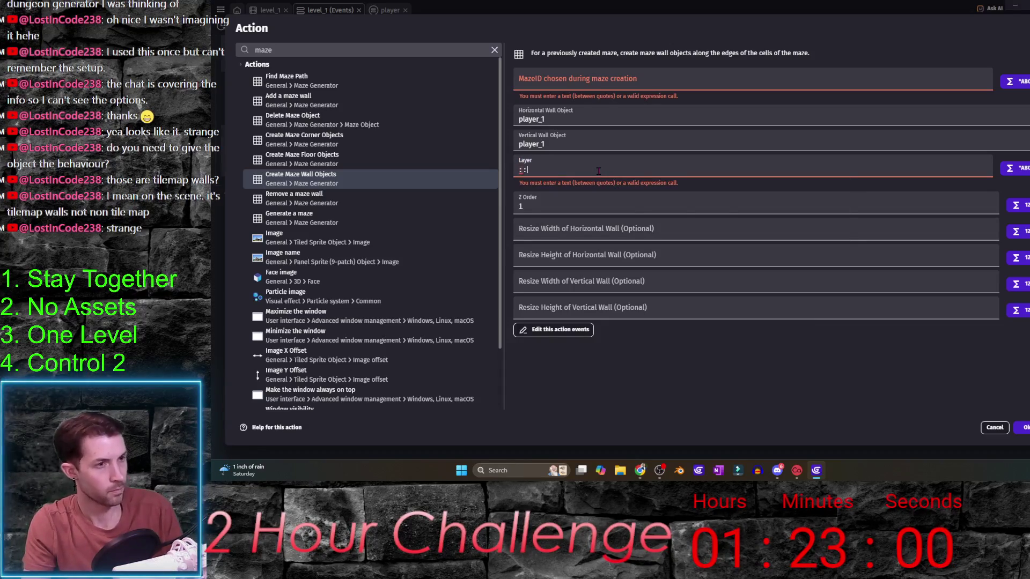
pyautogui.hotkey('ctrl', 'z')
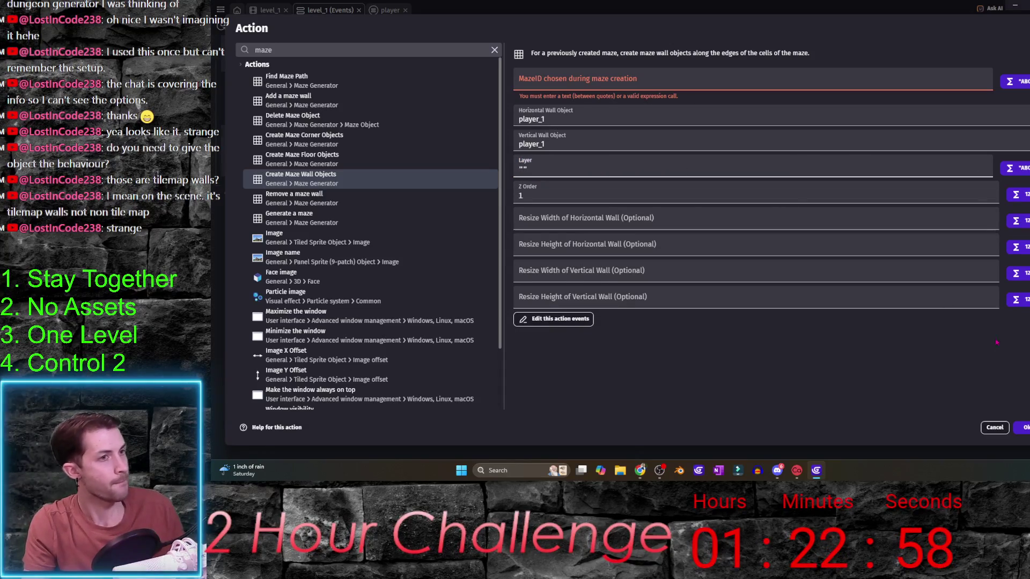
pyautogui.click(581, 77)
pyautogui.write('"ma')
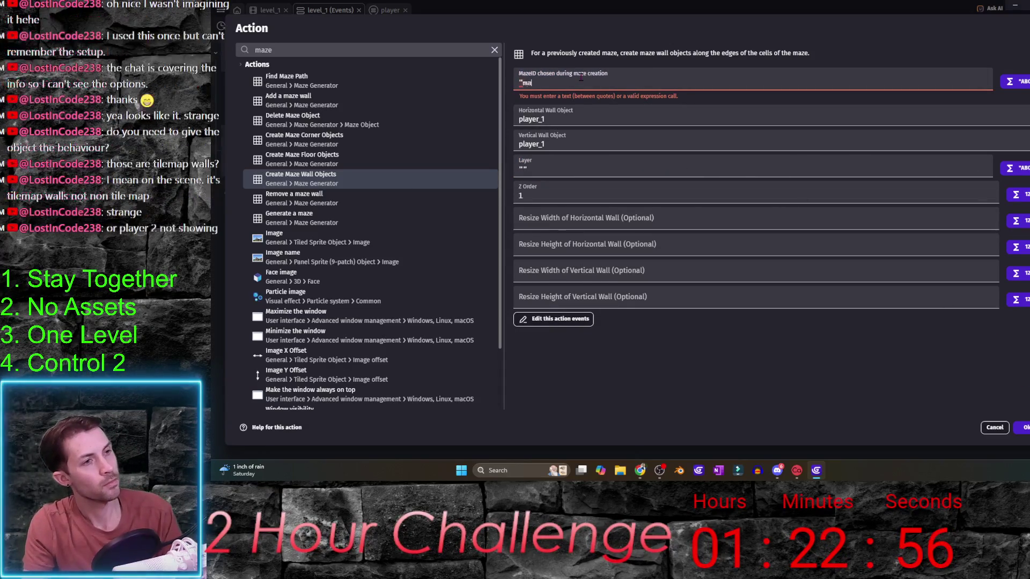
pyautogui.write('ze1_1"')
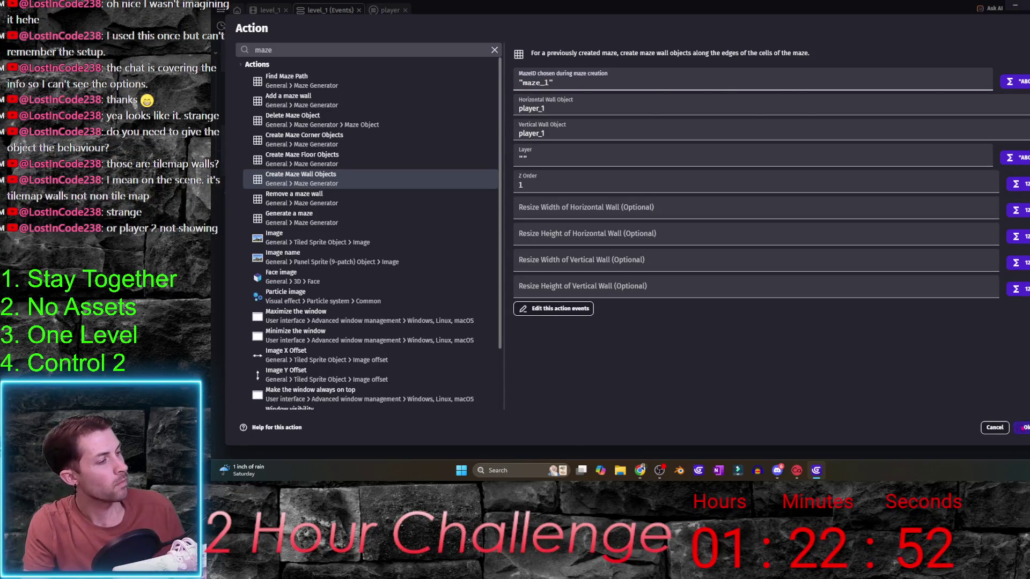
pyautogui.press('Return')
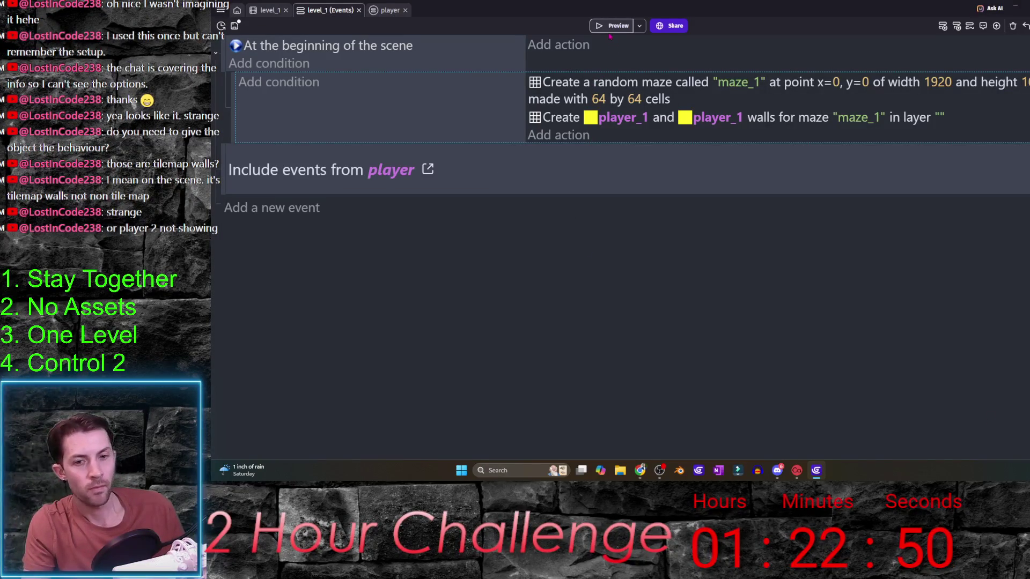
# - Duplicate the player_1 object in level_1 to create a new player_2 object
pyautogui.click(267, 10)
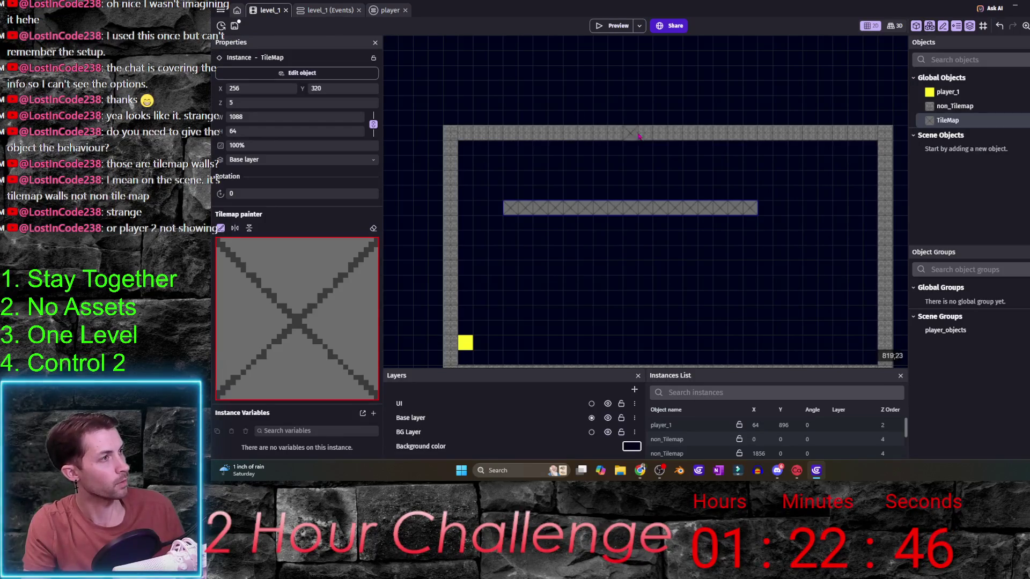
pyautogui.click(955, 93)
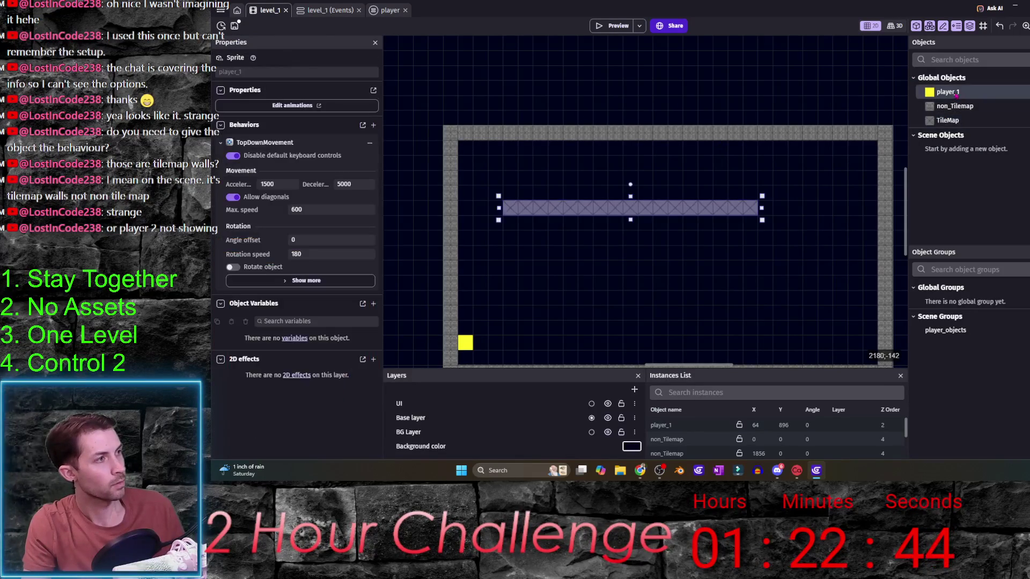
pyautogui.rightClick(956, 94)
pyautogui.click(880, 133)
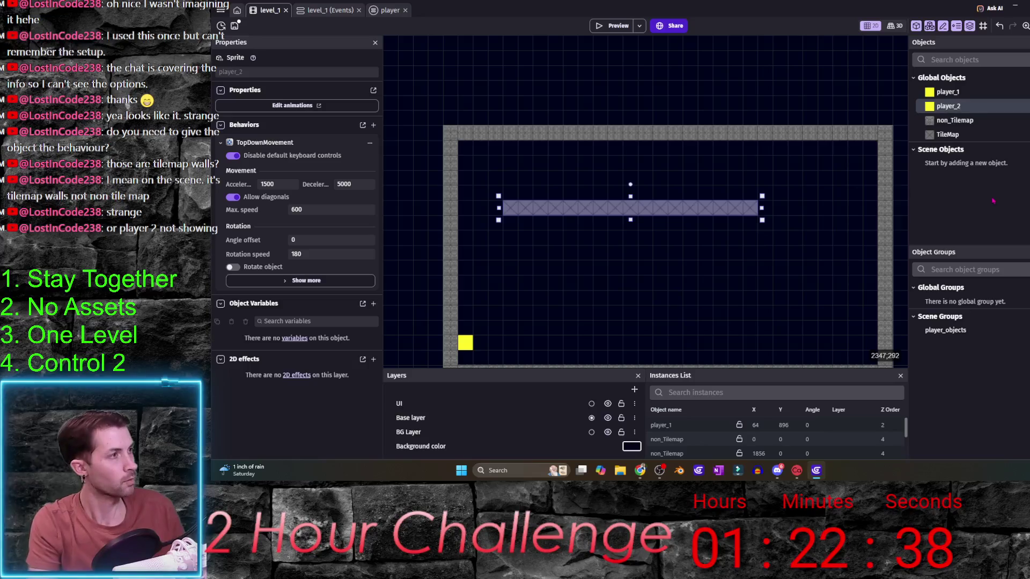
# - Keep player_1 as the horizontal wall object and run a full-screen scene preview
pyautogui.hotkey('ctrl', 'Tab')
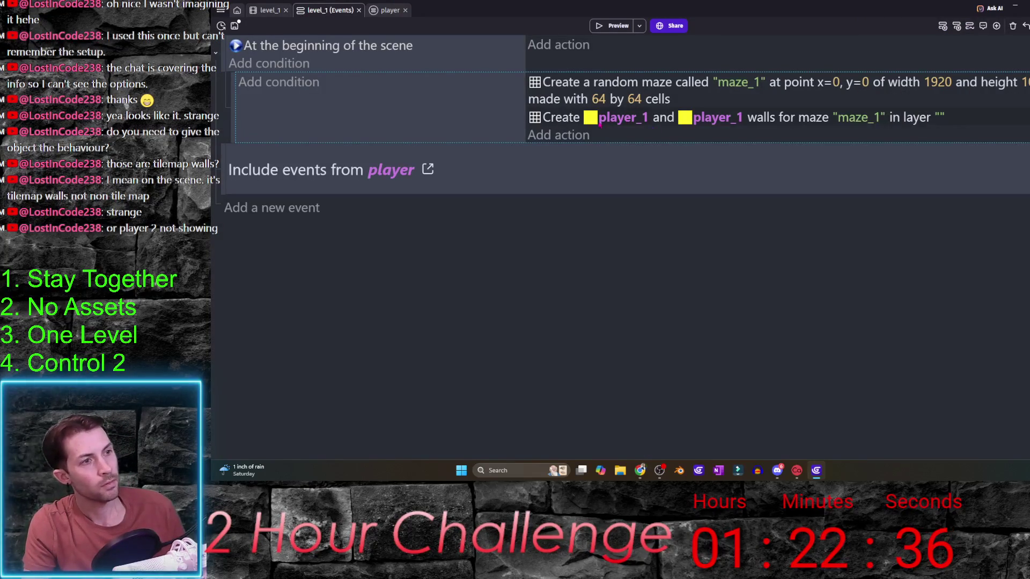
pyautogui.click(620, 118)
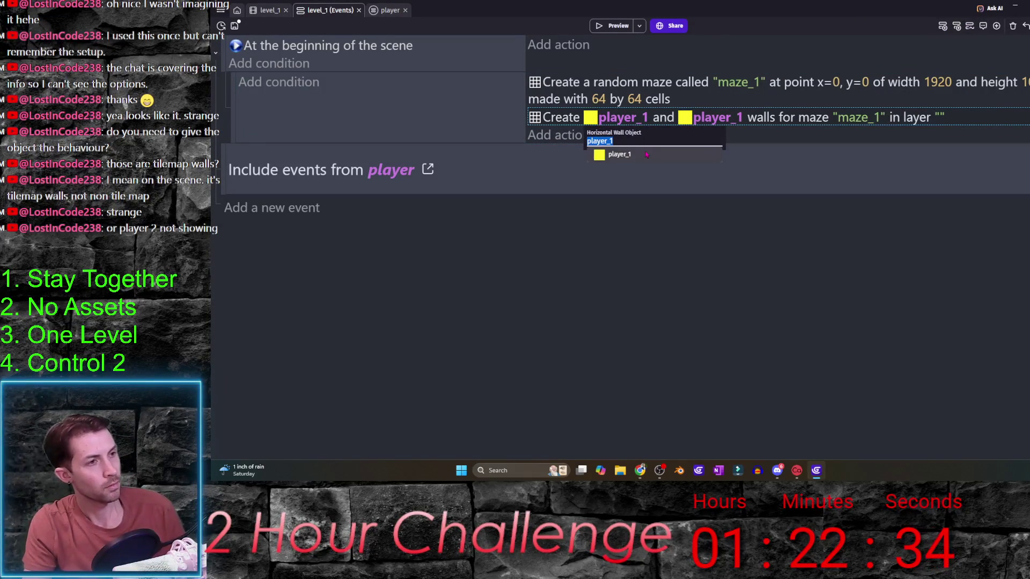
pyautogui.press('End')
pyautogui.press('BackSpace')
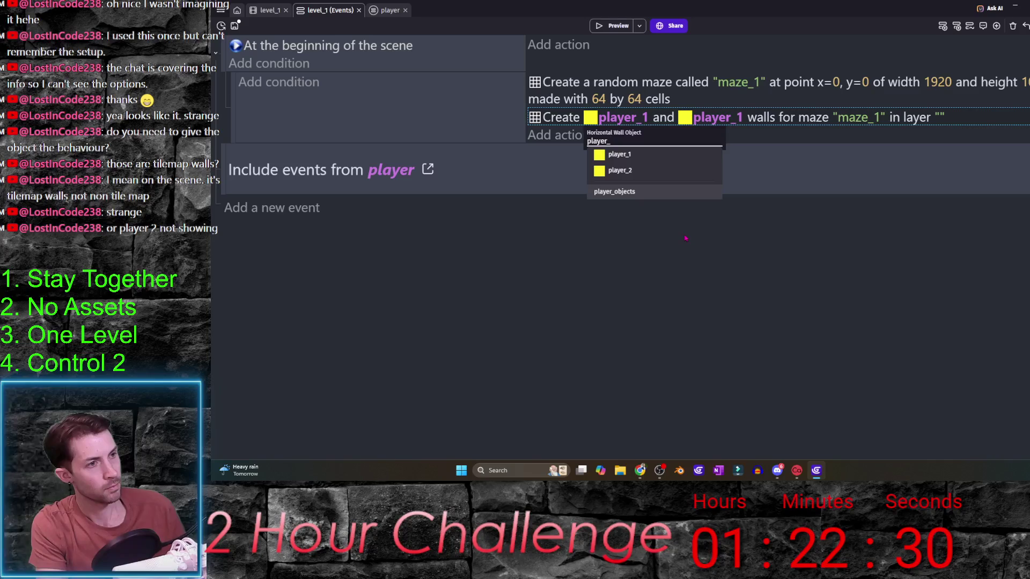
pyautogui.click(619, 155)
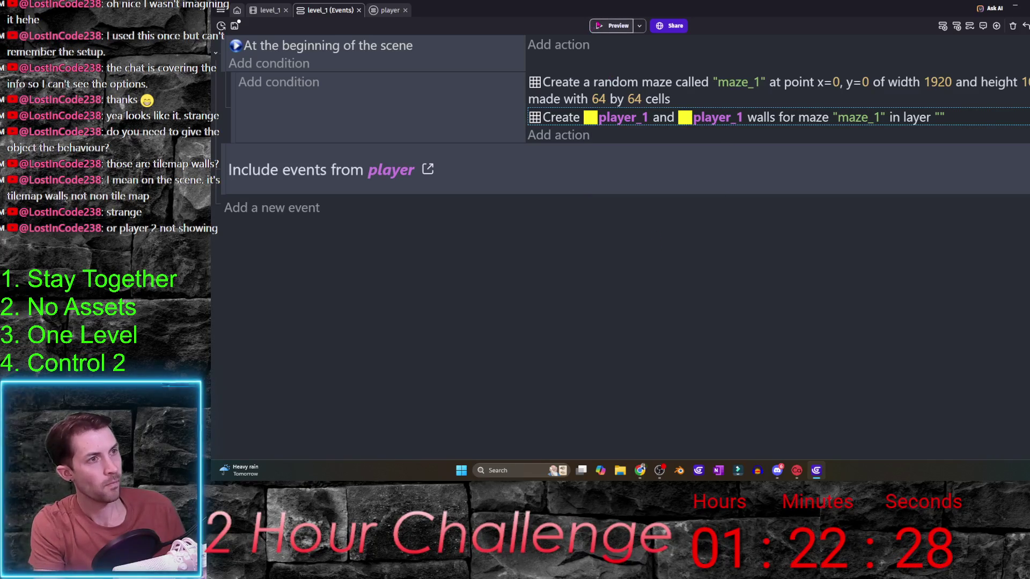
pyautogui.click(613, 26)
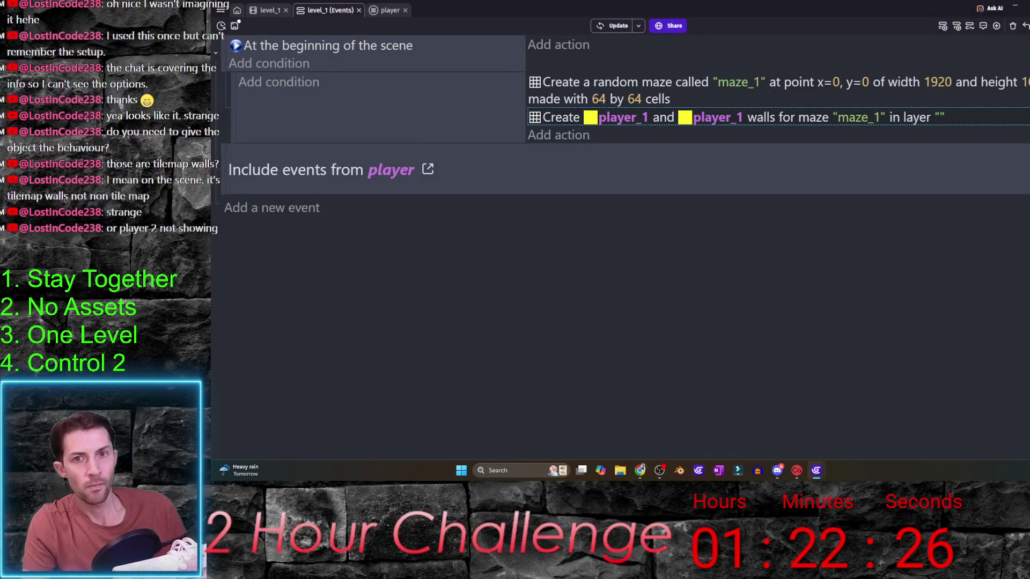
pyautogui.doubleClick(667, 165)
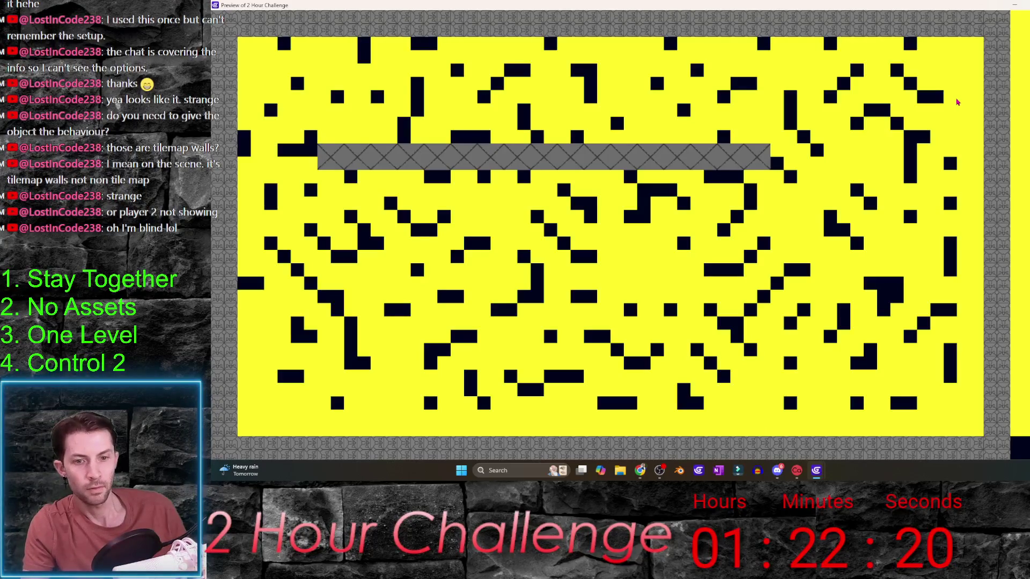
# - Close the yellow maze preview to return to the level_1 events
pyautogui.hotkey('alt', 'F4')
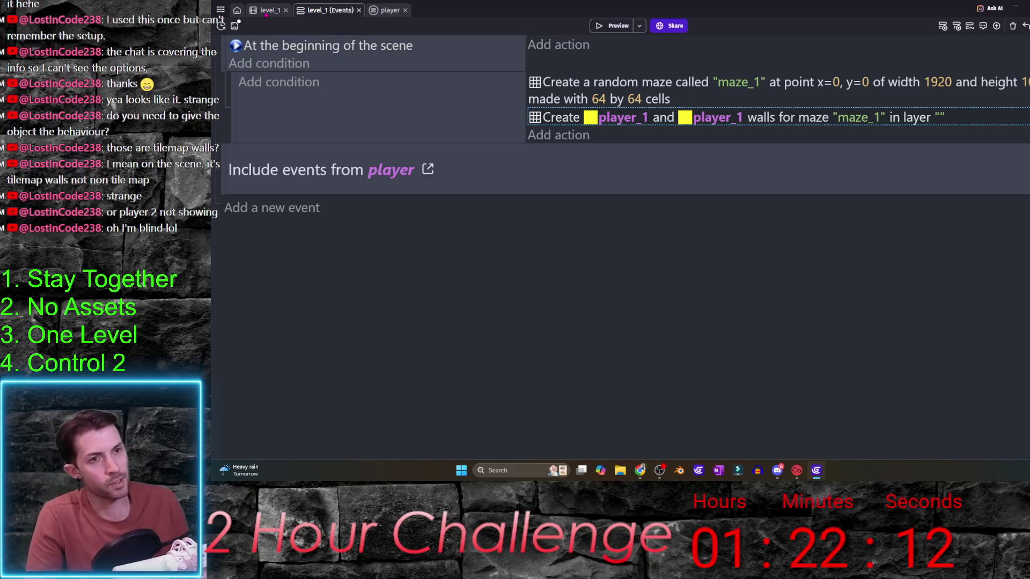
# - Open player_2's sprite in the Piskel image editor
pyautogui.click(265, 11)
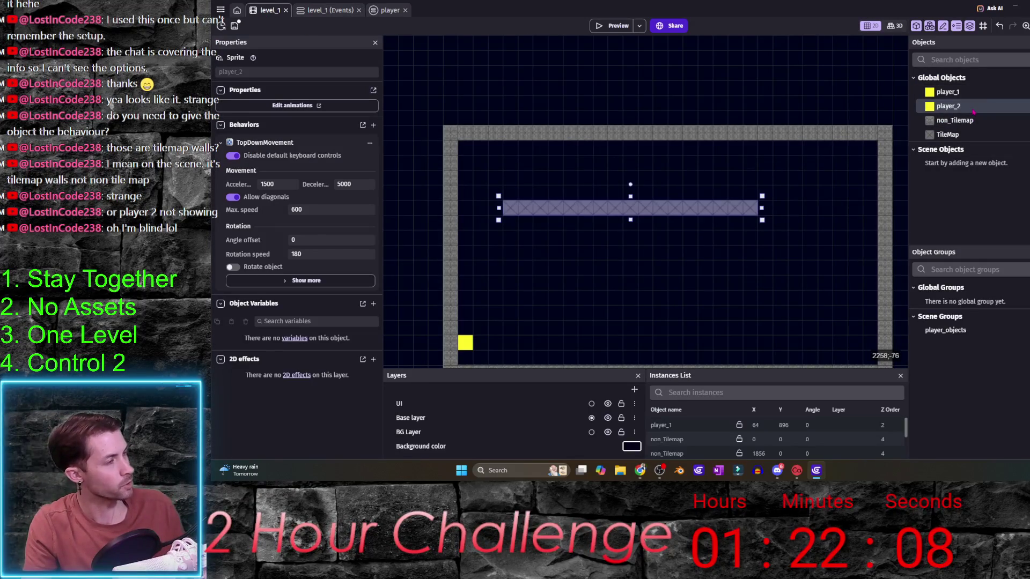
pyautogui.doubleClick(973, 110)
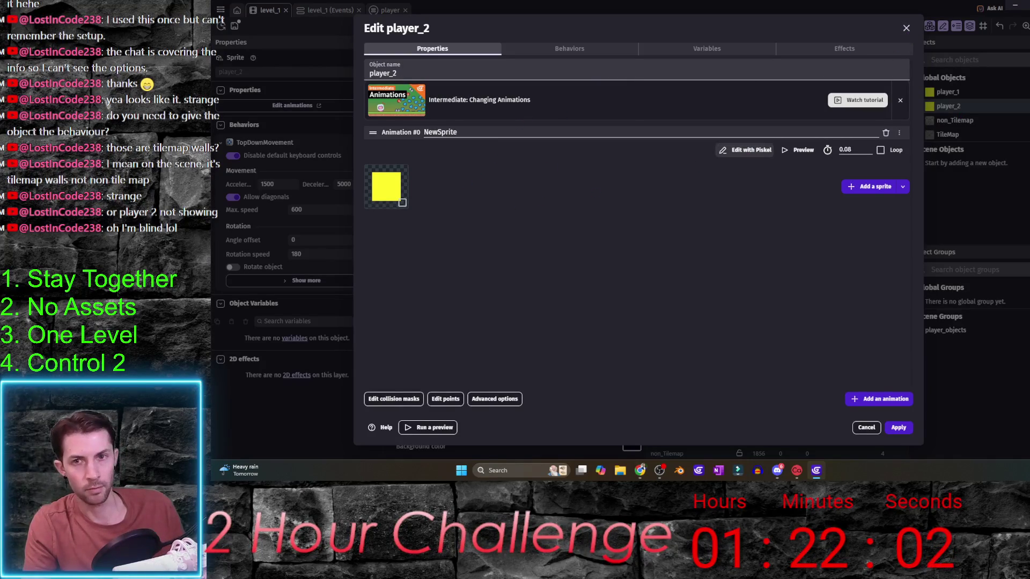
pyautogui.click(746, 150)
# - Fill the yellow sprite dark grey and pick a near-black pen colour
pyautogui.click(225, 332)
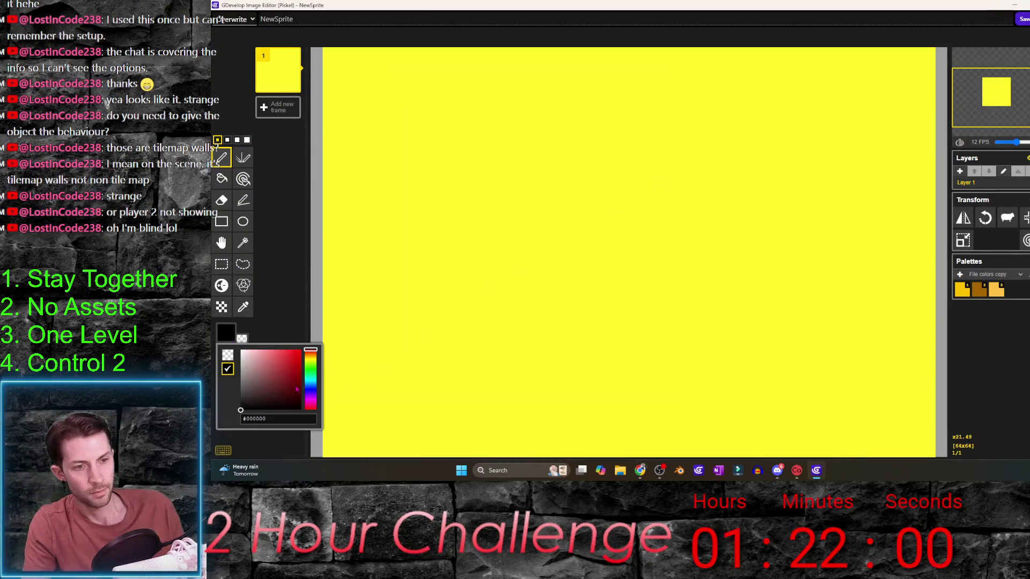
pyautogui.click(221, 178)
pyautogui.click(355, 217)
pyautogui.click(222, 158)
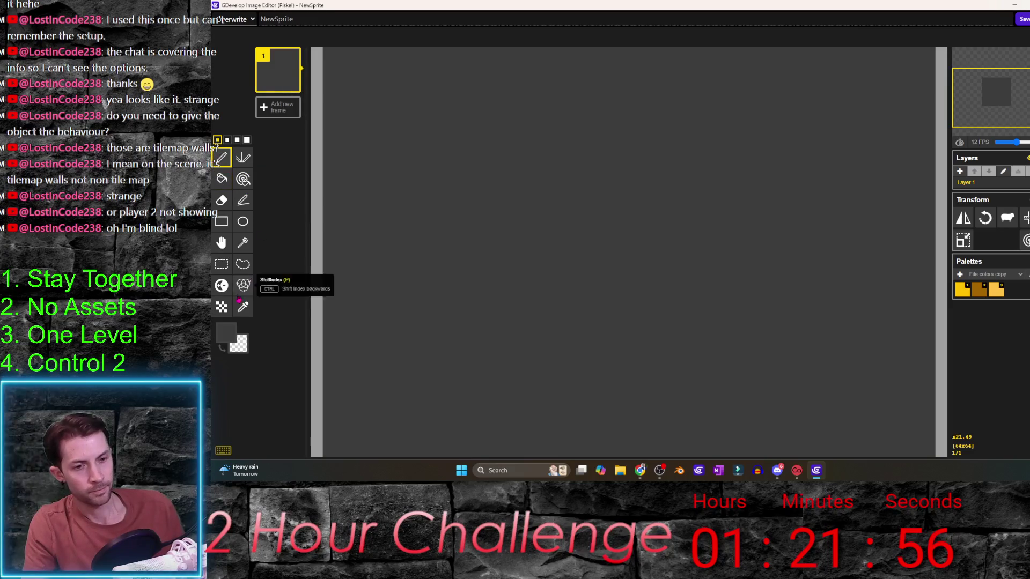
pyautogui.click(222, 349)
pyautogui.click(243, 158)
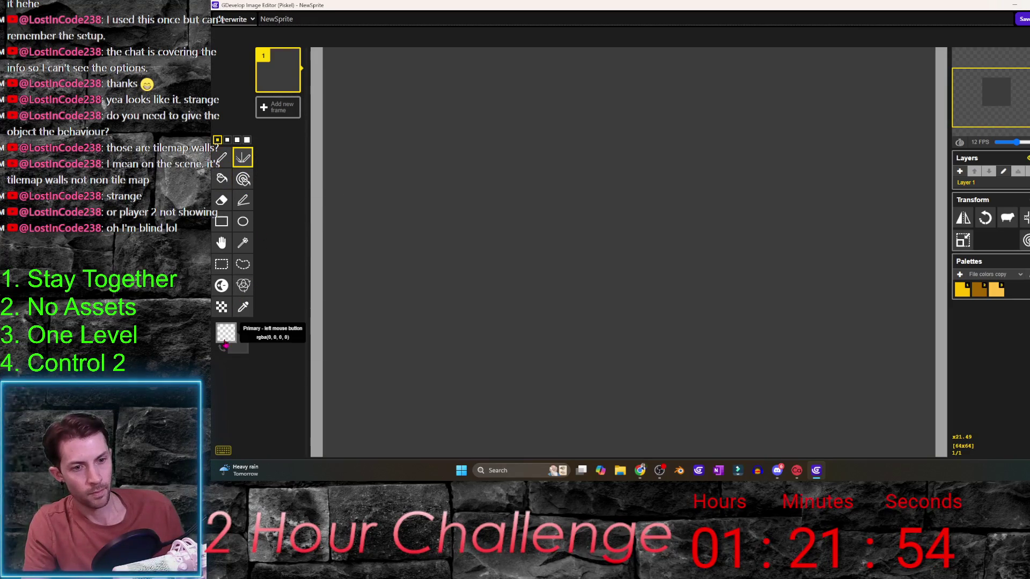
pyautogui.click(243, 307)
pyautogui.click(404, 285)
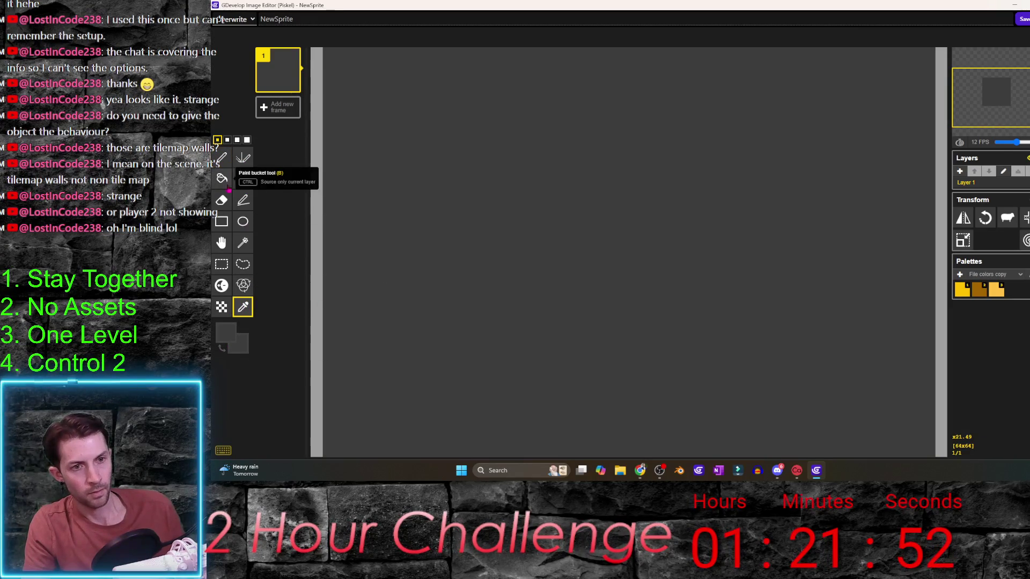
pyautogui.click(226, 332)
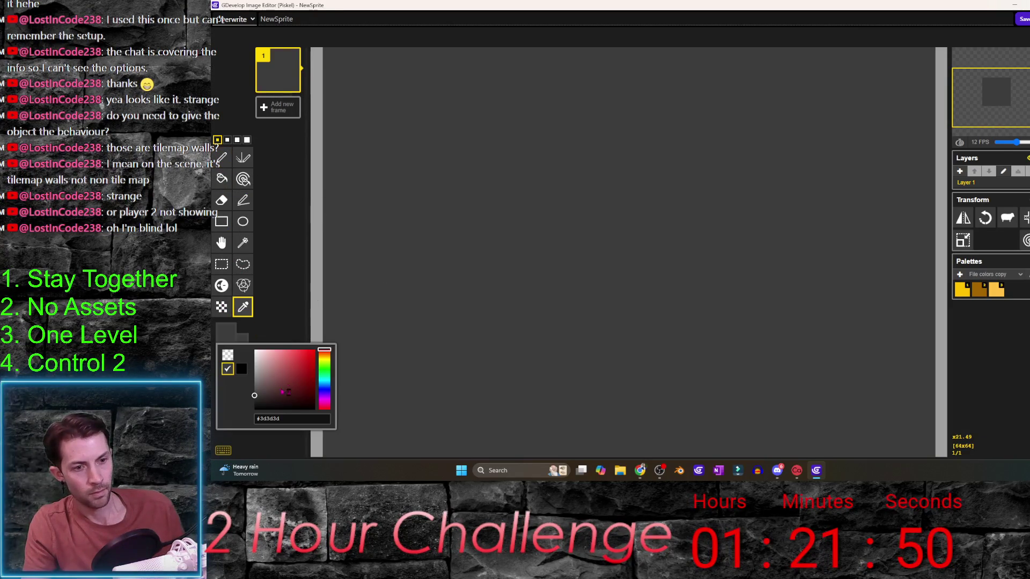
pyautogui.moveTo(263, 392); pyautogui.dragTo(255, 406)
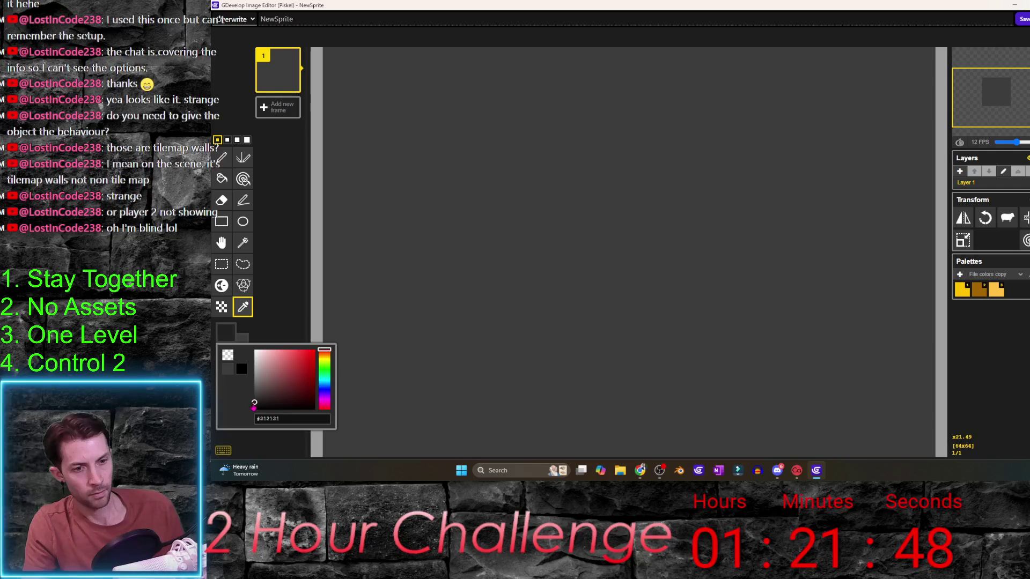
pyautogui.click(258, 349)
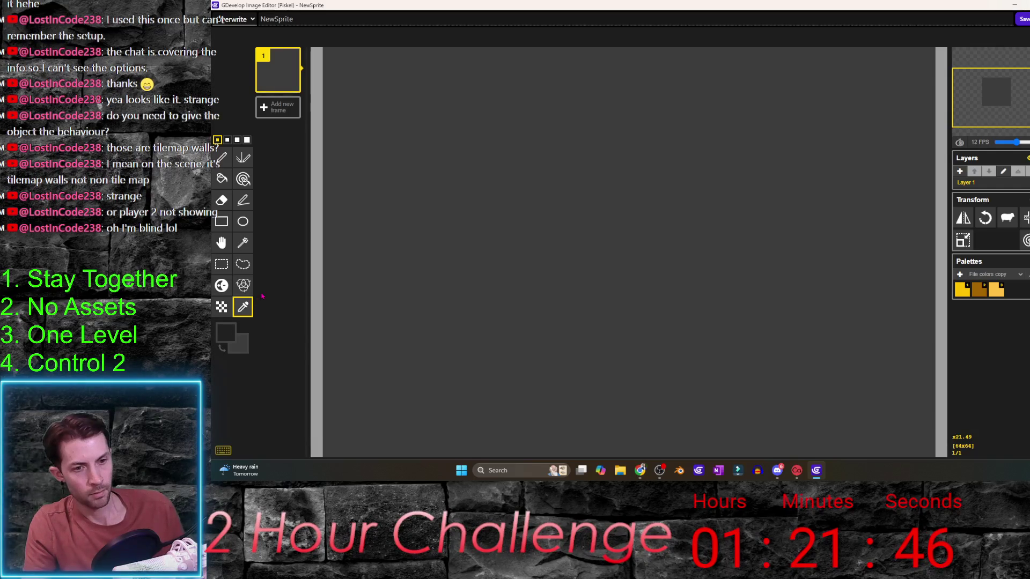
# - Refill the whole 64x64 sprite with a lighter grey
pyautogui.click(250, 163)
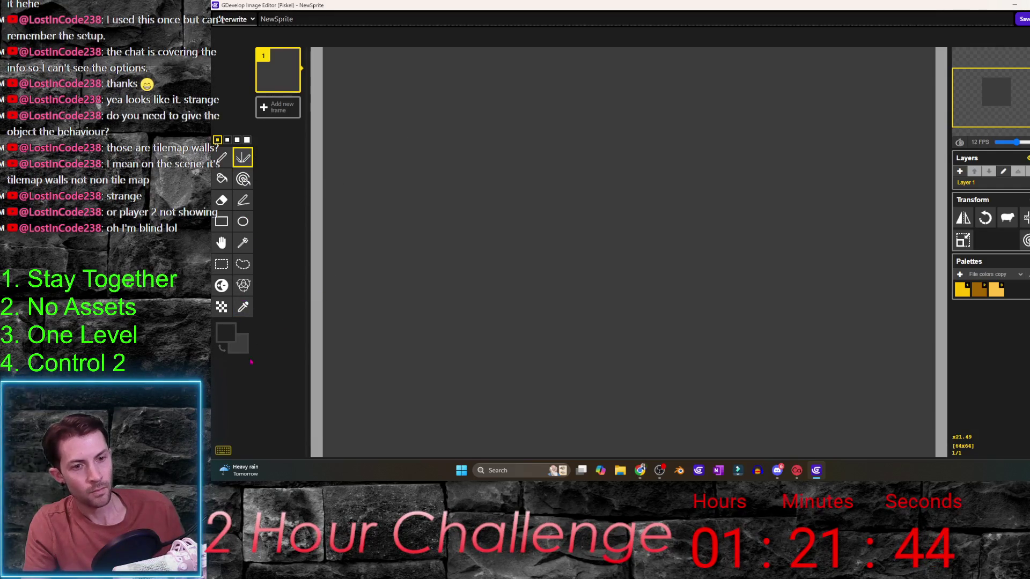
pyautogui.click(222, 179)
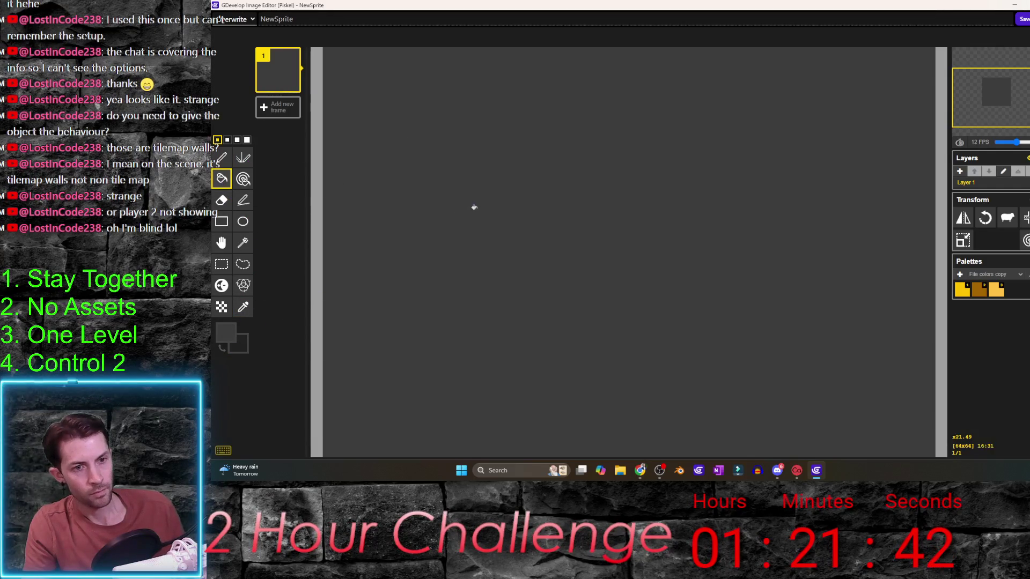
pyautogui.click(261, 390)
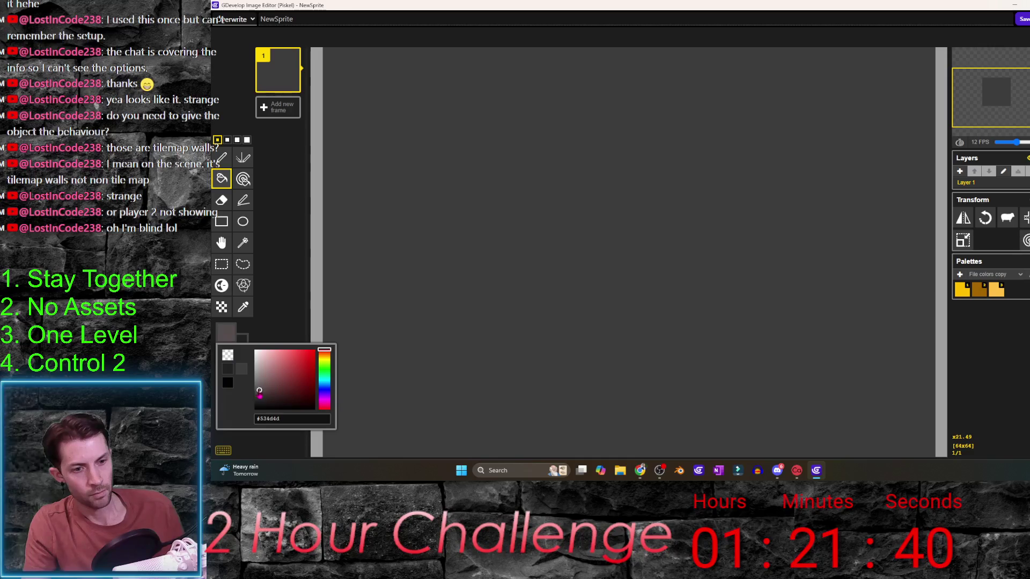
pyautogui.click(391, 292)
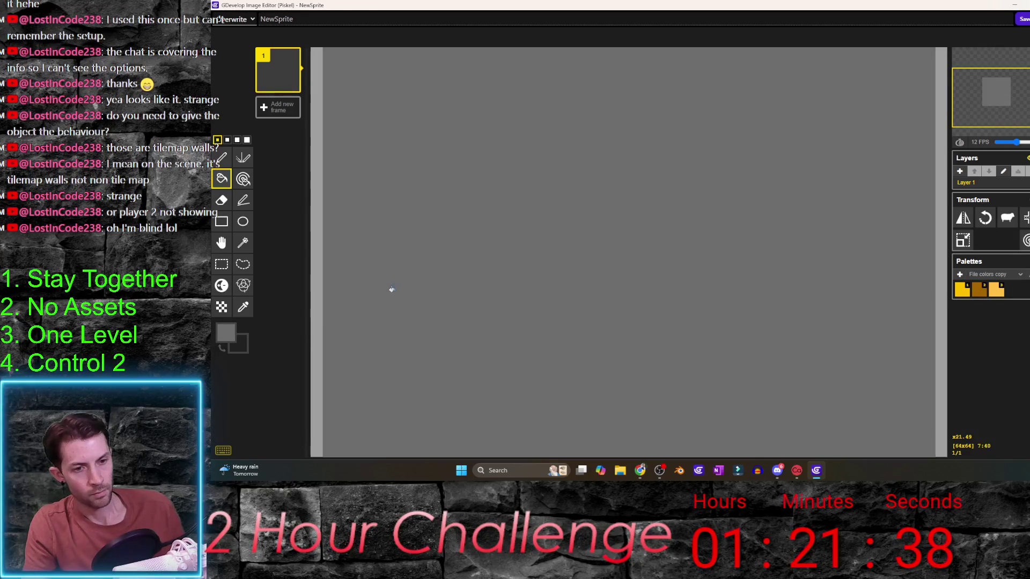
# - Draw symmetric dark crack lines with the mirror pen and save the drawing
pyautogui.press('x')
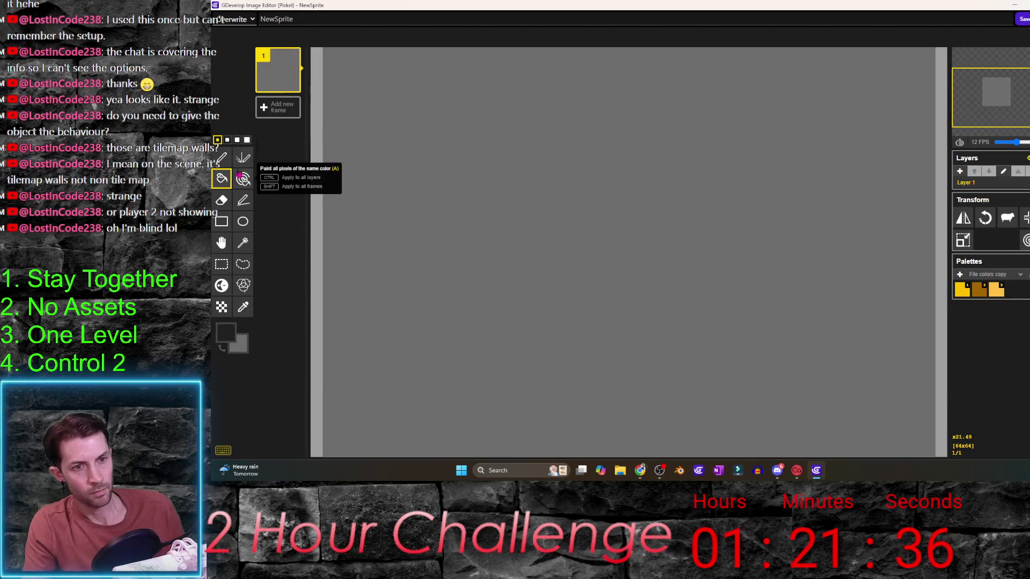
pyautogui.click(243, 157)
pyautogui.scroll(-4, 612, 202)
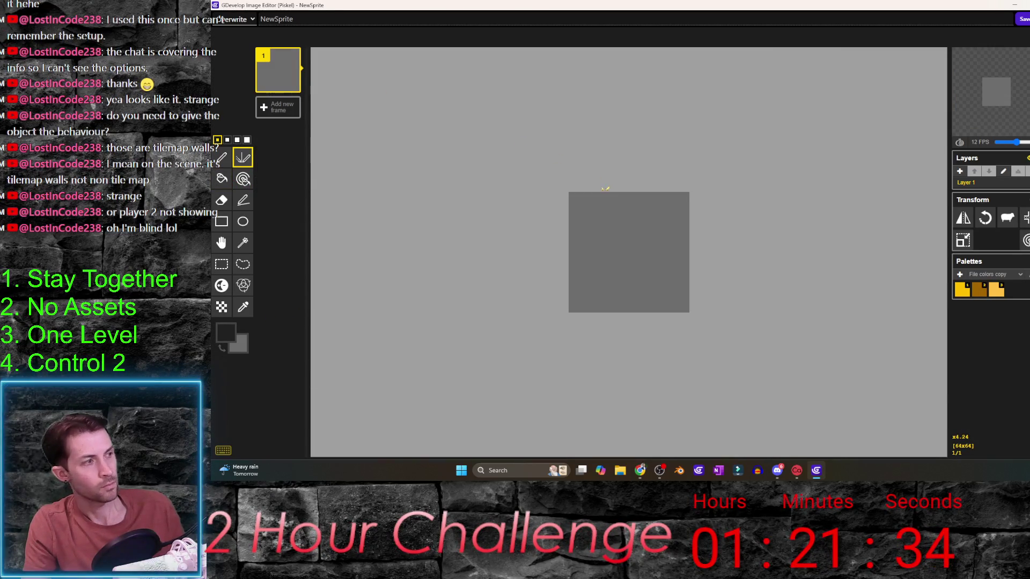
pyautogui.scroll(1, 491, 117)
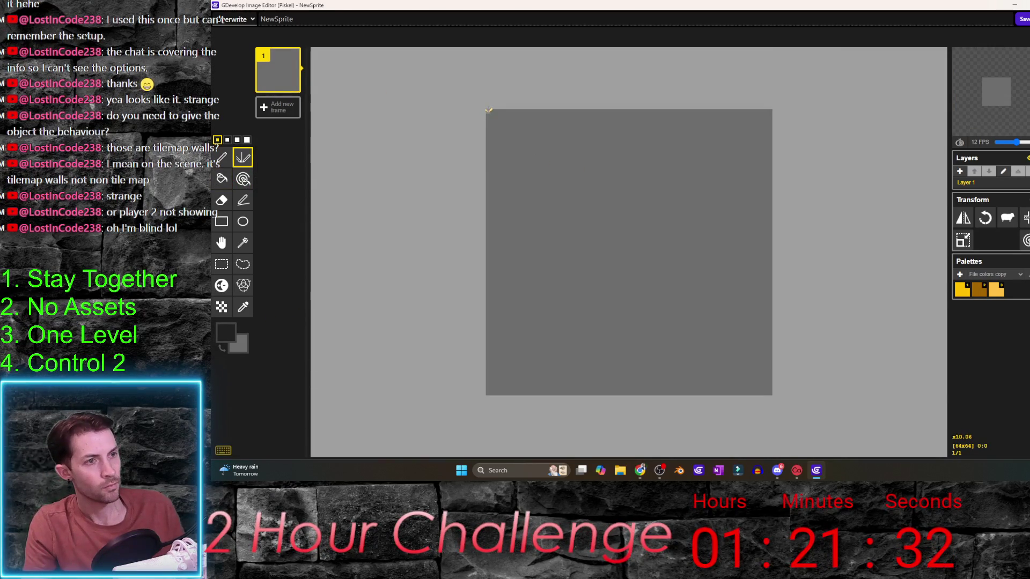
pyautogui.click(488, 111)
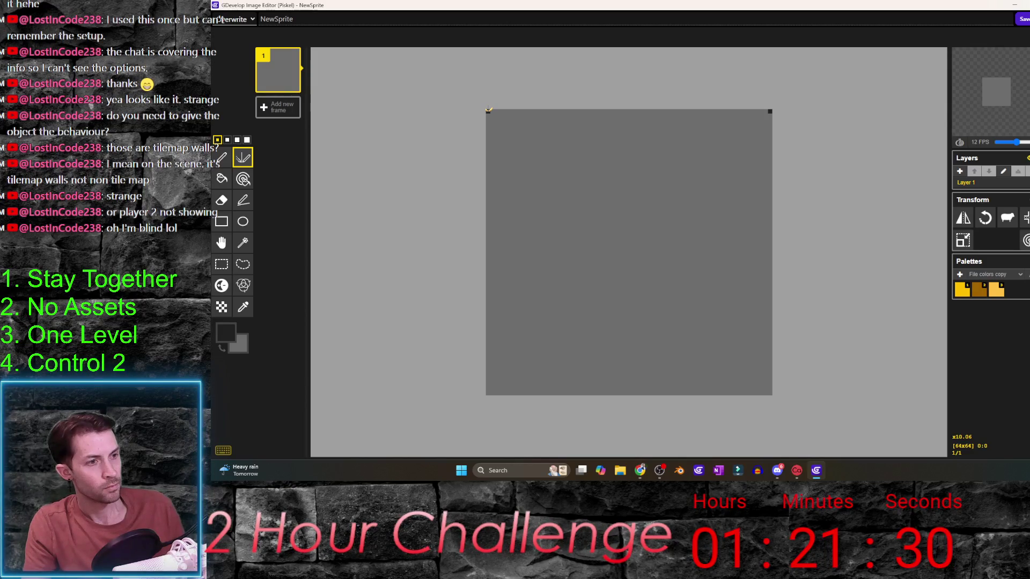
pyautogui.moveTo(521, 139)
pyautogui.mouseDown()
pyautogui.moveTo(545, 230)
pyautogui.moveTo(543, 328)
pyautogui.moveTo(521, 395)
pyautogui.mouseUp()
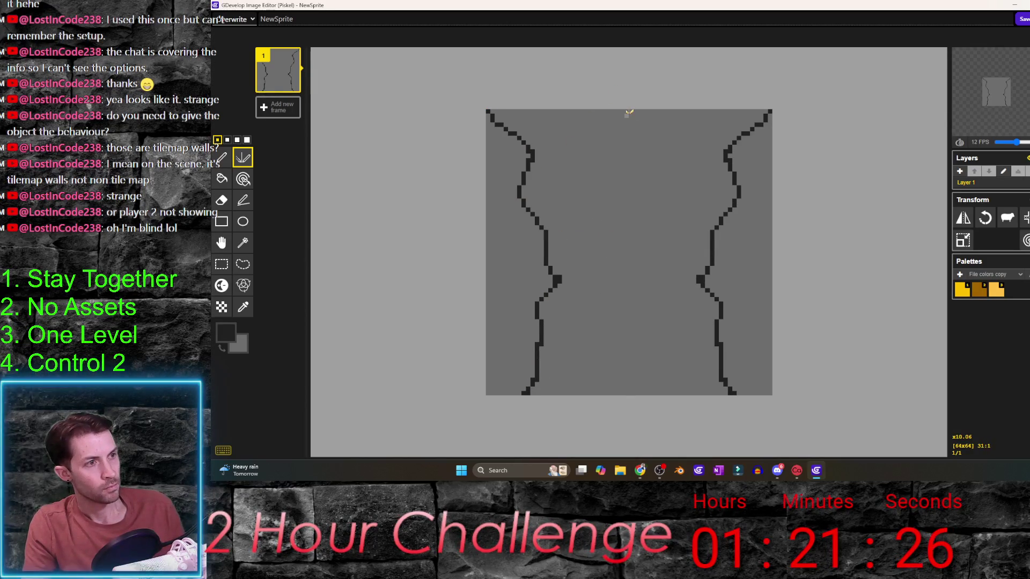
pyautogui.click(634, 111)
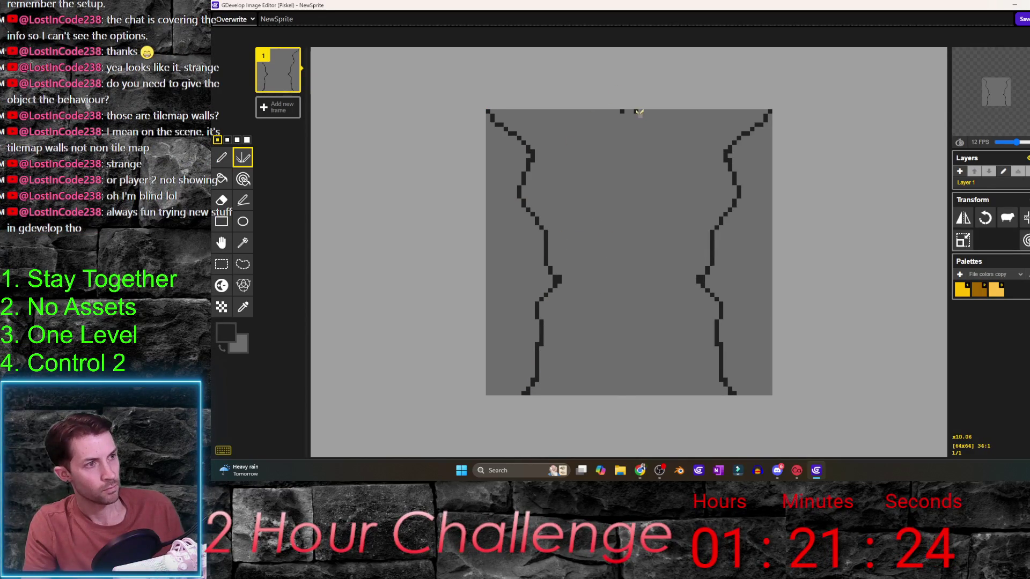
pyautogui.moveTo(609, 128); pyautogui.dragTo(574, 194)
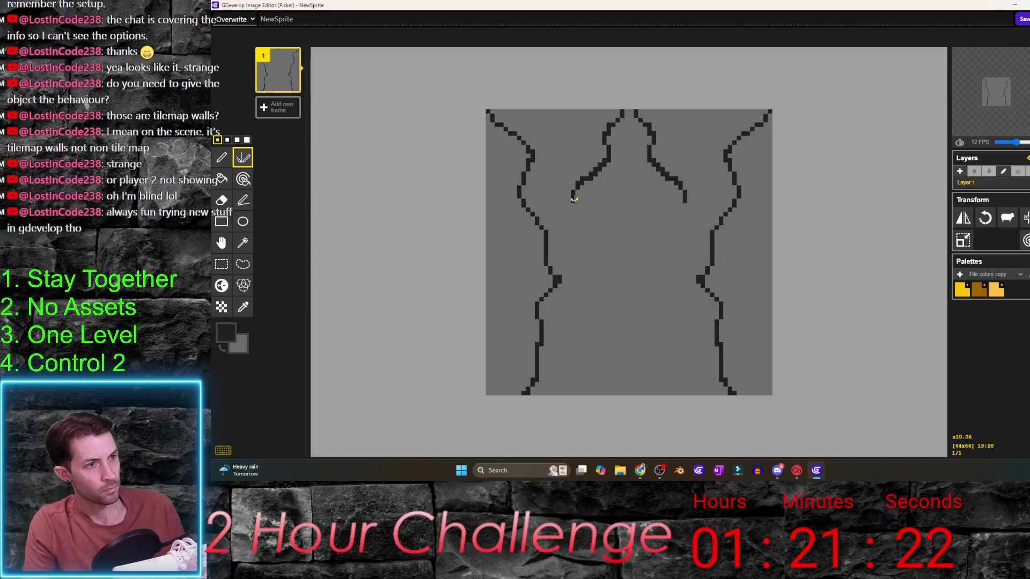
pyautogui.moveTo(559, 284); pyautogui.dragTo(570, 292)
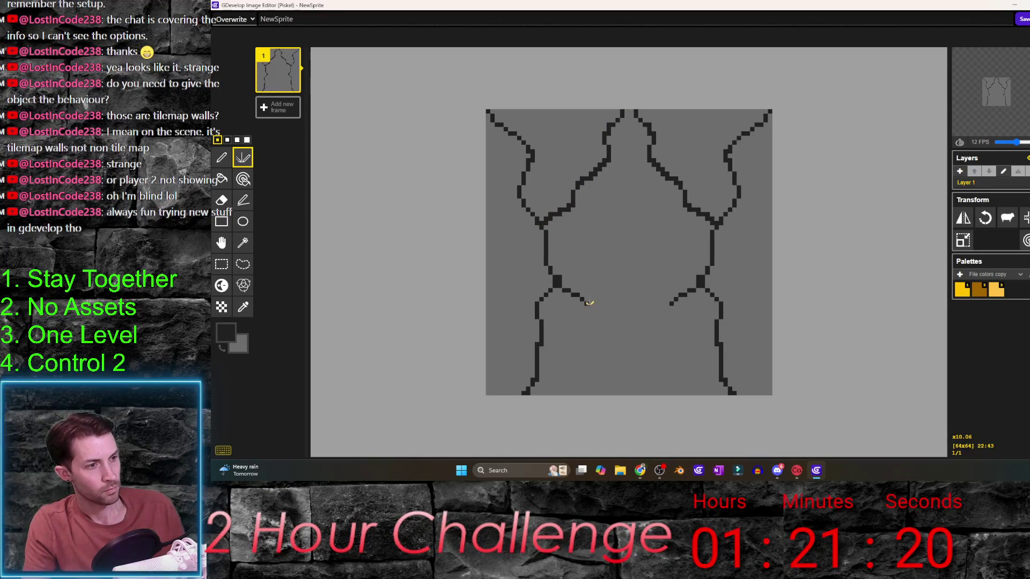
pyautogui.moveTo(615, 347); pyautogui.dragTo(628, 364)
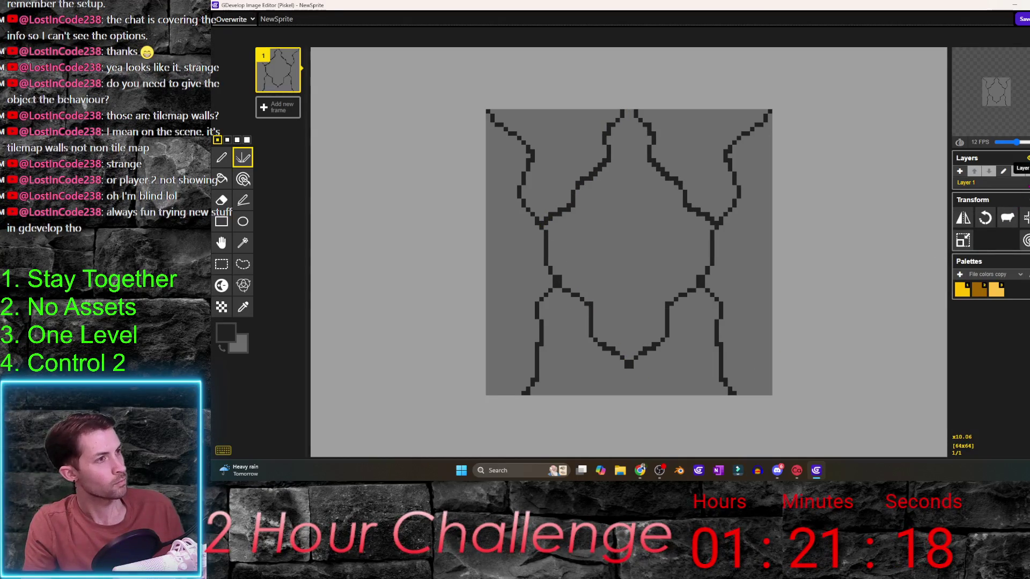
pyautogui.moveTo(720, 321); pyautogui.dragTo(769, 390)
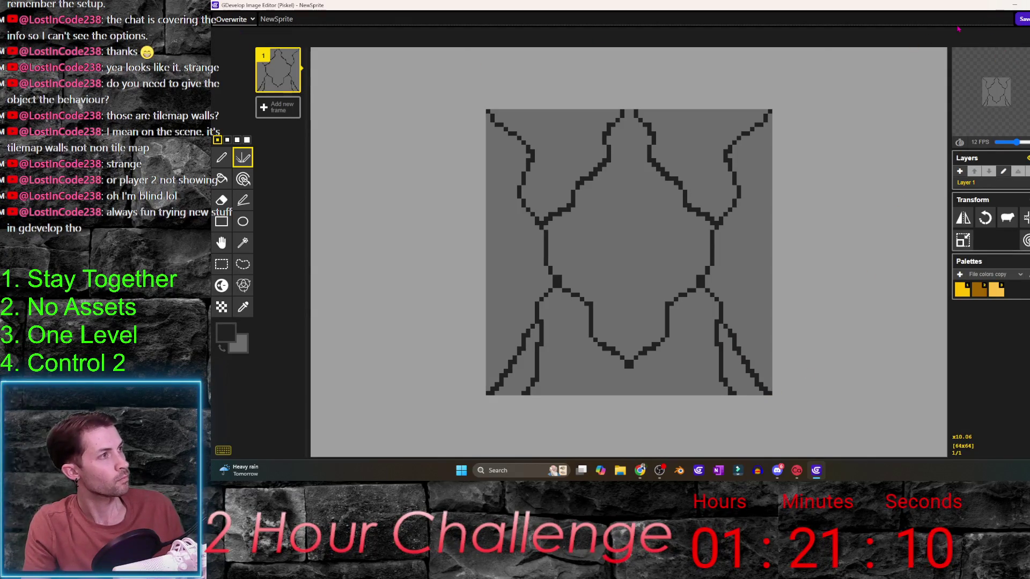
pyautogui.click(240, 19)
# - Name the sprite 'asd', save it into GDevelop and apply player_2's changes
pyautogui.click(230, 31)
pyautogui.write('asd')
pyautogui.click(1022, 18)
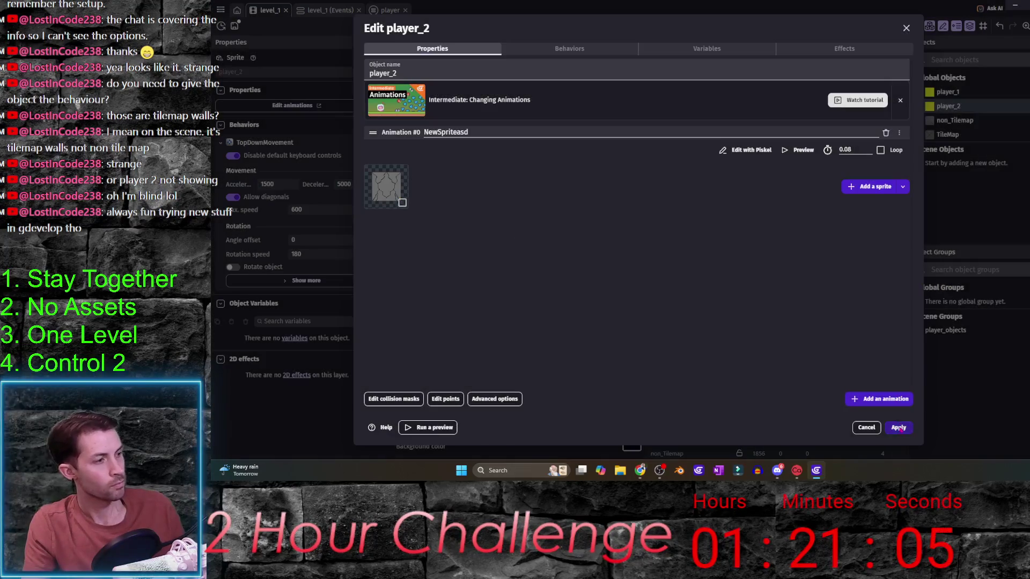
pyautogui.click(899, 428)
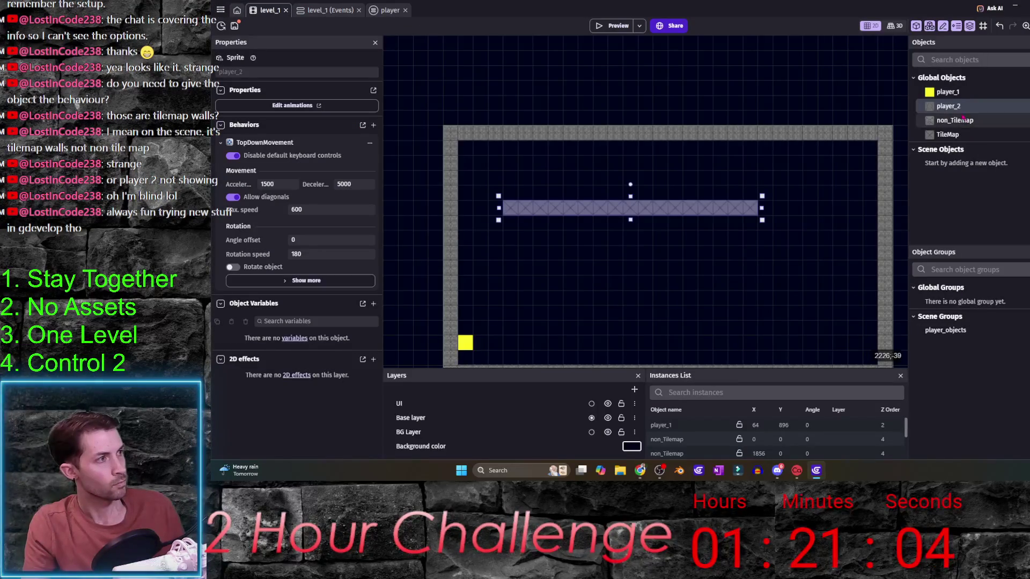
# - Delete the TileMap wall row from the scene and return to the level_1 events
pyautogui.click(715, 210)
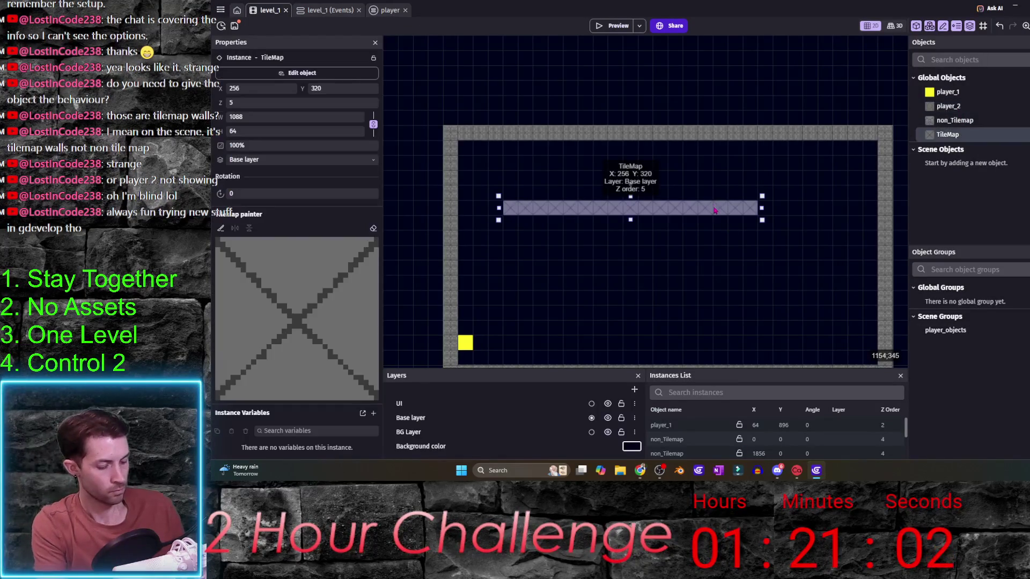
pyautogui.press('Delete')
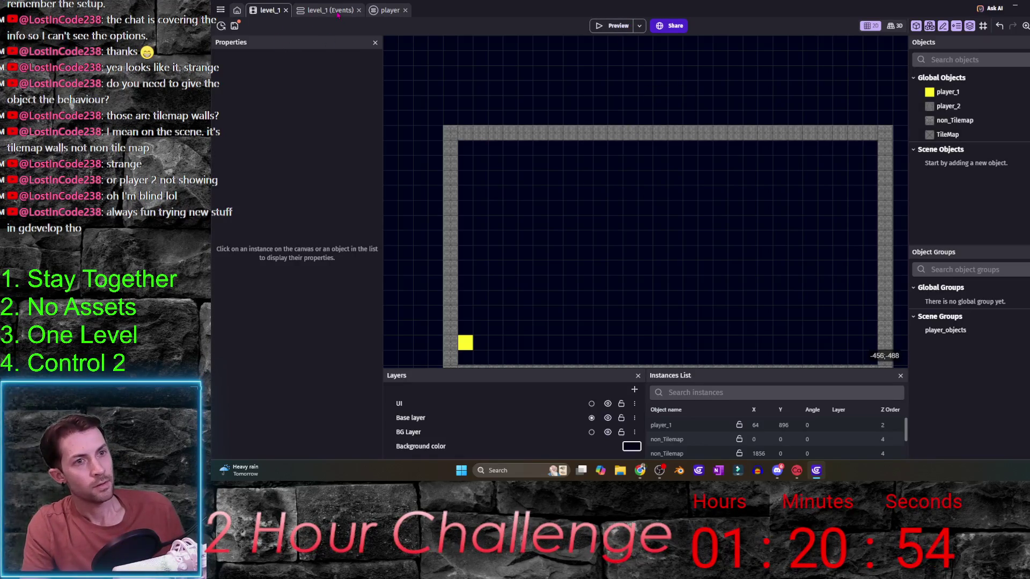
pyautogui.hotkey('ctrl', 'Tab')
pyautogui.click(646, 120)
# - Set horizontal and vertical wall objects to player_2, then preview the maze with F5
pyautogui.press('BackSpace')
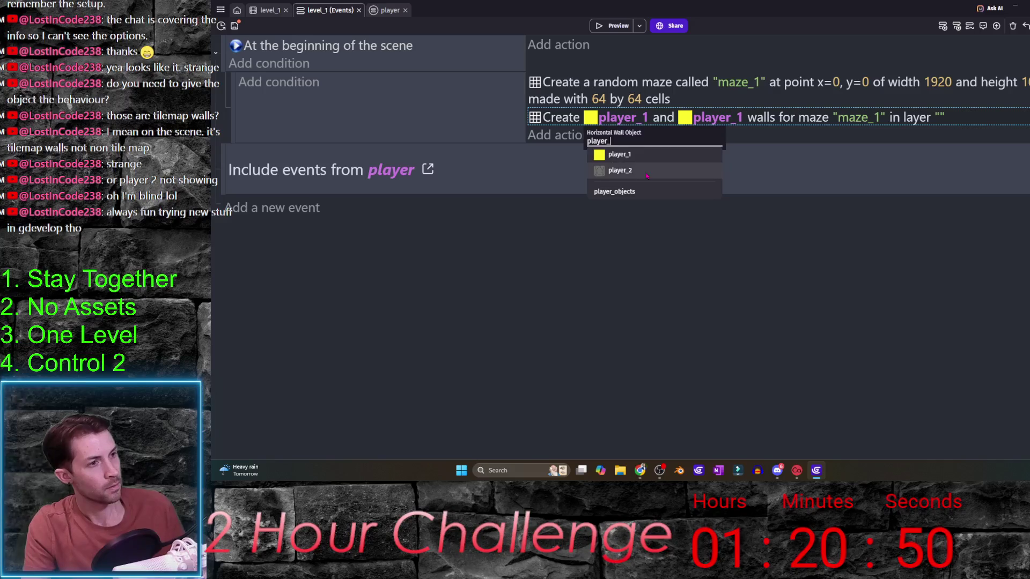
pyautogui.click(620, 170)
pyautogui.click(718, 117)
pyautogui.press('End')
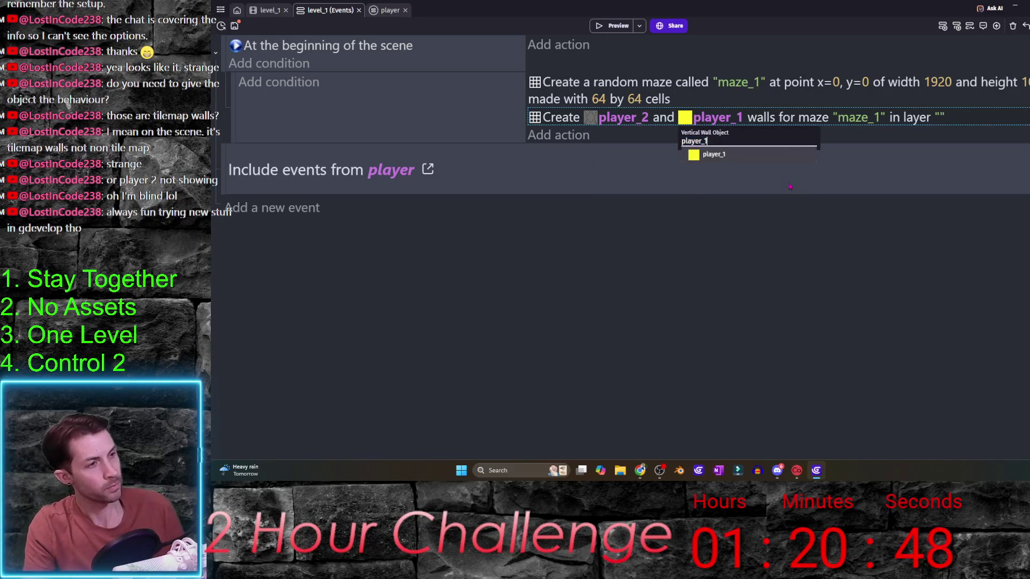
pyautogui.press('BackSpace')
pyautogui.click(778, 171)
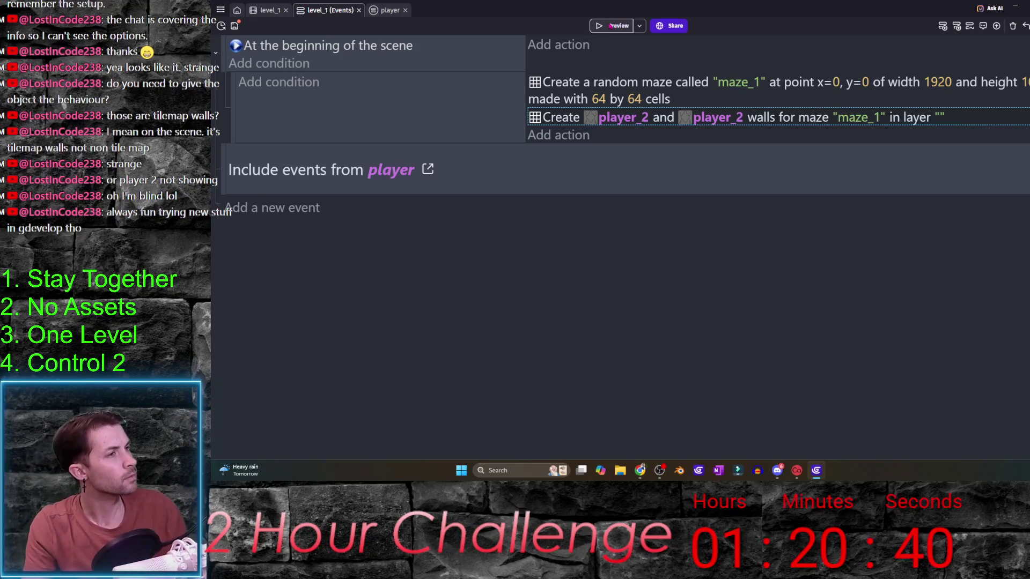
pyautogui.press('F5')
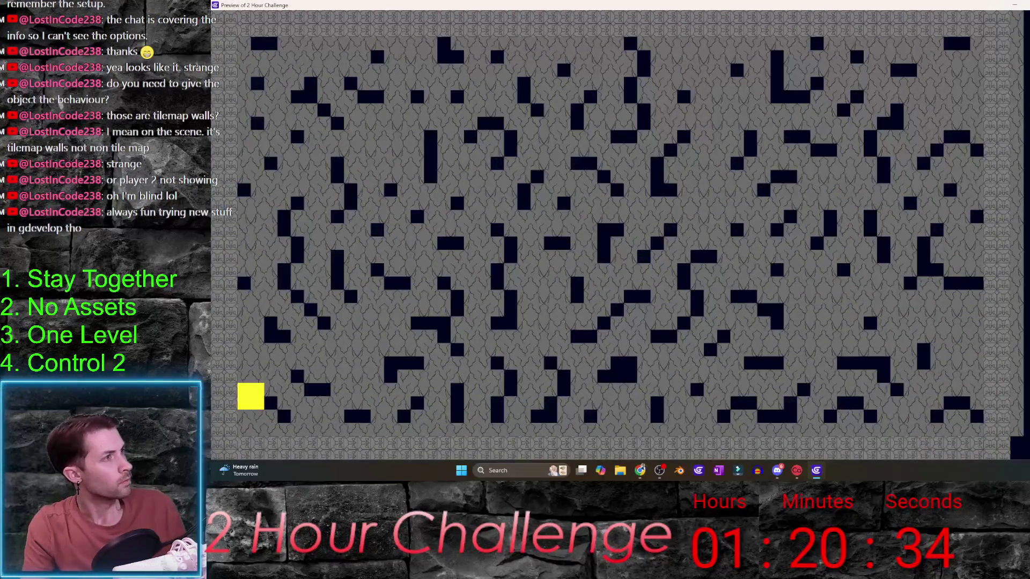
# - Drag the top, bottom, left and right border walls outward in the scene editor
pyautogui.hotkey('alt', 'F4')
pyautogui.click(274, 10)
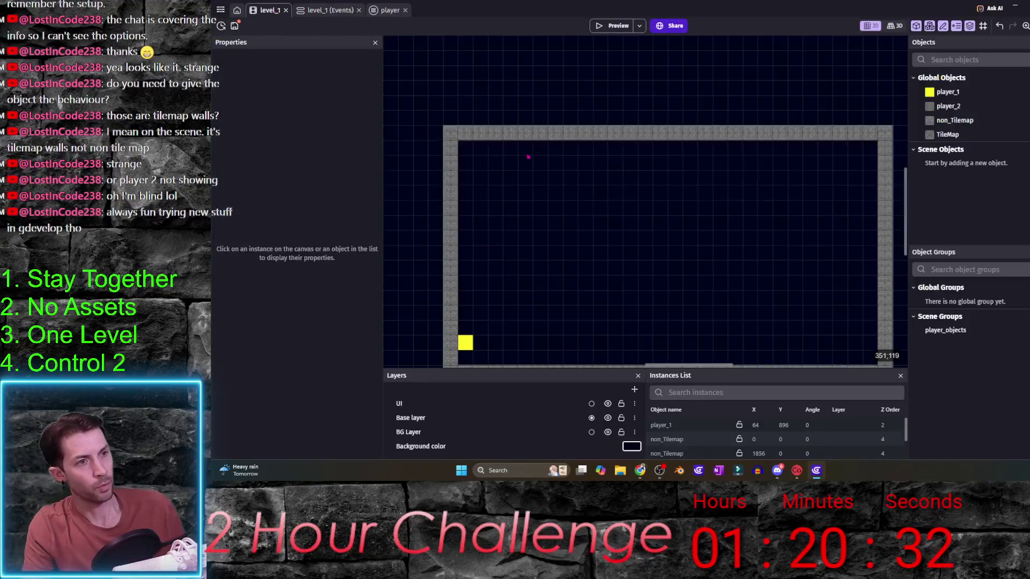
pyautogui.click(591, 140)
pyautogui.moveTo(595, 141); pyautogui.dragTo(596, 113)
pyautogui.scroll(-1, 596, 241)
pyautogui.scroll(-2, 630, 303)
pyautogui.moveTo(633, 295); pyautogui.dragTo(634, 328)
pyautogui.moveTo(479, 200); pyautogui.dragTo(423, 198)
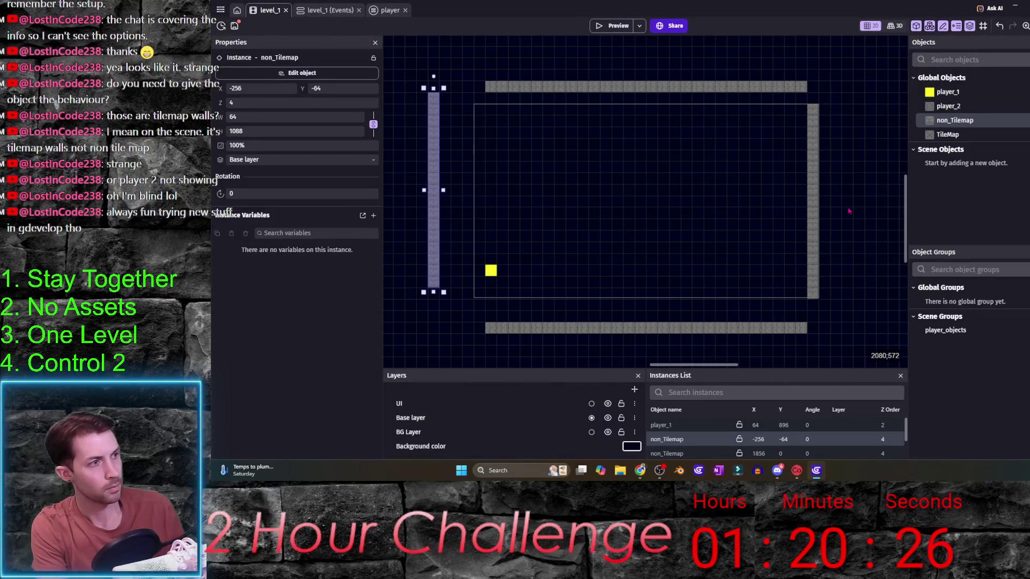
pyautogui.click(813, 201)
pyautogui.moveTo(813, 201); pyautogui.dragTo(870, 202)
pyautogui.moveTo(754, 84); pyautogui.dragTo(754, 49)
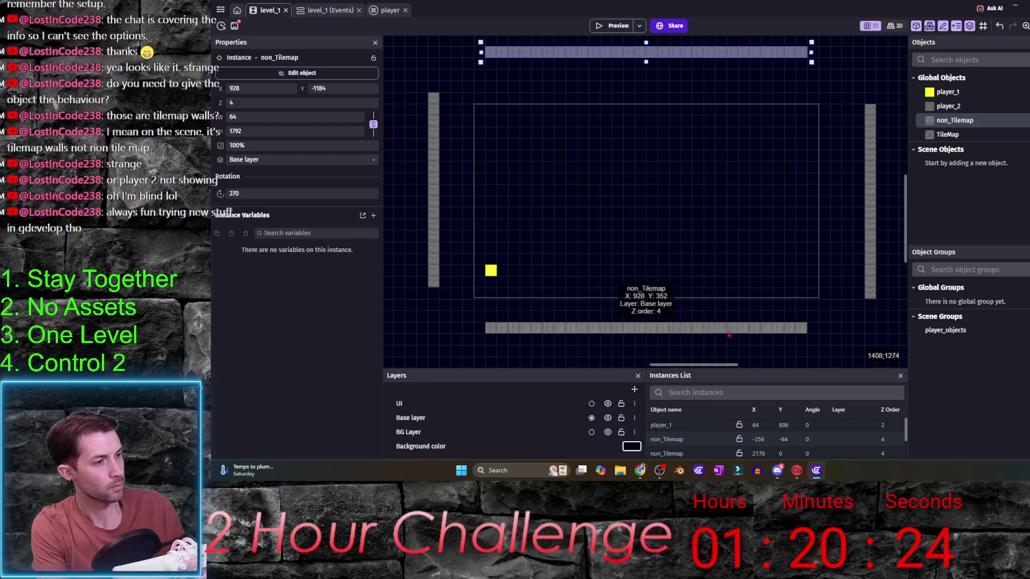
pyautogui.moveTo(671, 328); pyautogui.dragTo(671, 339)
# - Preview the scene, close it, and return to the level_1 event sheet
pyautogui.click(612, 26)
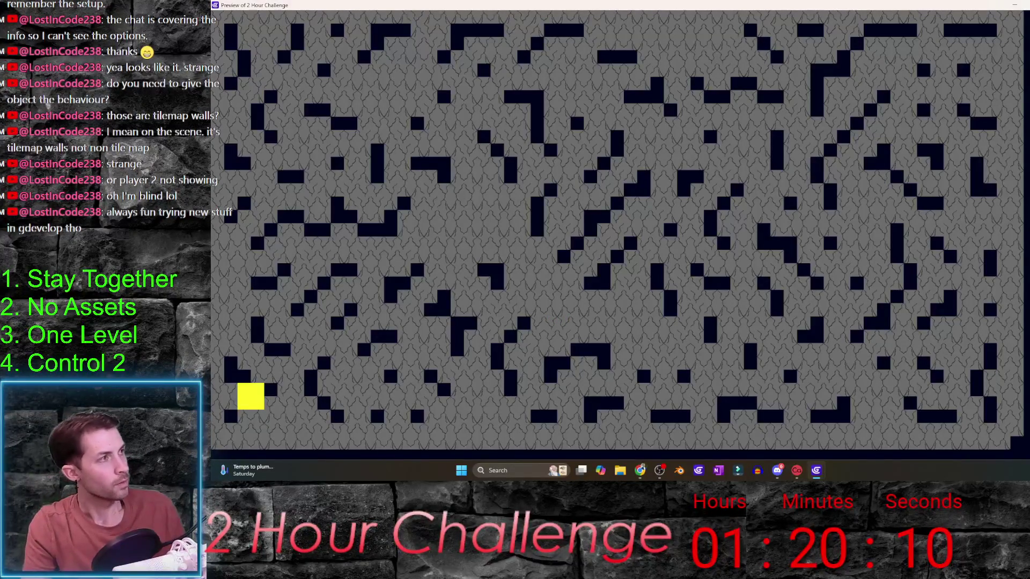
pyautogui.hotkey('alt', 'F4')
pyautogui.click(322, 11)
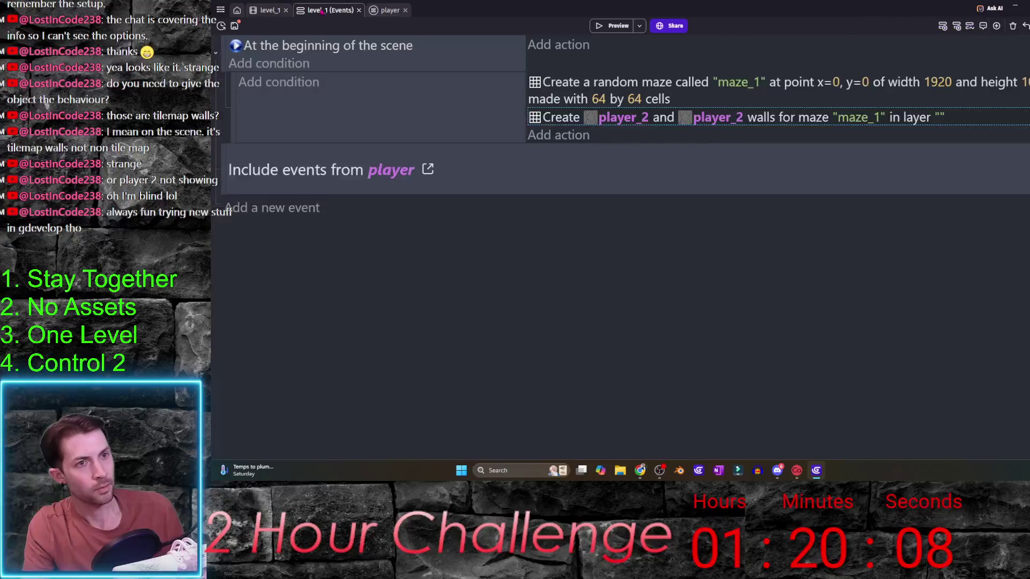
# - Paste a copy of the wall-creation action, then rename player_2 to 'walls'
pyautogui.hotkey('ctrl', 'v')
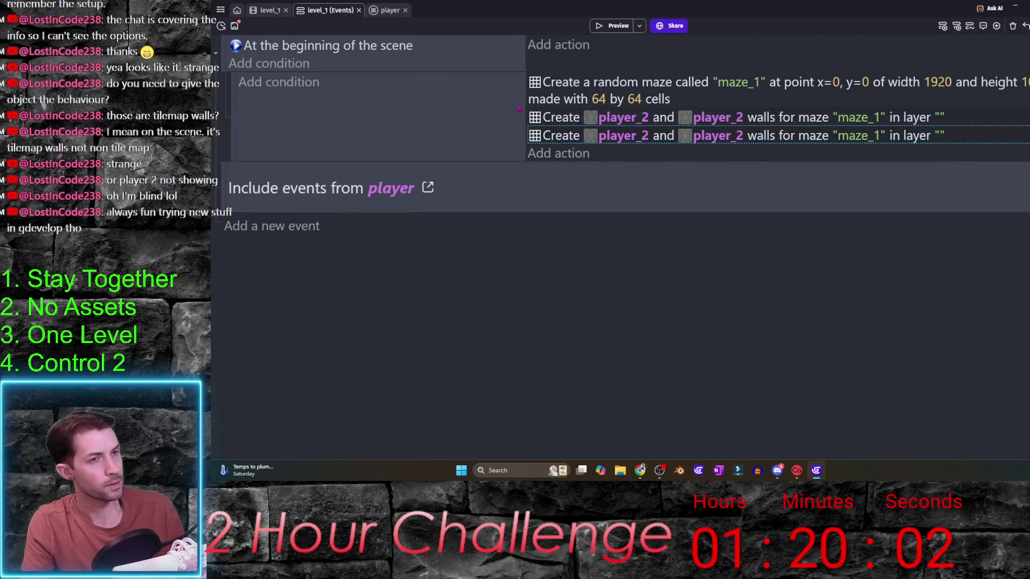
pyautogui.click(270, 10)
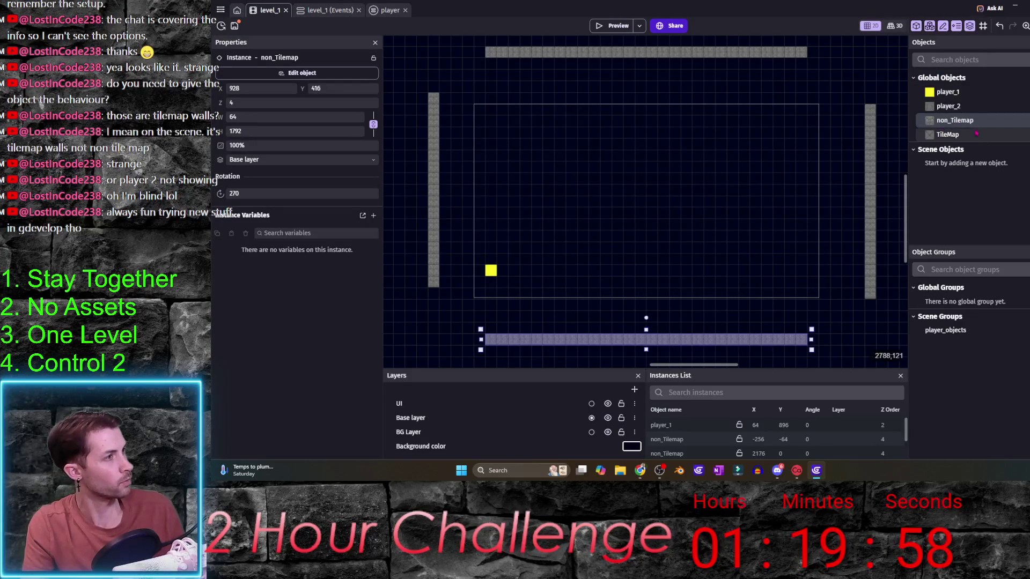
pyautogui.doubleClick(960, 107)
pyautogui.write('walls')
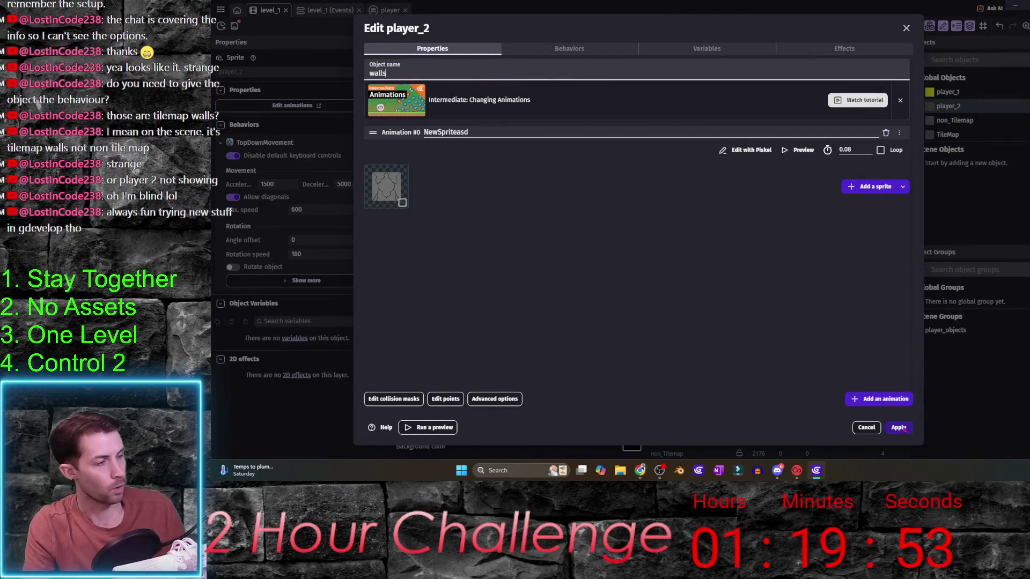
pyautogui.click(899, 427)
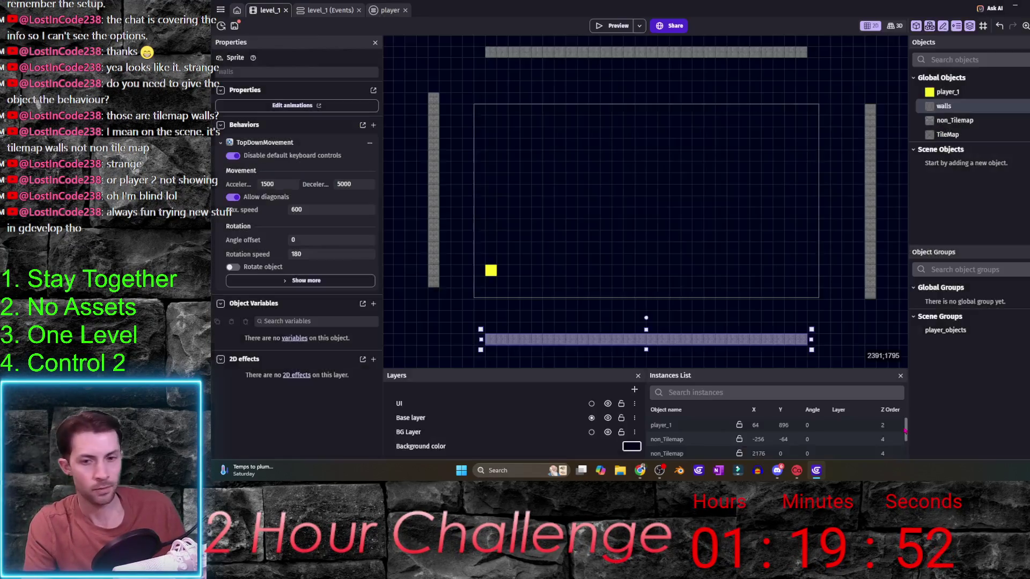
# - Duplicate walls, name the copy 'floor', and open its edit dialog
pyautogui.rightClick(958, 107)
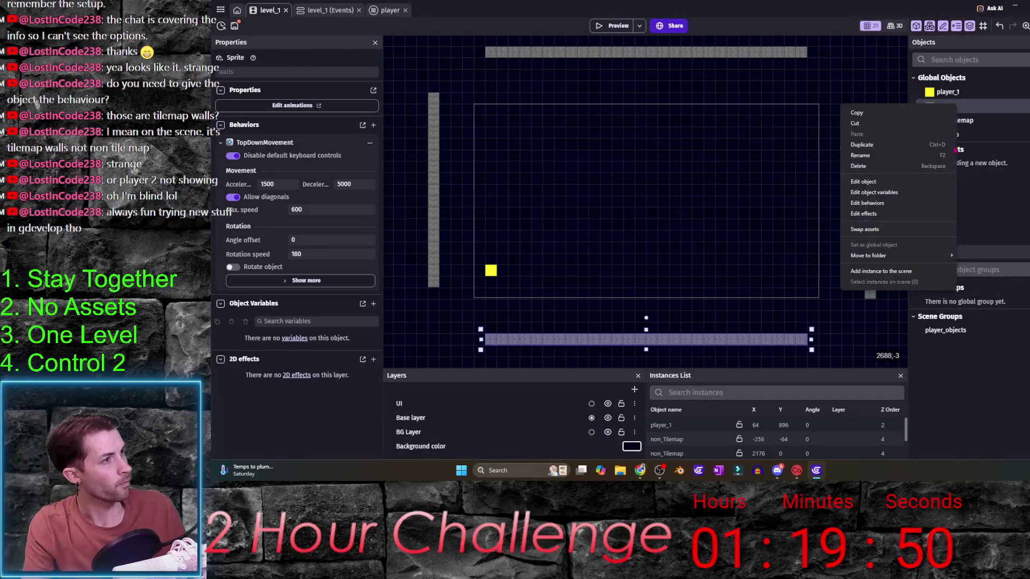
pyautogui.click(912, 144)
pyautogui.write('floor')
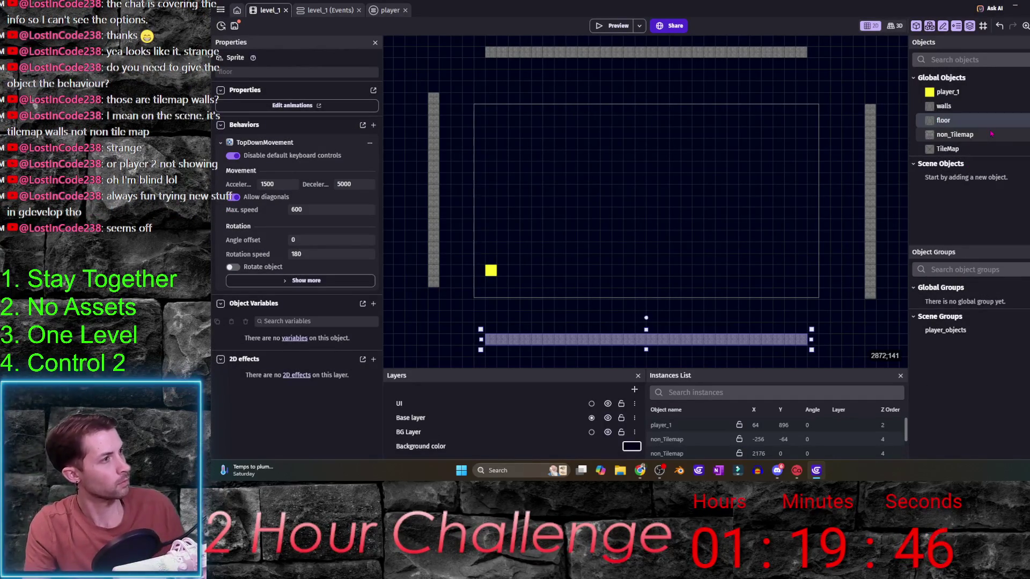
pyautogui.press('Return')
pyautogui.doubleClick(954, 122)
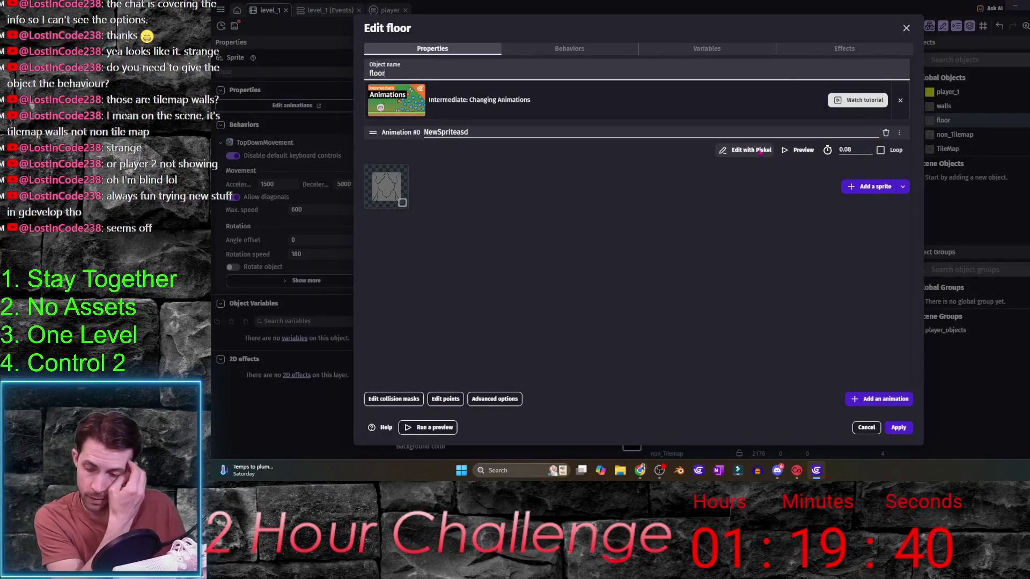
# - Give floor an Adjustment 2D effect with Brightness 0.5 and apply it
pyautogui.click(858, 49)
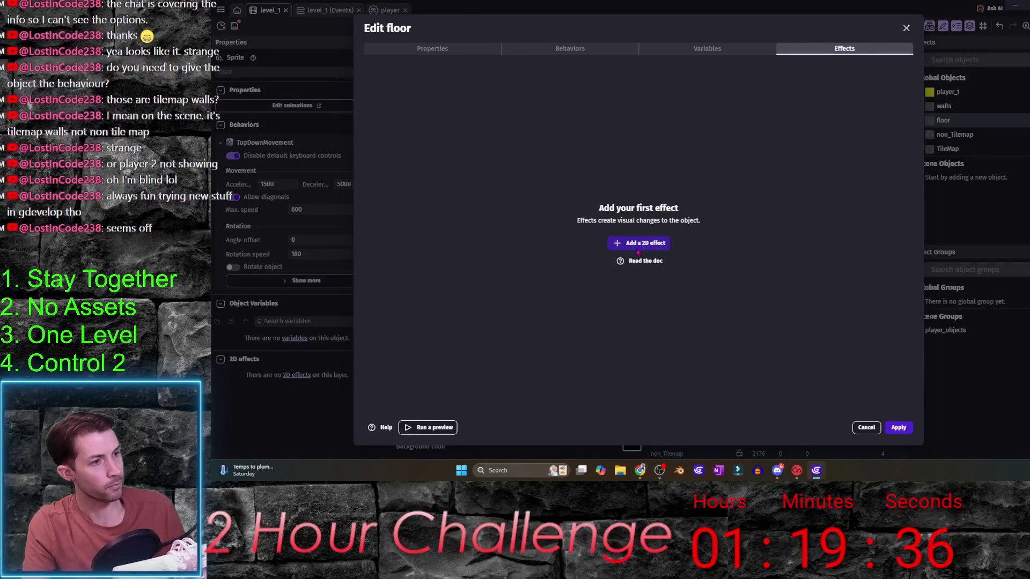
pyautogui.click(639, 242)
pyautogui.click(657, 75)
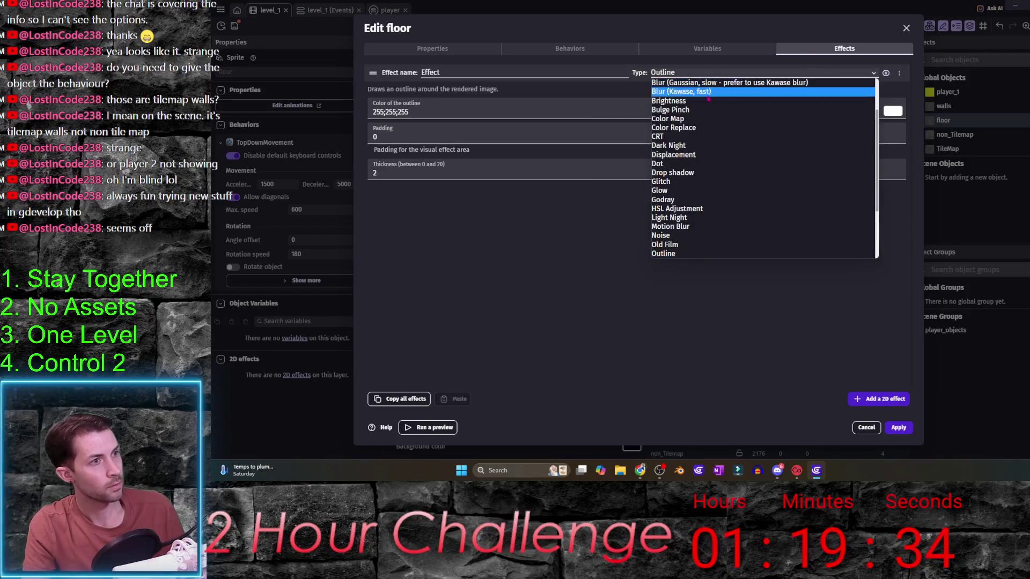
pyautogui.scroll(2, 708, 171)
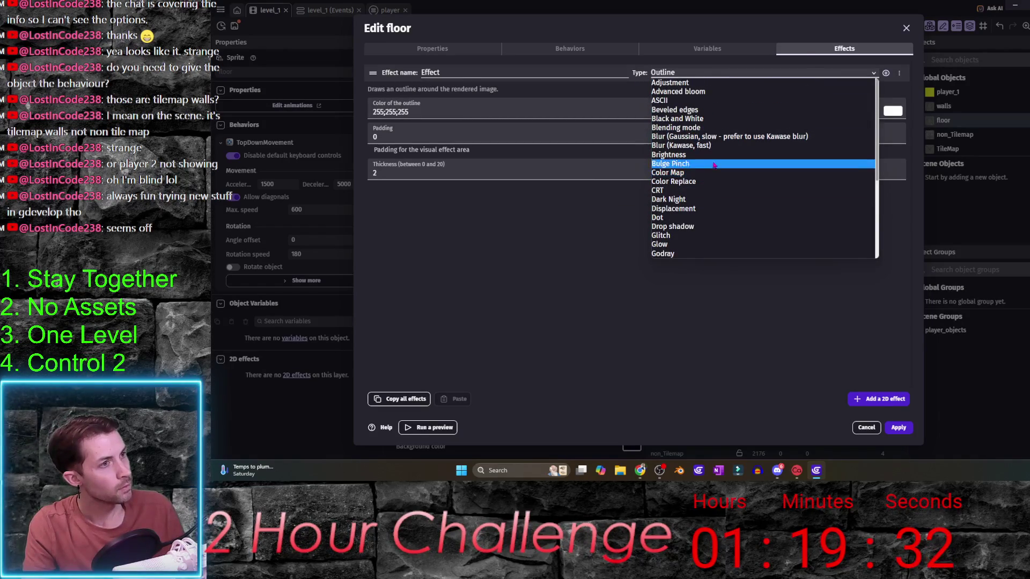
pyautogui.click(676, 82)
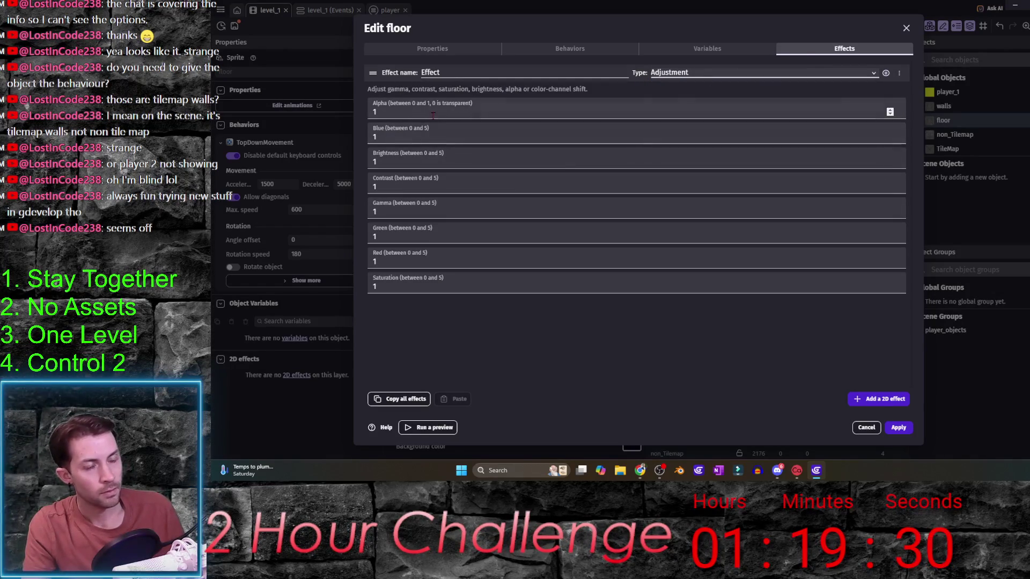
pyautogui.moveTo(378, 163); pyautogui.dragTo(364, 167)
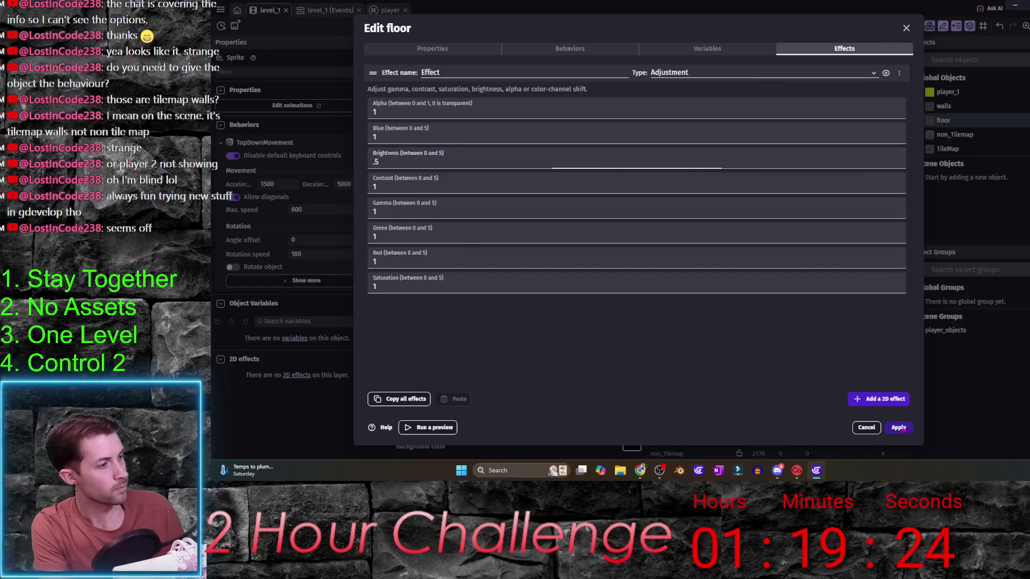
pyautogui.click(899, 427)
pyautogui.moveTo(952, 128); pyautogui.dragTo(677, 181)
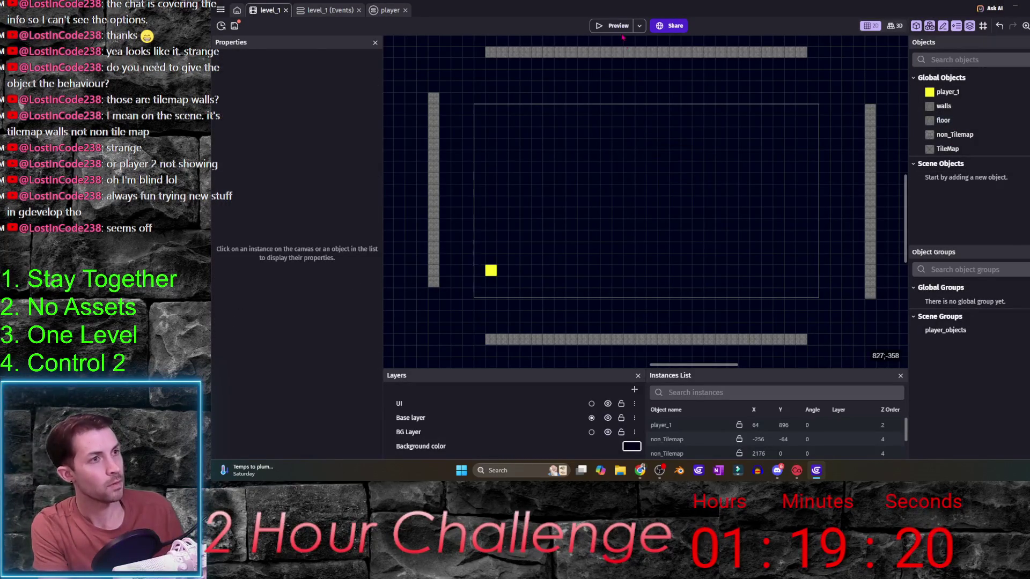
pyautogui.click(318, 11)
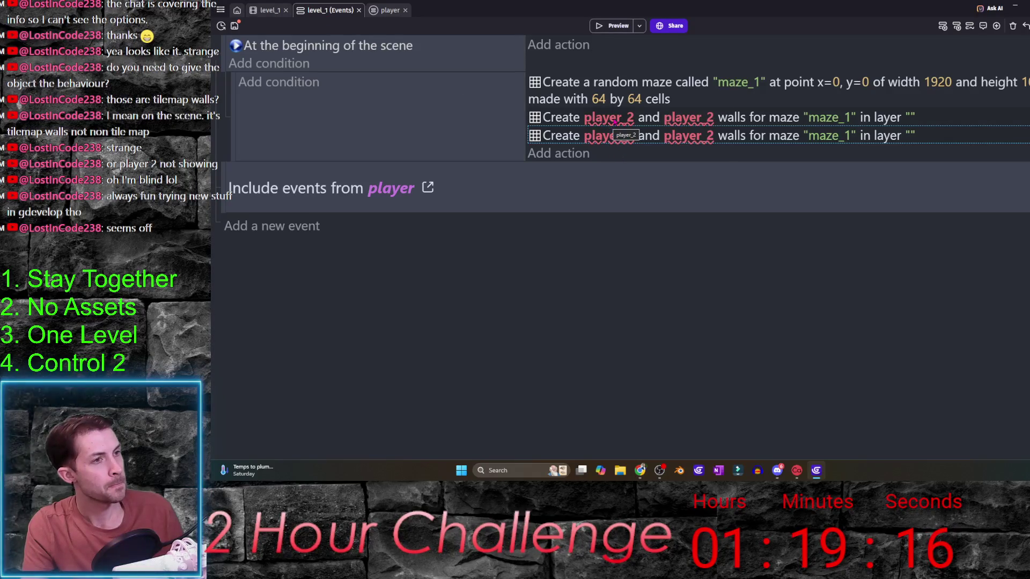
# - Set both wall objects of the maze action to walls
pyautogui.click(617, 132)
pyautogui.write('walls')
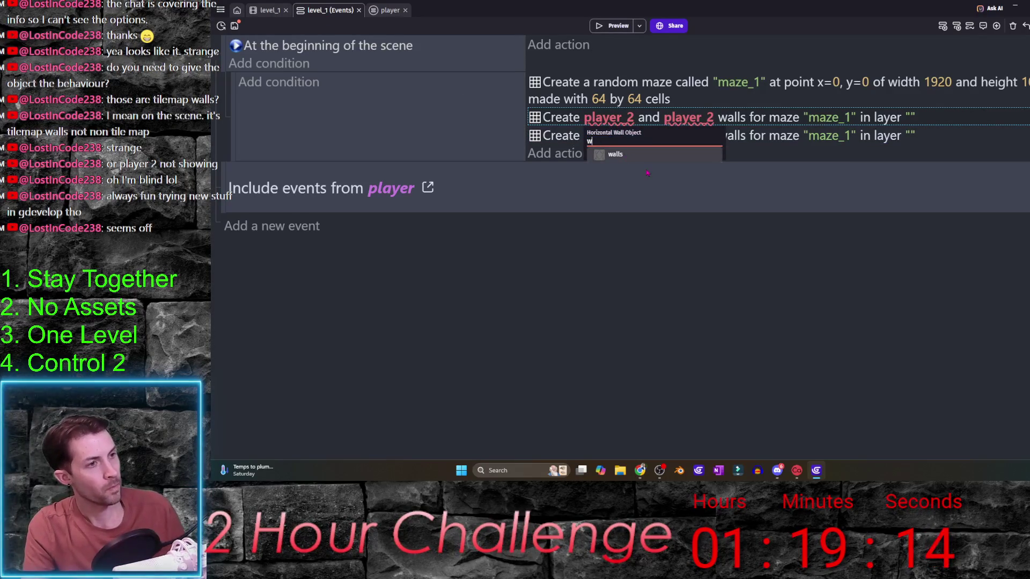
pyautogui.click(615, 154)
pyautogui.click(686, 120)
pyautogui.write('w')
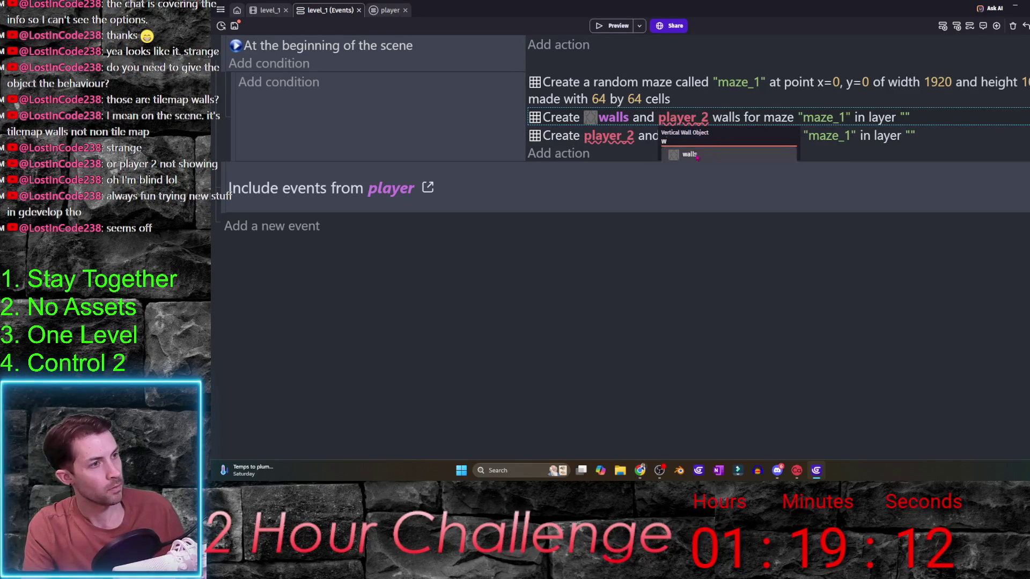
pyautogui.click(689, 154)
# - Turn the copied action into Create Maze Floor Objects using the floor object
pyautogui.click(622, 138)
pyautogui.click(604, 232)
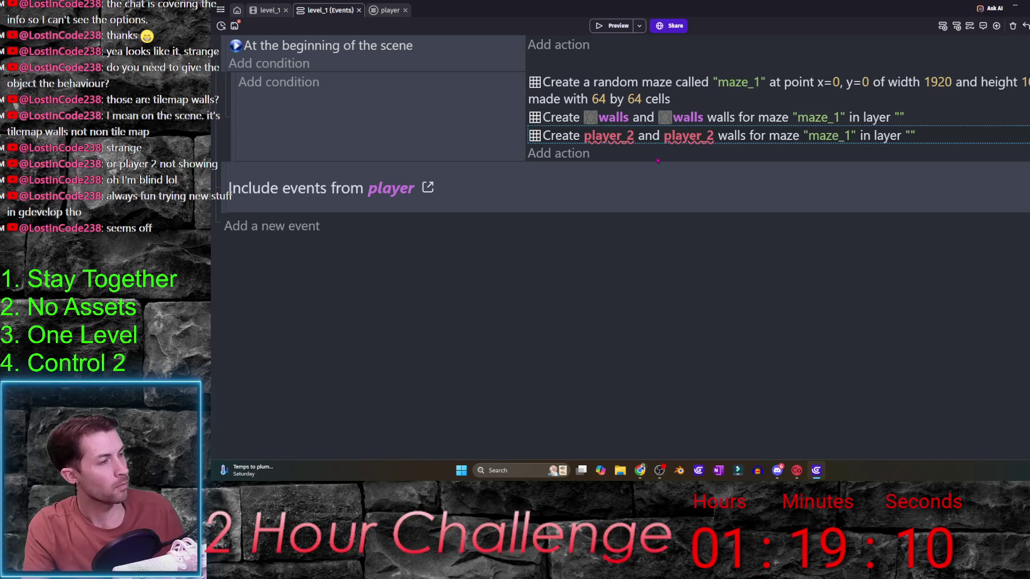
pyautogui.doubleClick(563, 141)
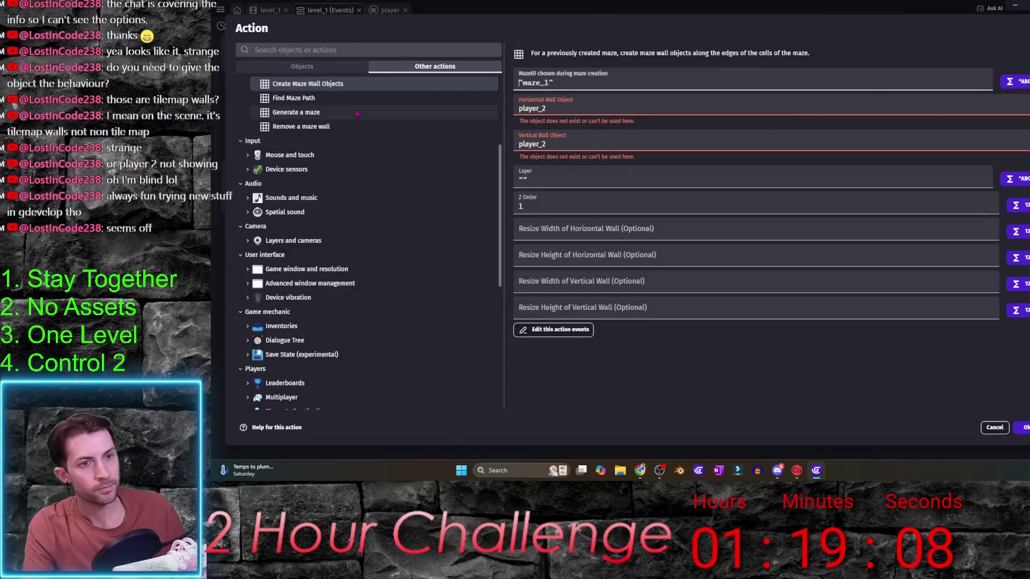
pyautogui.scroll(2, 342, 107)
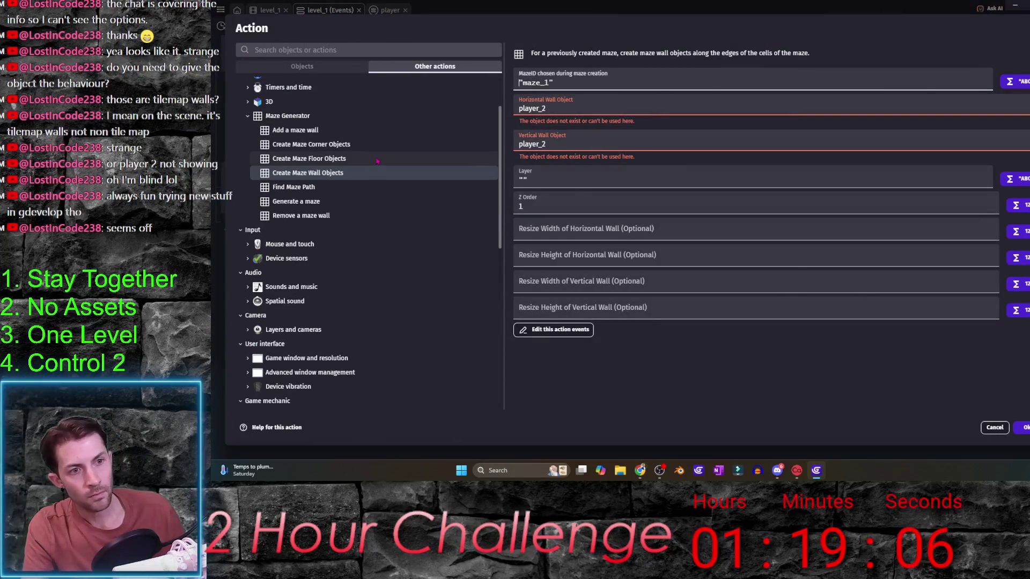
pyautogui.click(344, 158)
pyautogui.tripleClick(588, 107)
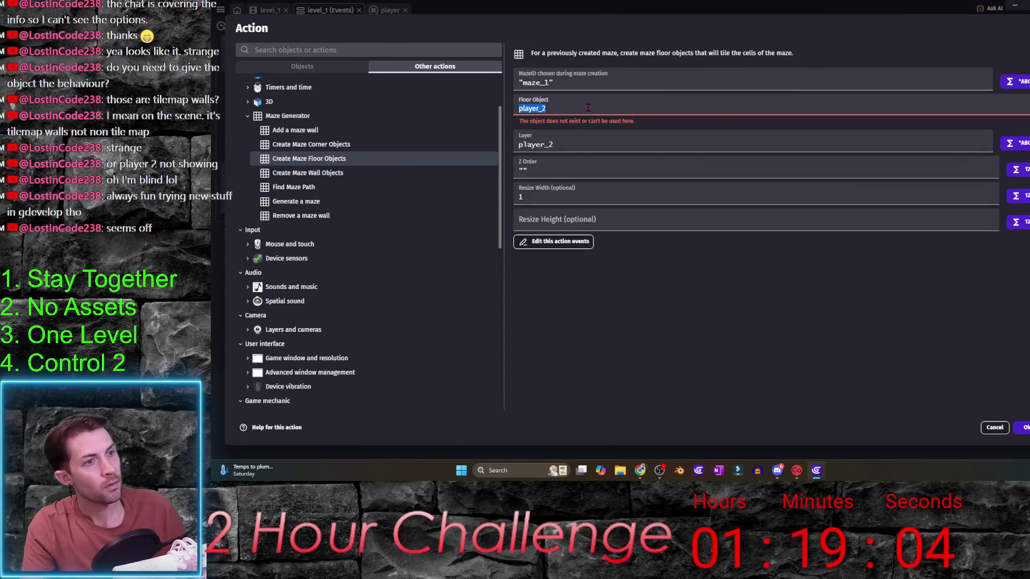
pyautogui.write('fl')
pyautogui.click(589, 123)
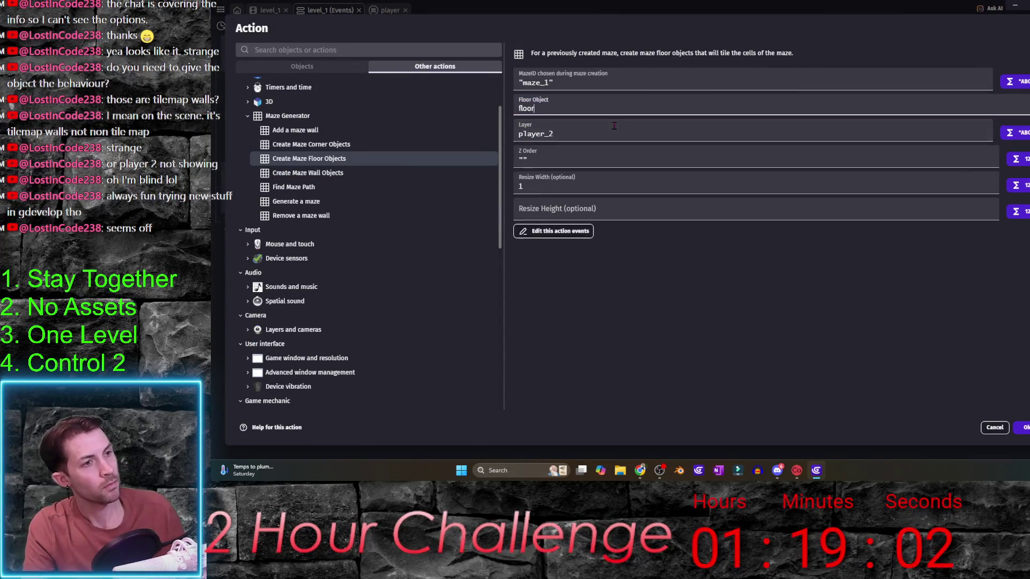
# - Clear the layer field, set Z order to 1, confirm the action and preview
pyautogui.tripleClick(590, 134)
pyautogui.write('fl')
pyautogui.press('BackSpace')
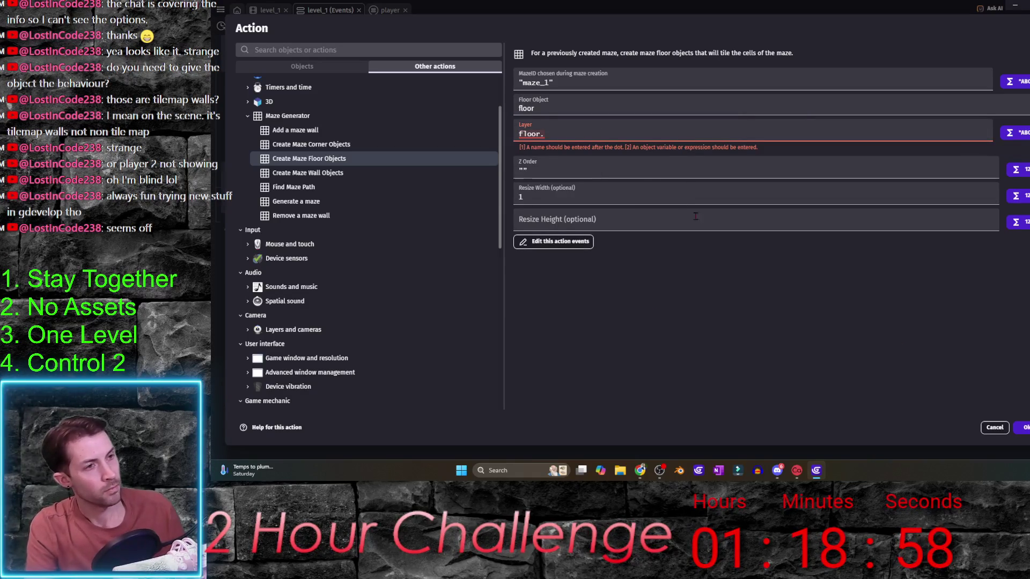
pyautogui.press('BackSpace')
pyautogui.press('BackSpace')
pyautogui.press('BackSpace')
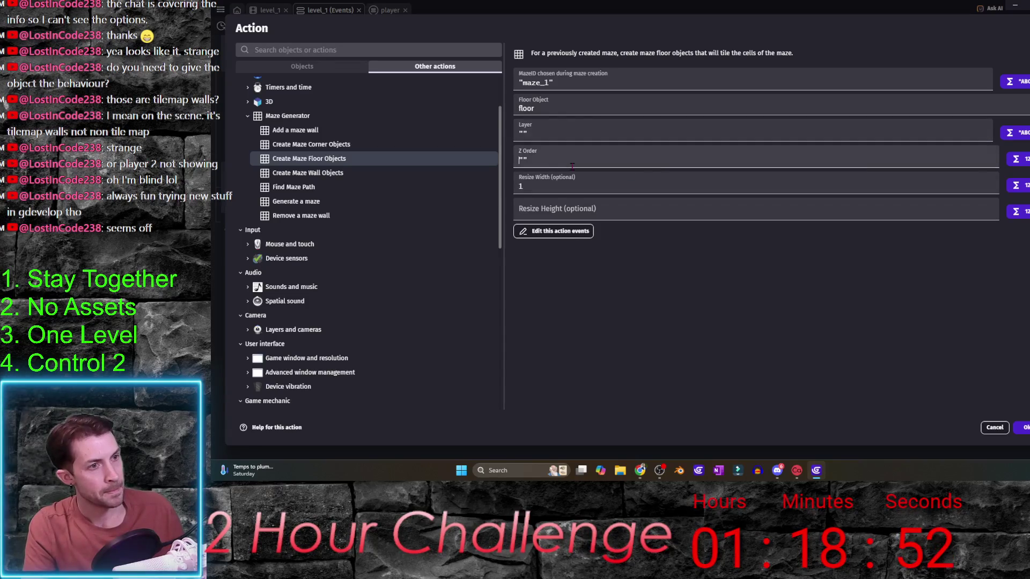
pyautogui.write('1')
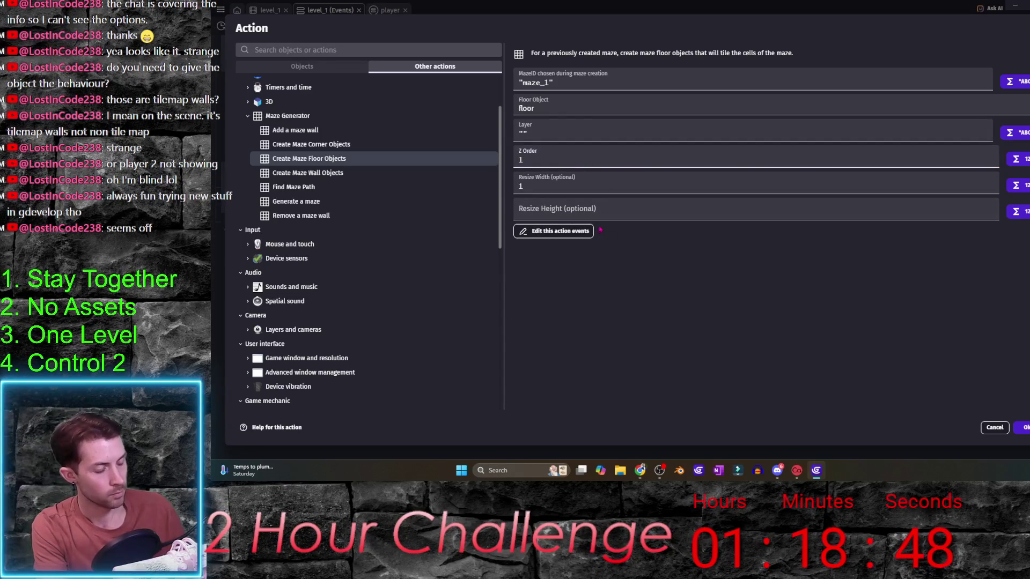
pyautogui.write('0')
pyautogui.click(600, 230)
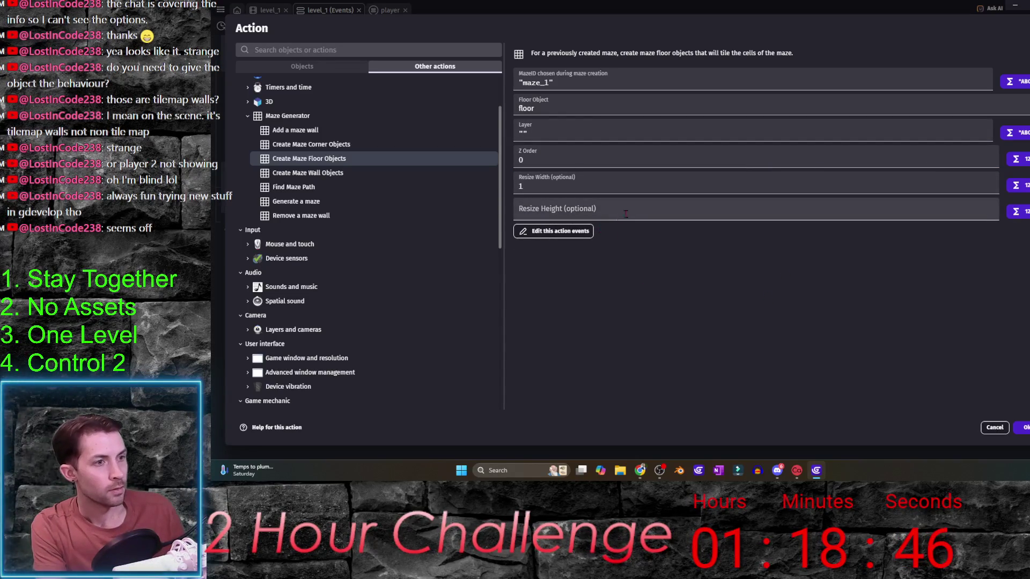
pyautogui.press('Return')
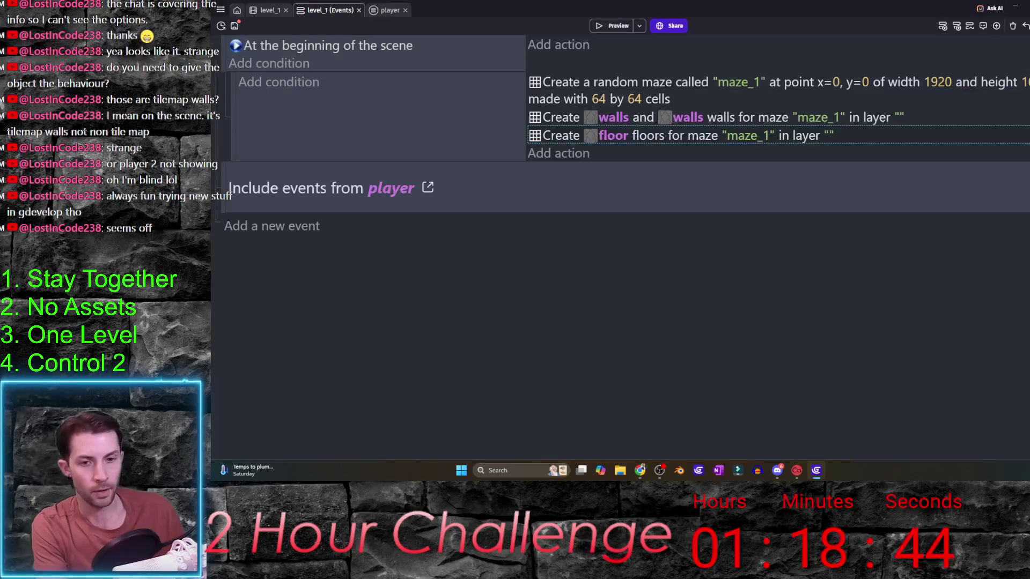
pyautogui.click(617, 27)
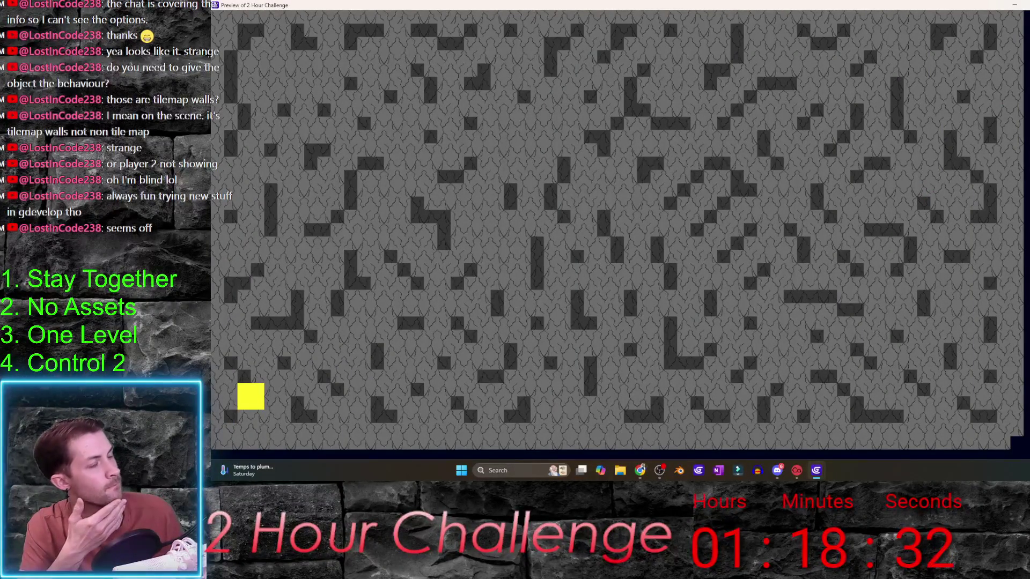
# - Close the maze preview and duplicate the floor-creation action in the scene-start event
pyautogui.hotkey('alt', 'F4')
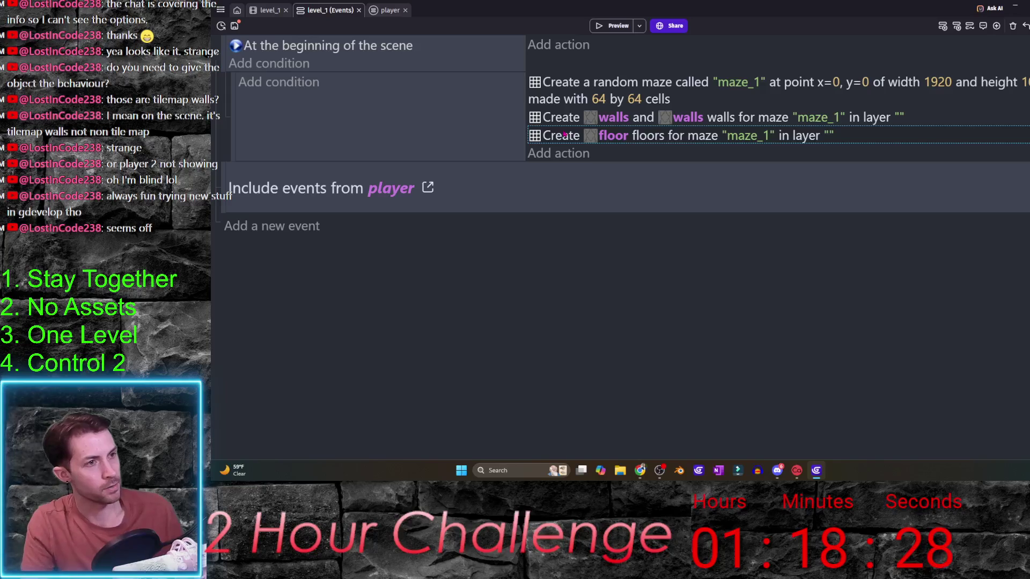
pyautogui.hotkey('ctrl', 'v')
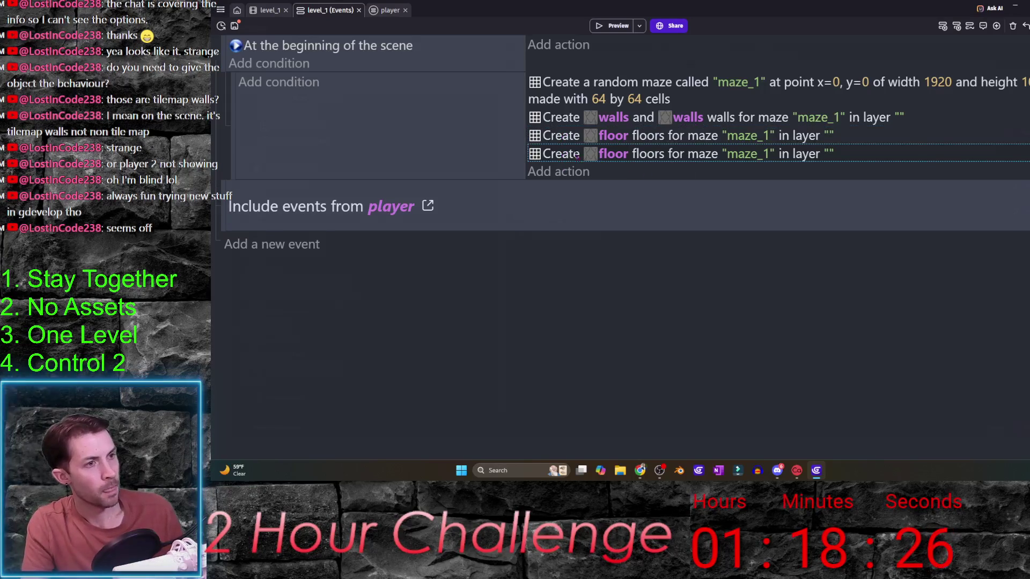
# - Change the duplicated action into a Find Maze Path action for maze "maze_1"
pyautogui.doubleClick(646, 154)
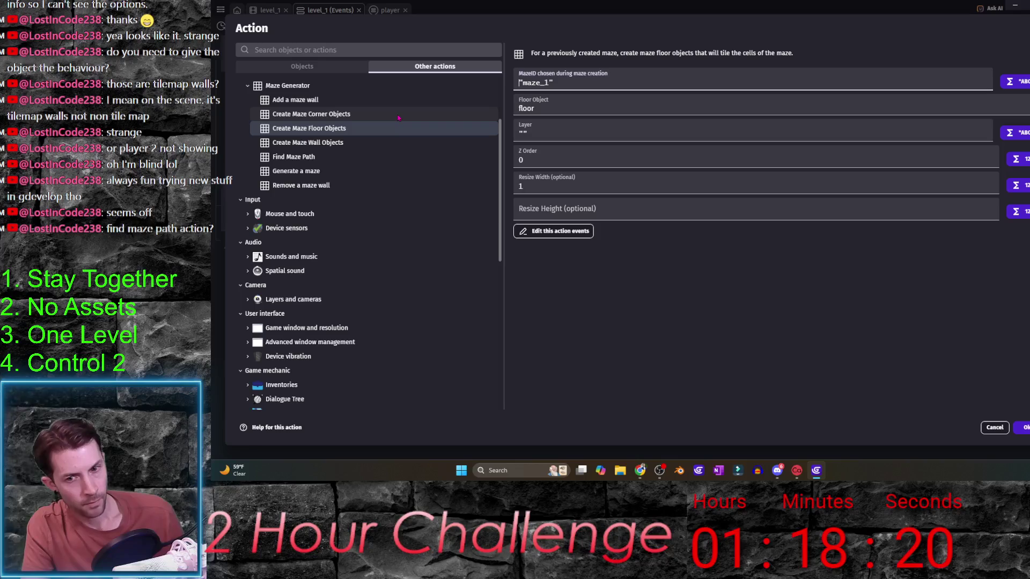
pyautogui.click(342, 161)
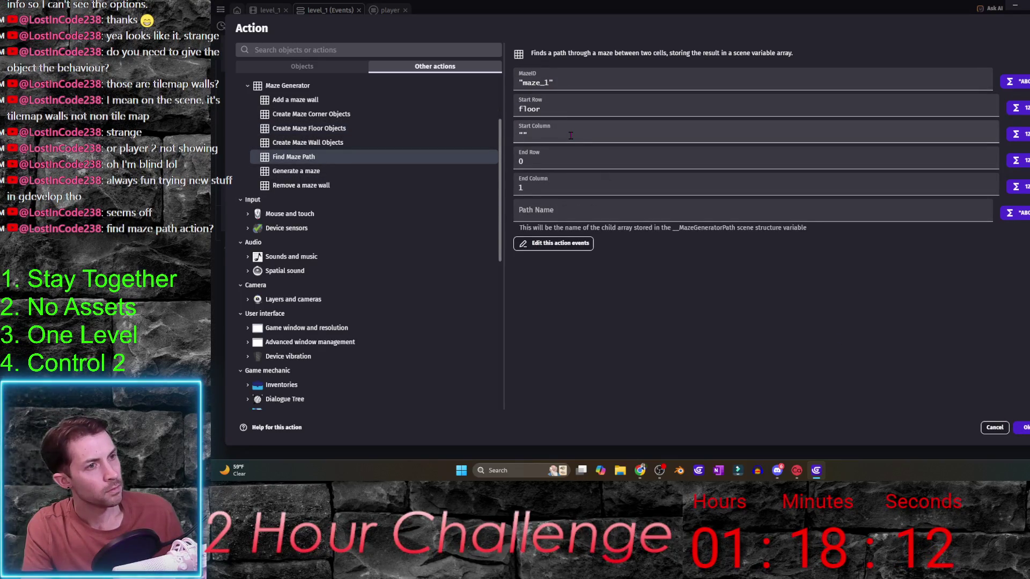
pyautogui.doubleClick(571, 135)
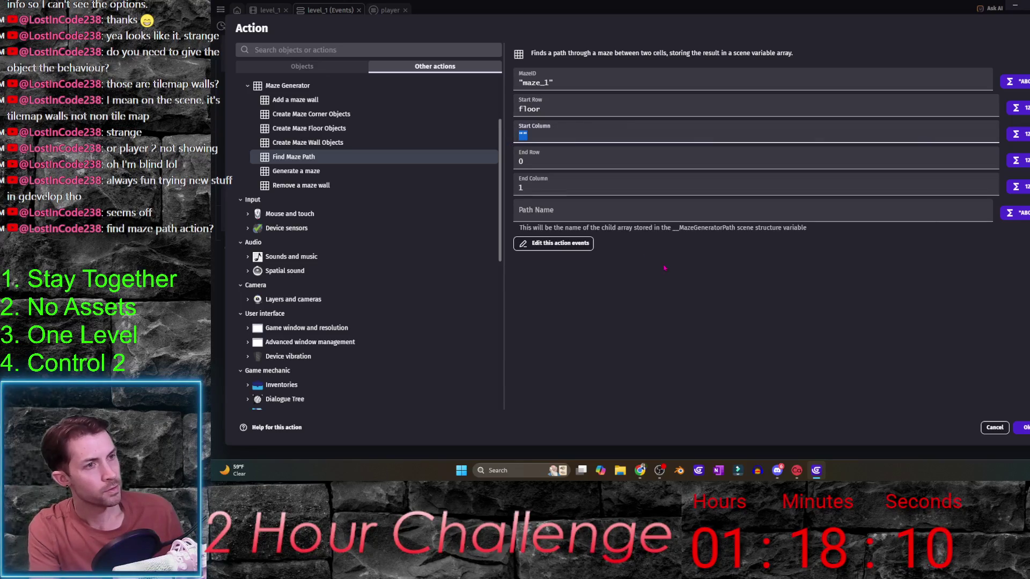
# - Set the path's Start Row and Start Column to 0, then bring up Calculator
pyautogui.click(573, 113)
pyautogui.press('BackSpace')
pyautogui.press('BackSpace')
pyautogui.press('BackSpace')
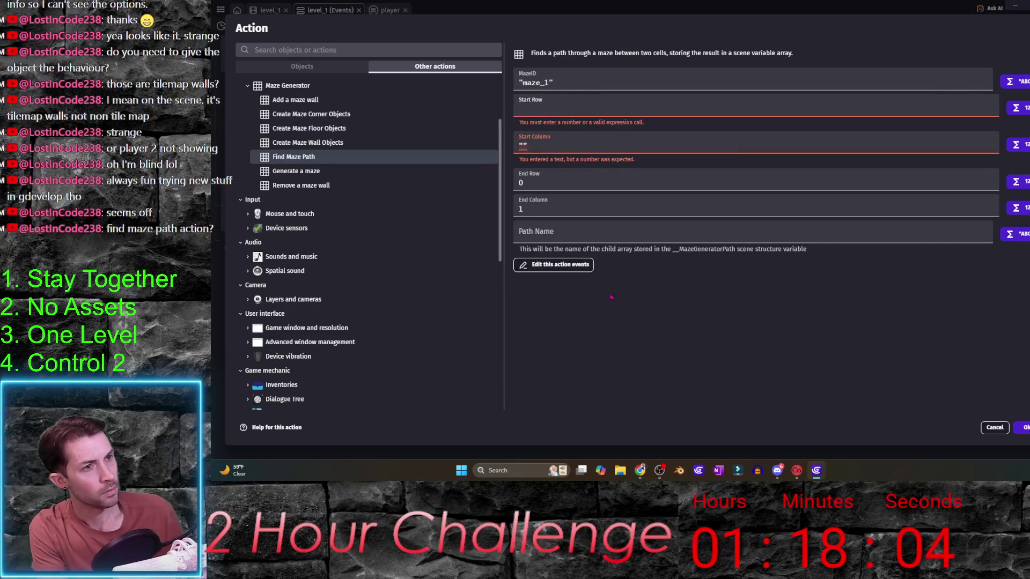
pyautogui.write('0')
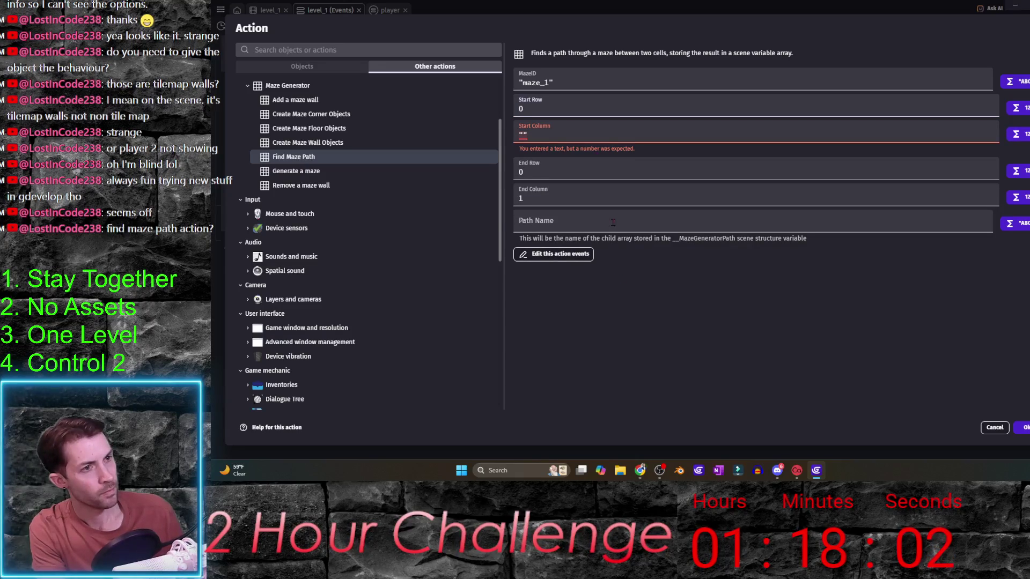
pyautogui.press('Tab')
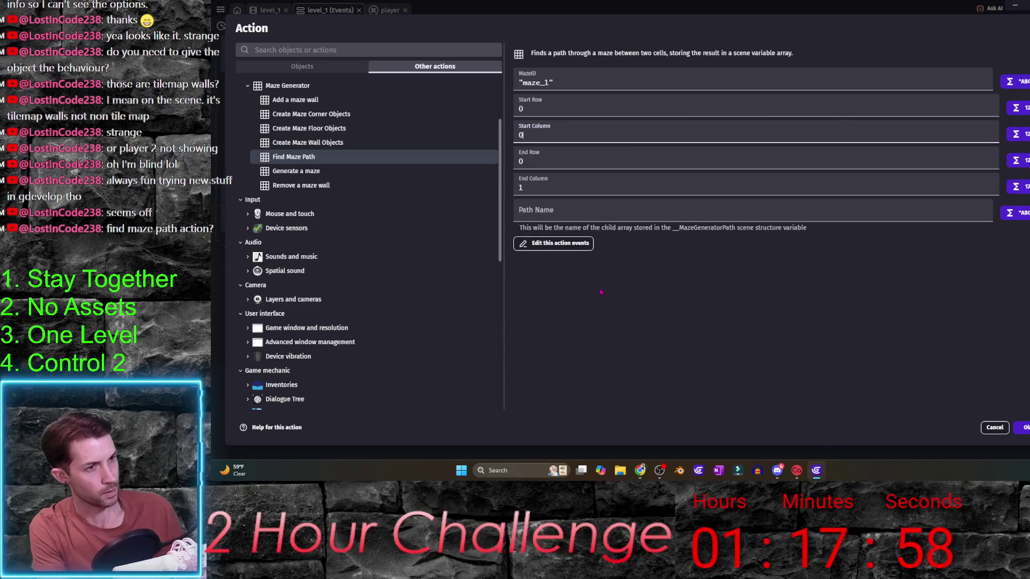
pyautogui.press('Tab')
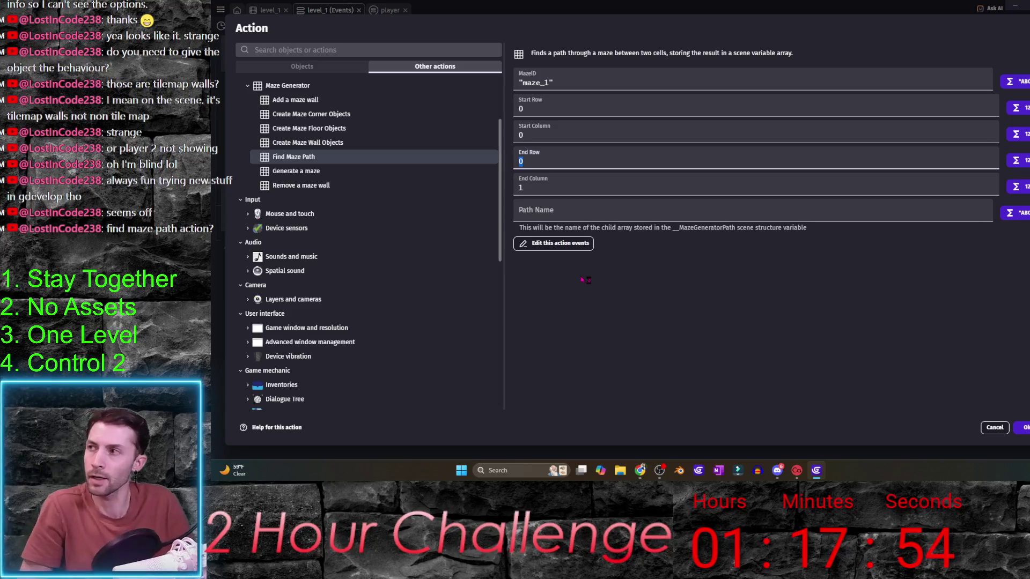
pyautogui.press('XF86Calculator')
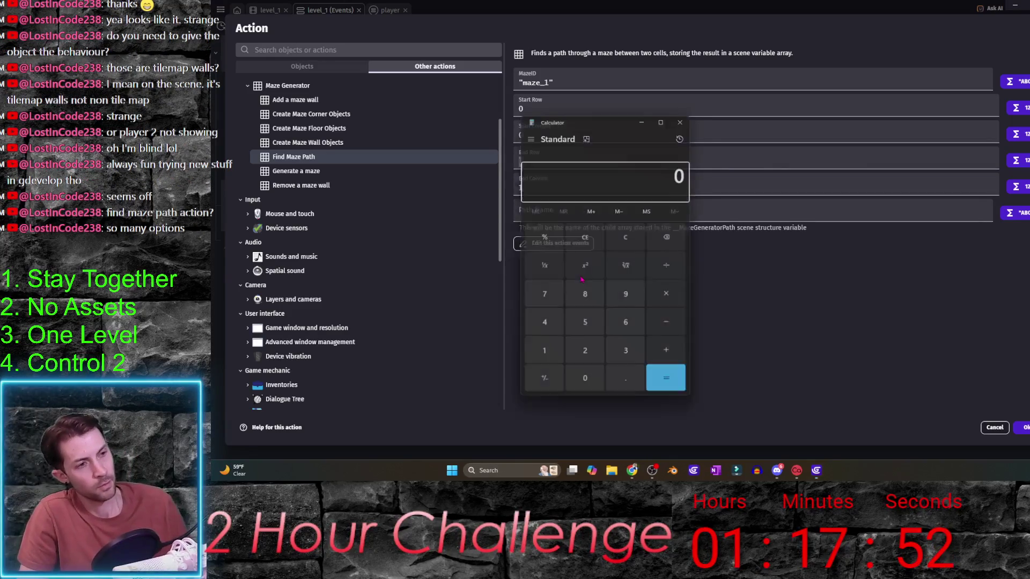
# - Compute 1920 ÷ 64 = 30 in Calculator and clear the End Column value
pyautogui.write('1920')
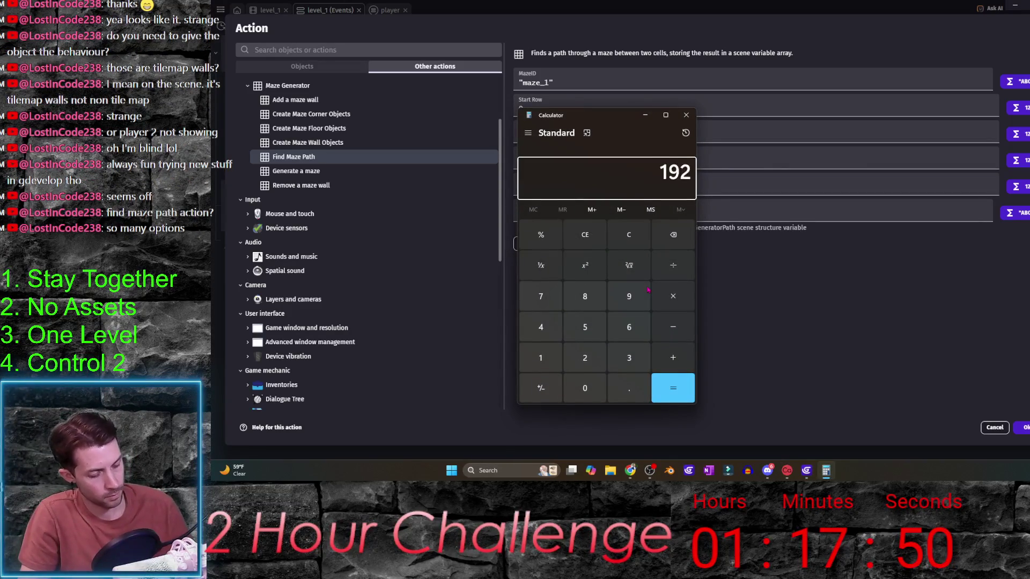
pyautogui.press('/')
pyautogui.press('Return')
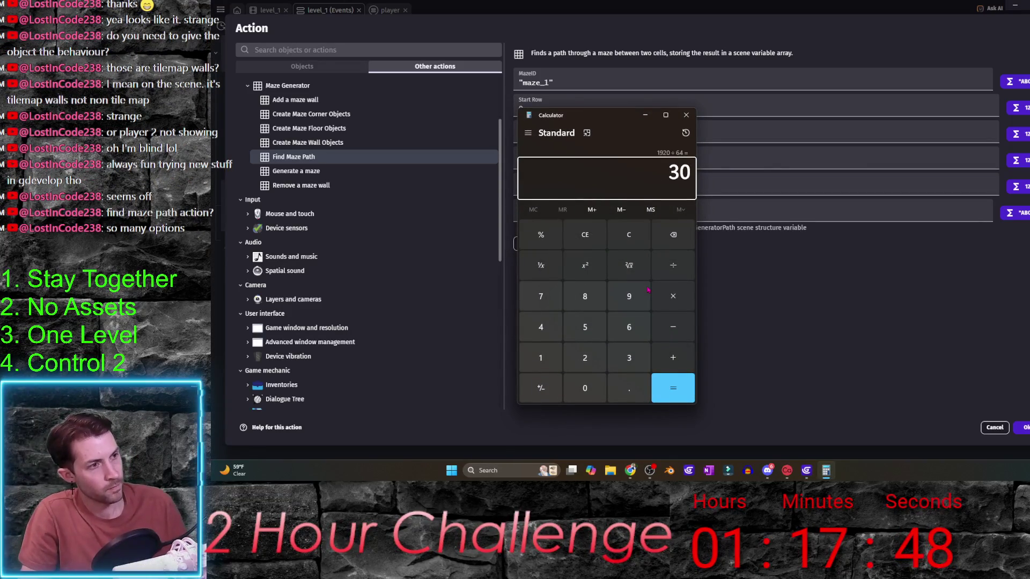
pyautogui.click(686, 115)
pyautogui.click(614, 186)
pyautogui.press('BackSpace')
pyautogui.write('30')
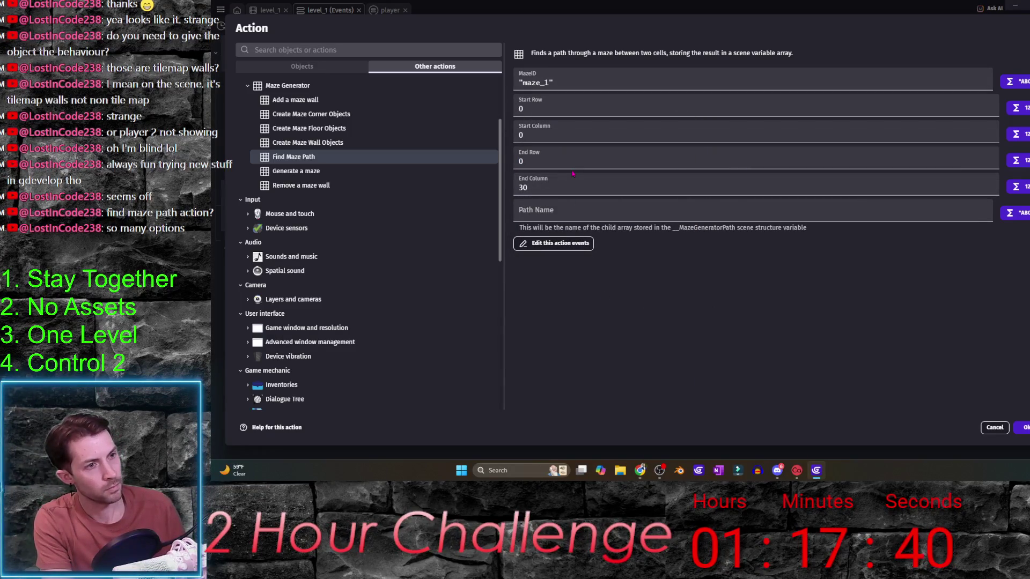
# - Compute 1080 ÷ 64 = 16.875 in Calculator for the row count
pyautogui.press('XF86Calculator')
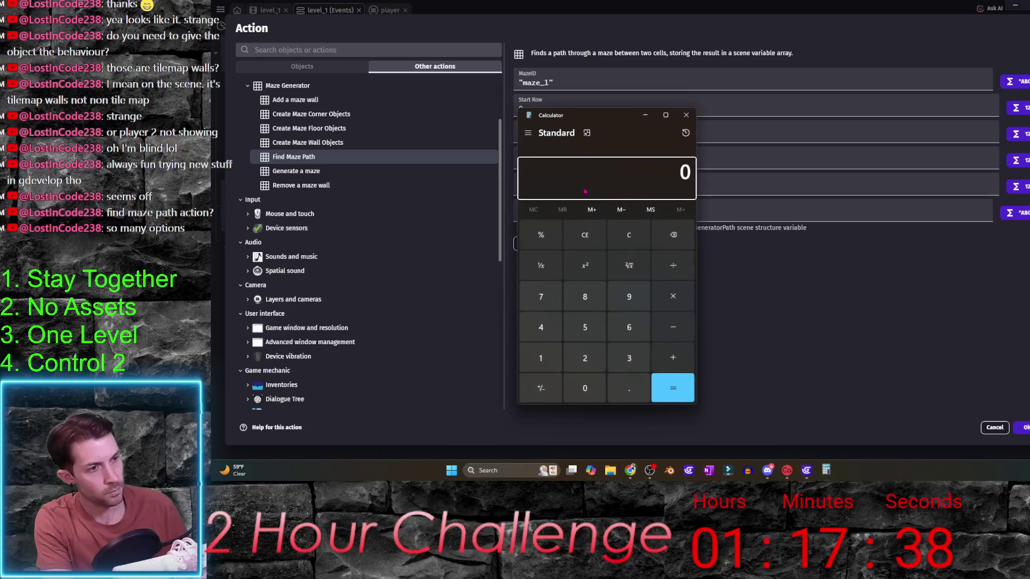
pyautogui.write('1080/64')
pyautogui.press('Return')
pyautogui.click(686, 114)
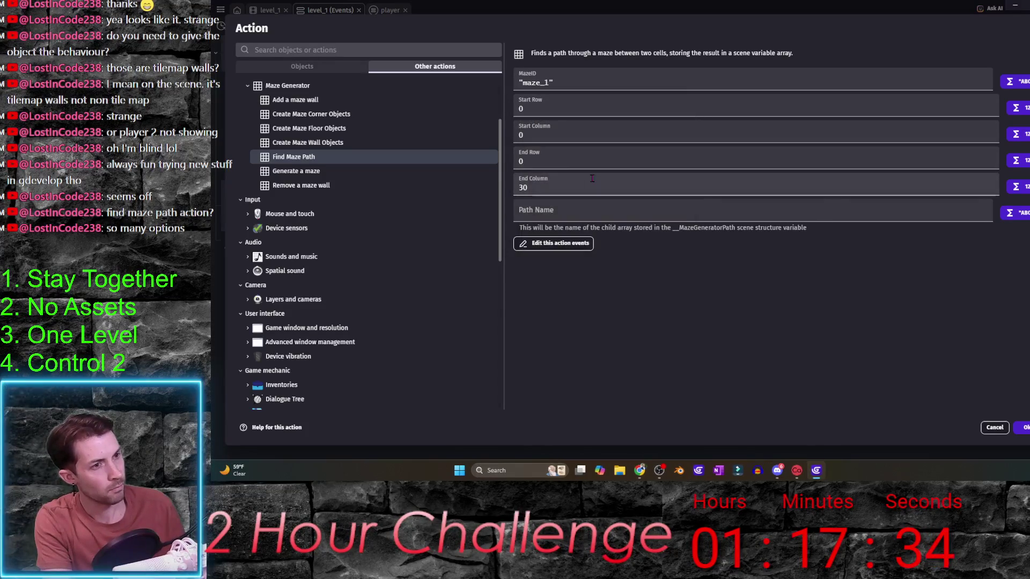
# - Set End Row to 16 and Path Name to "myPath", and confirm the action
pyautogui.doubleClick(519, 161)
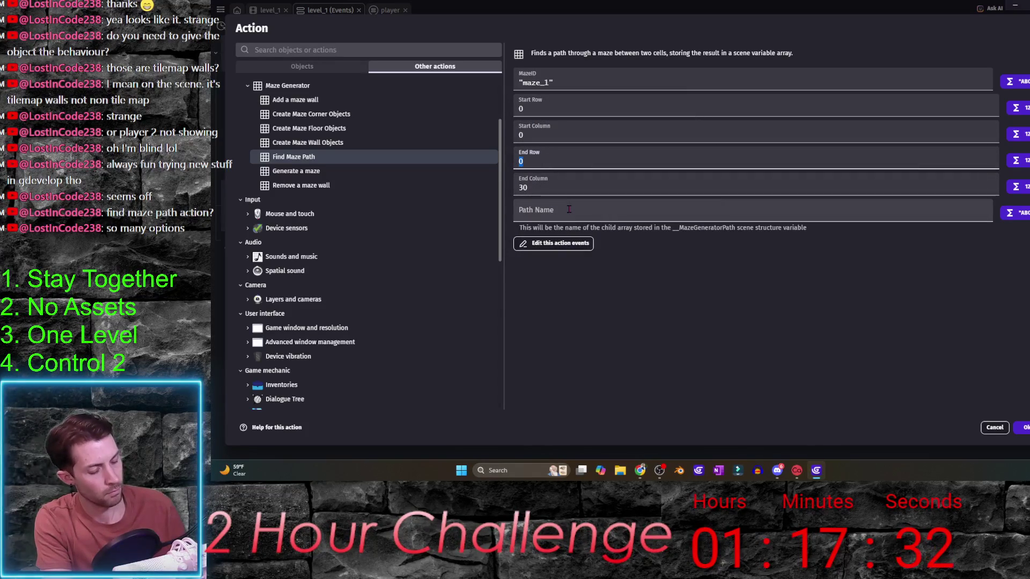
pyautogui.write('16')
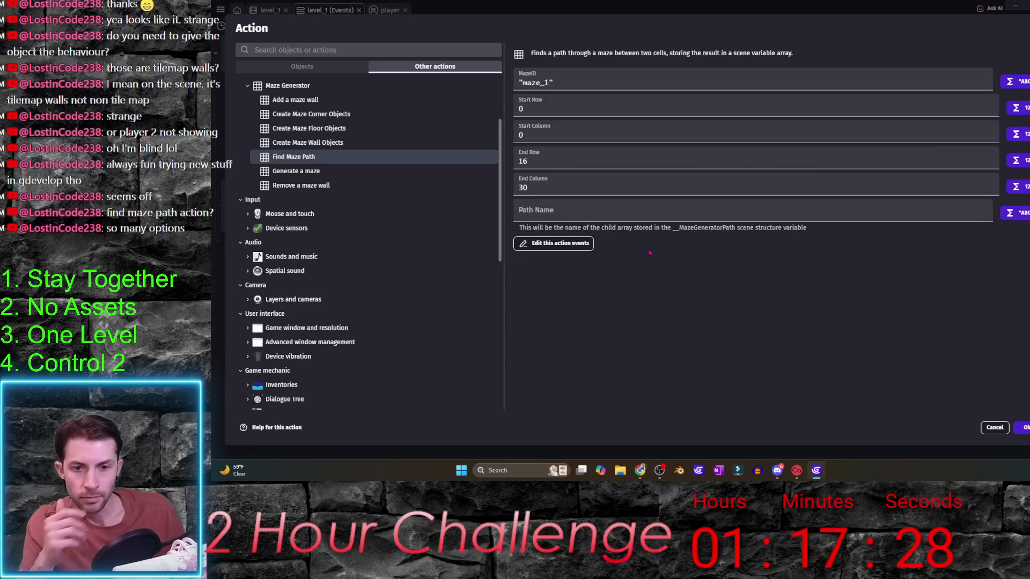
pyautogui.click(632, 214)
pyautogui.write('"m')
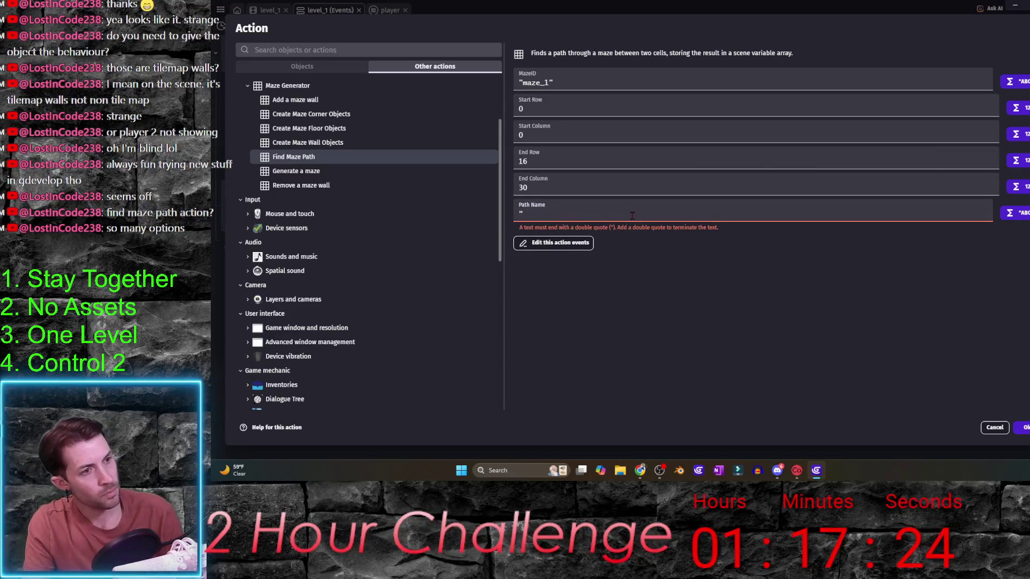
pyautogui.write('yPath"')
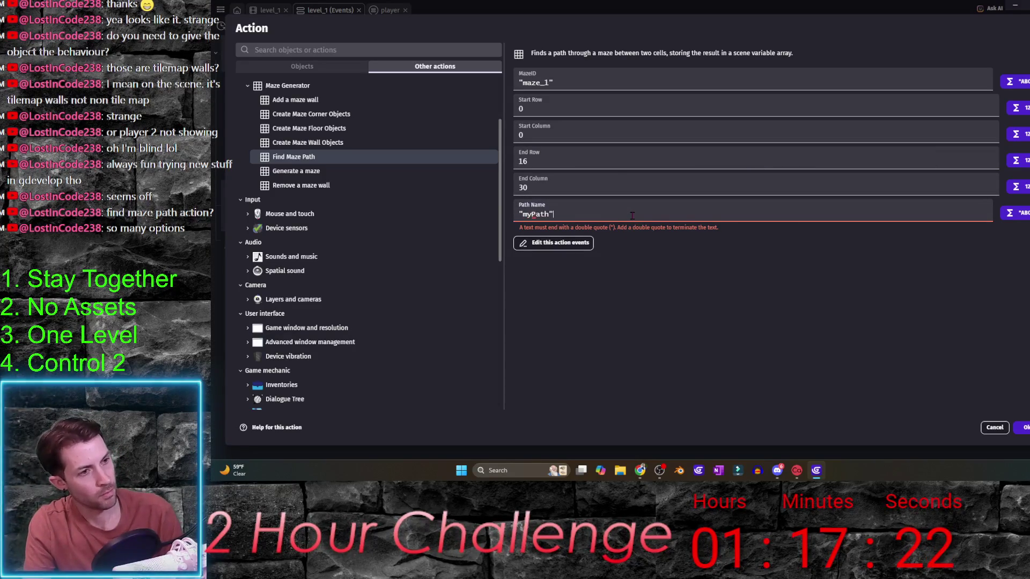
pyautogui.click(1022, 428)
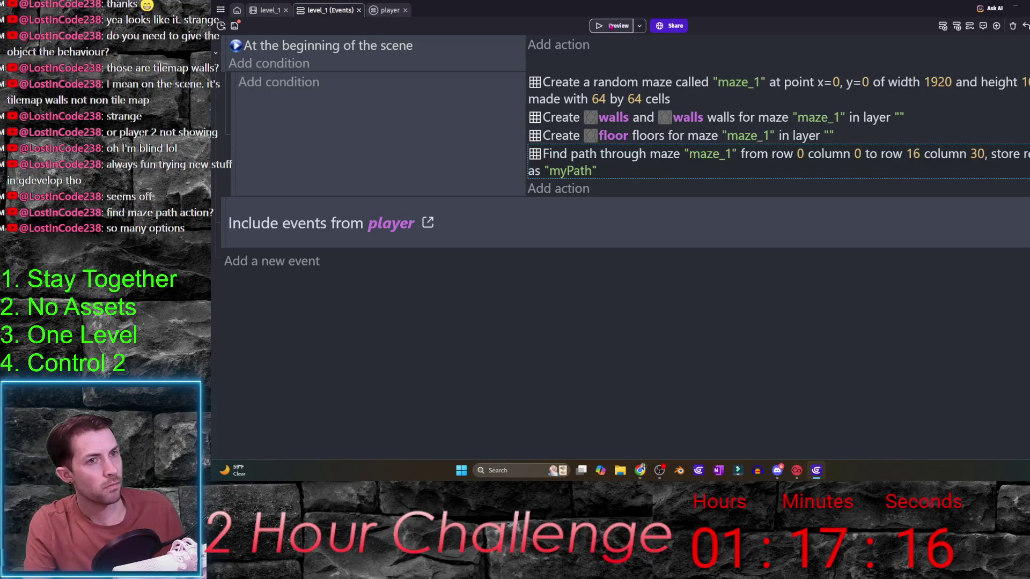
# - Move the Find Maze Path action to second place and preview the scene
pyautogui.click(611, 26)
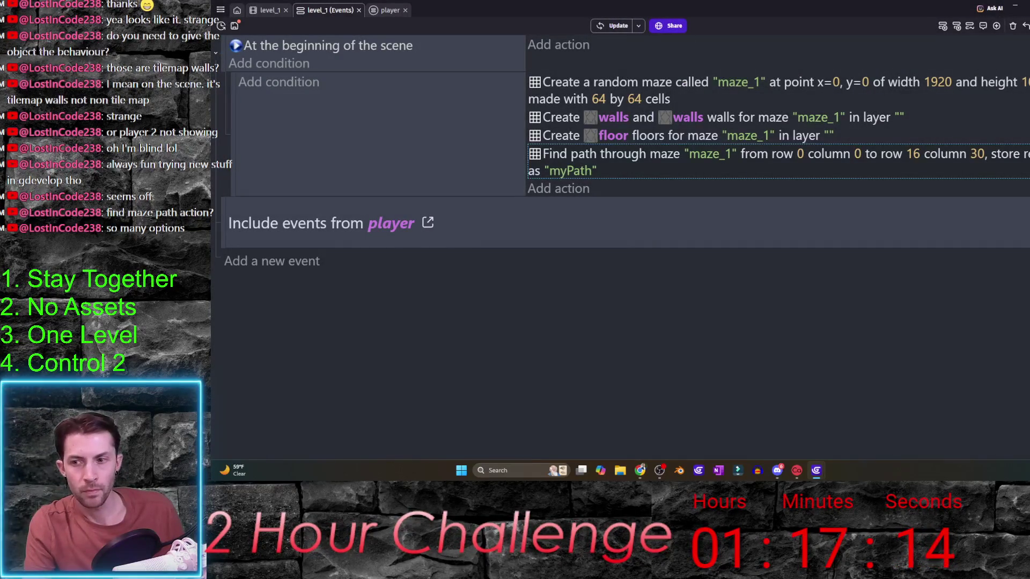
pyautogui.moveTo(590, 156); pyautogui.dragTo(590, 108)
pyautogui.click(605, 29)
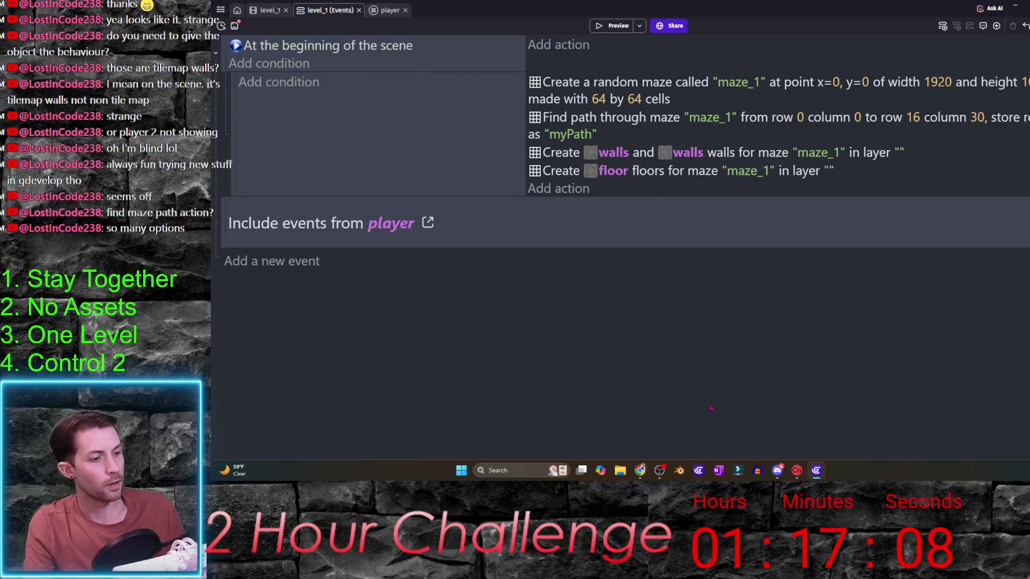
pyautogui.moveTo(640, 470)
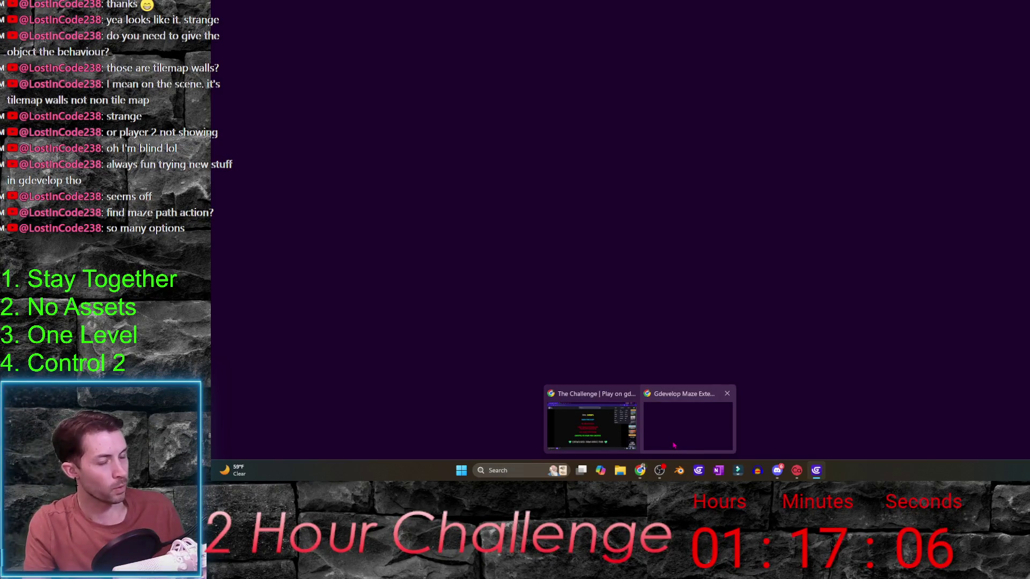
pyautogui.click(674, 446)
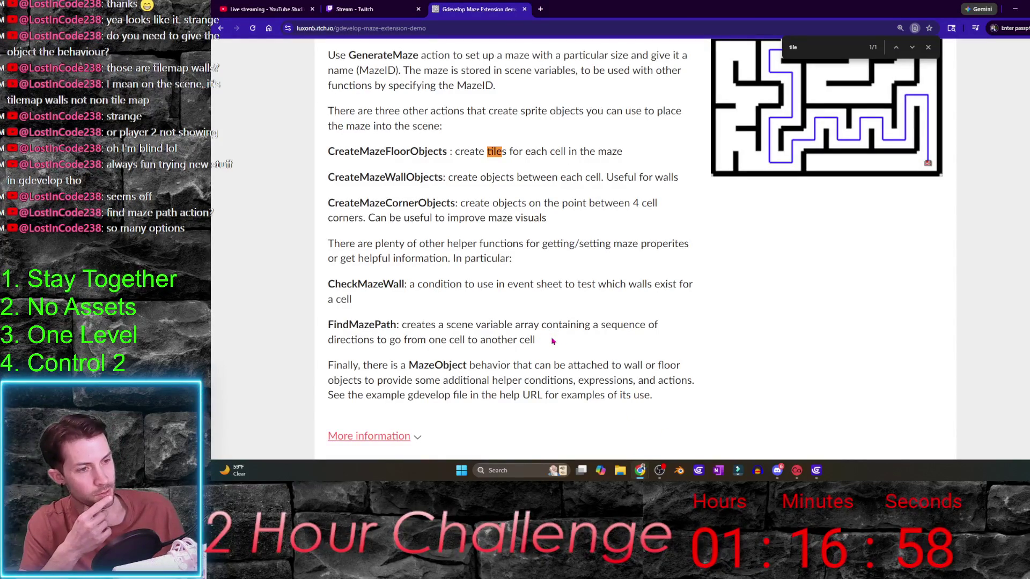
# - Scroll Chrome's Maze Extension demo page to reread the FindMazePath action description
pyautogui.scroll(-3, 617, 334)
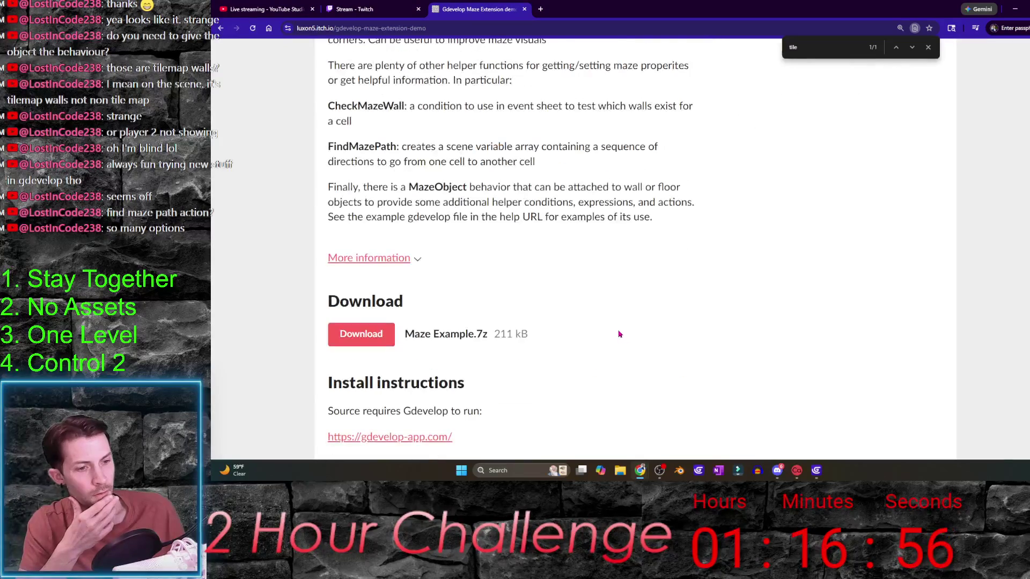
pyautogui.scroll(1, 619, 334)
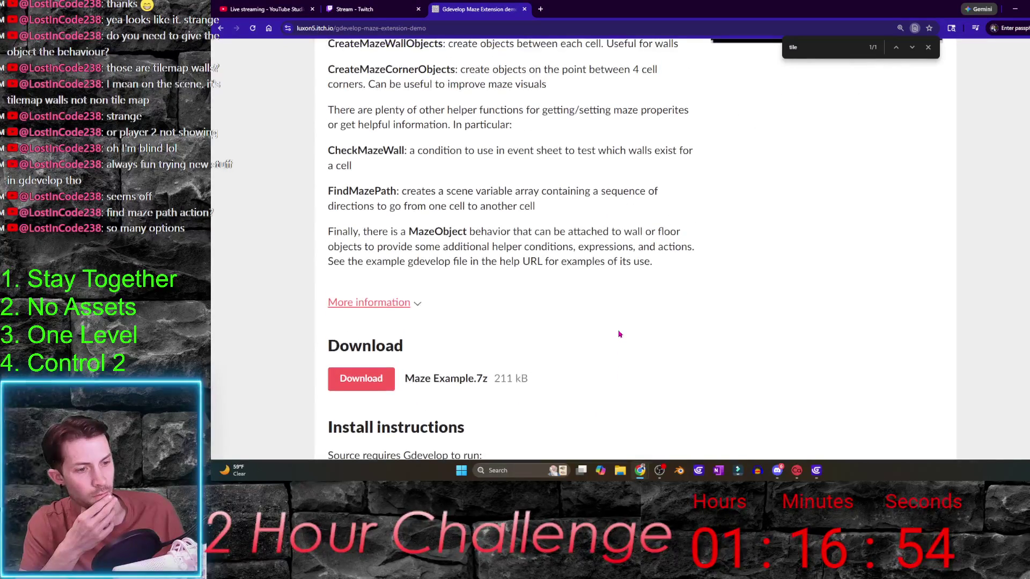
pyautogui.scroll(3, 618, 334)
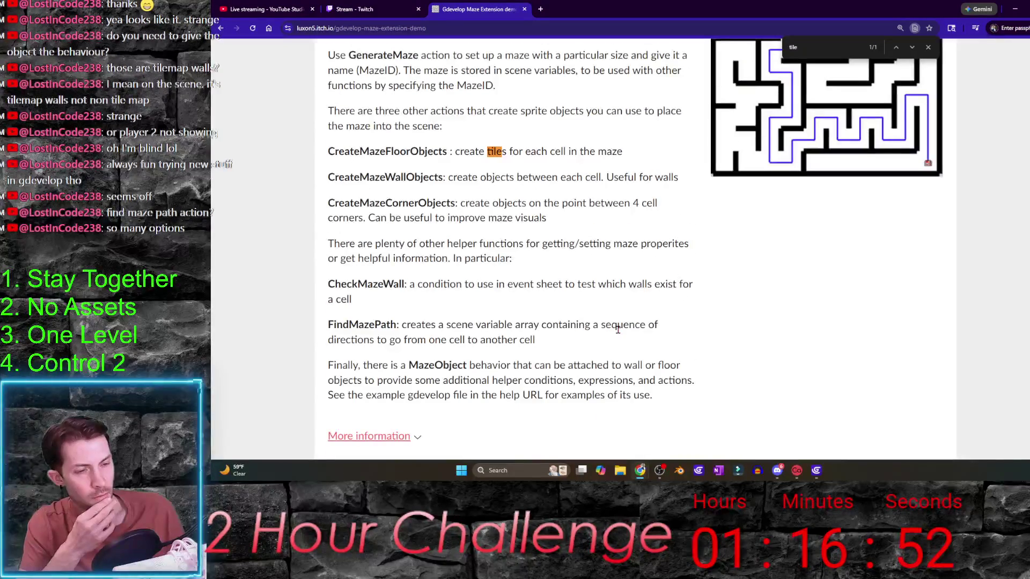
pyautogui.scroll(1, 646, 313)
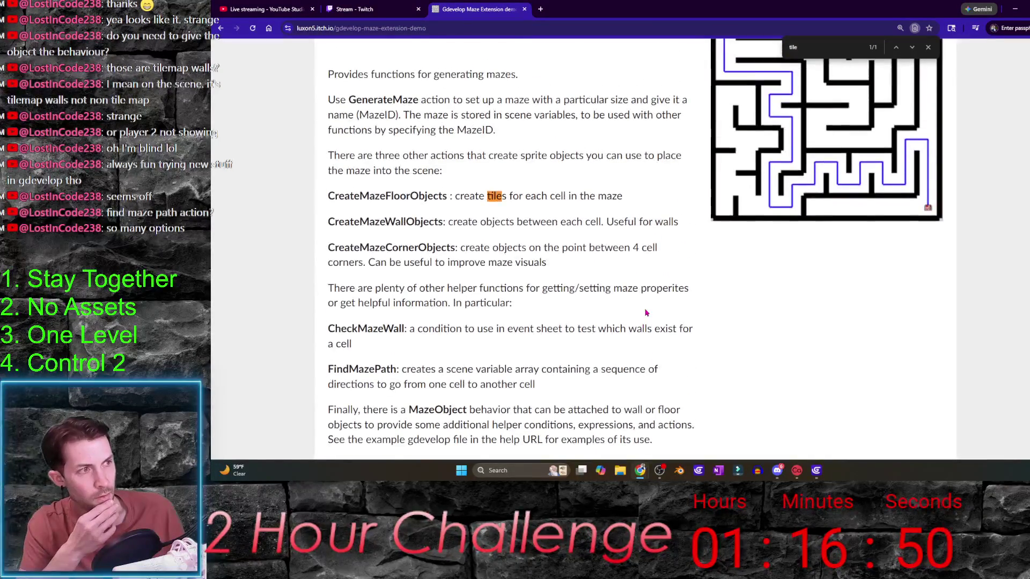
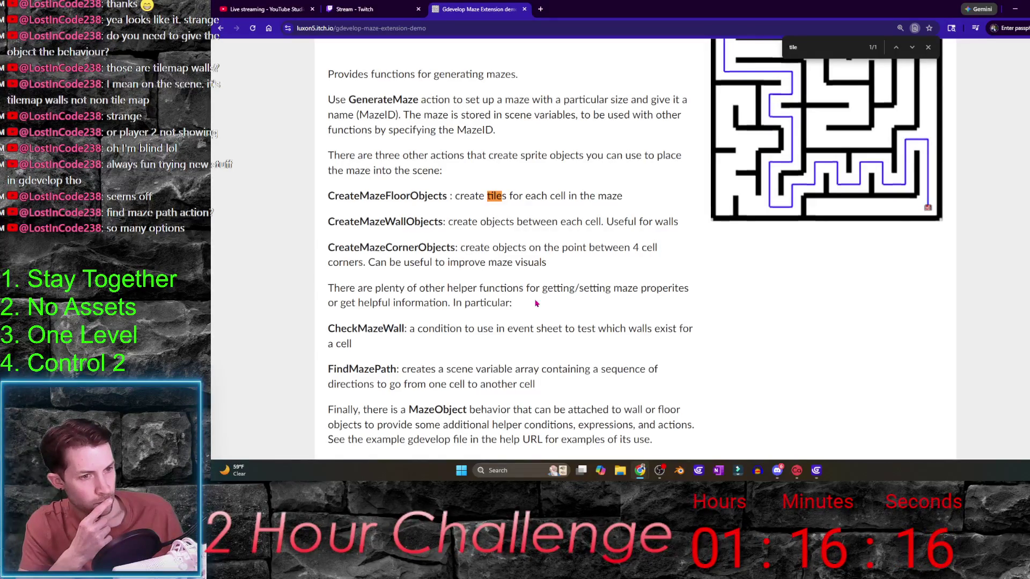
# - Finish reading the itch.io Maze Extension demo page and return to the level_1 events sheet
pyautogui.scroll(-1, 529, 308)
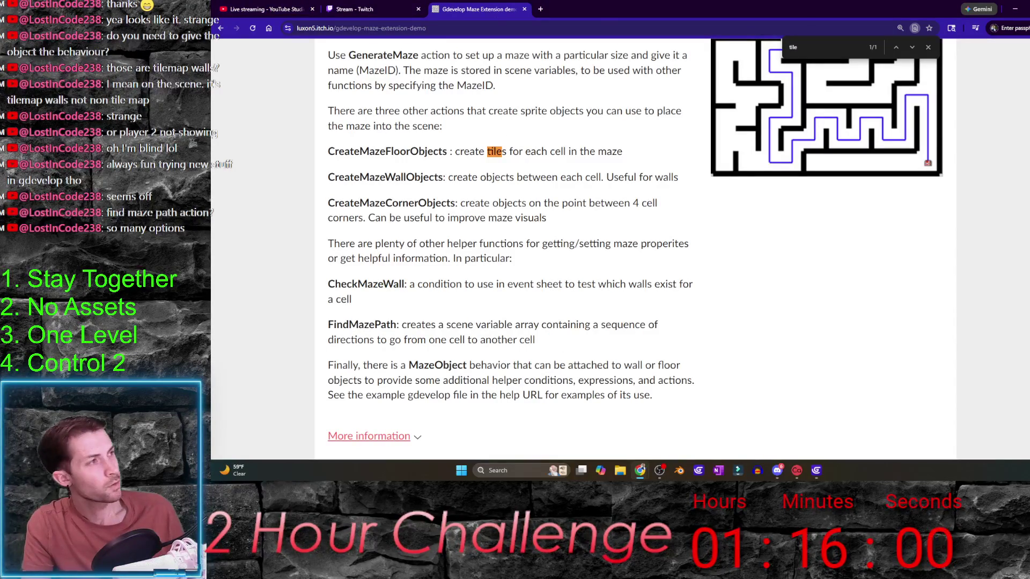
pyautogui.hotkey('alt', 'Tab')
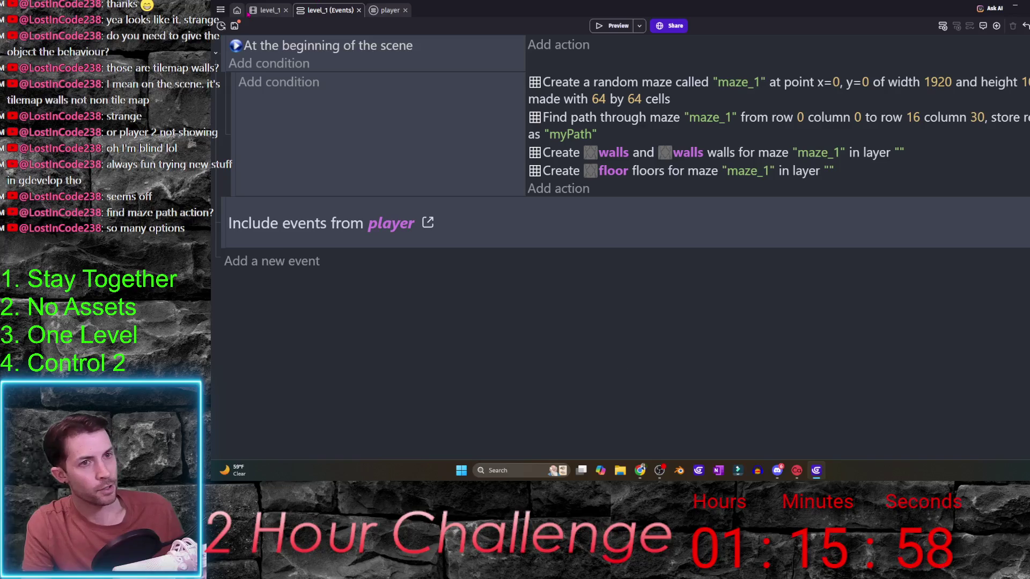
pyautogui.click(261, 12)
# - Replace the walls object's TopDownMovement behavior with Maze Object
pyautogui.doubleClick(944, 106)
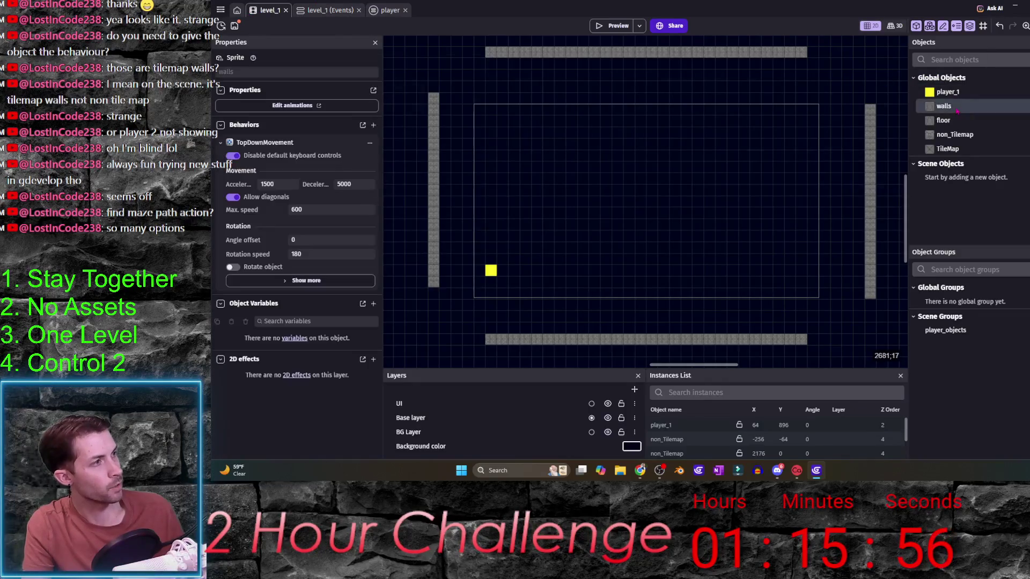
pyautogui.click(570, 49)
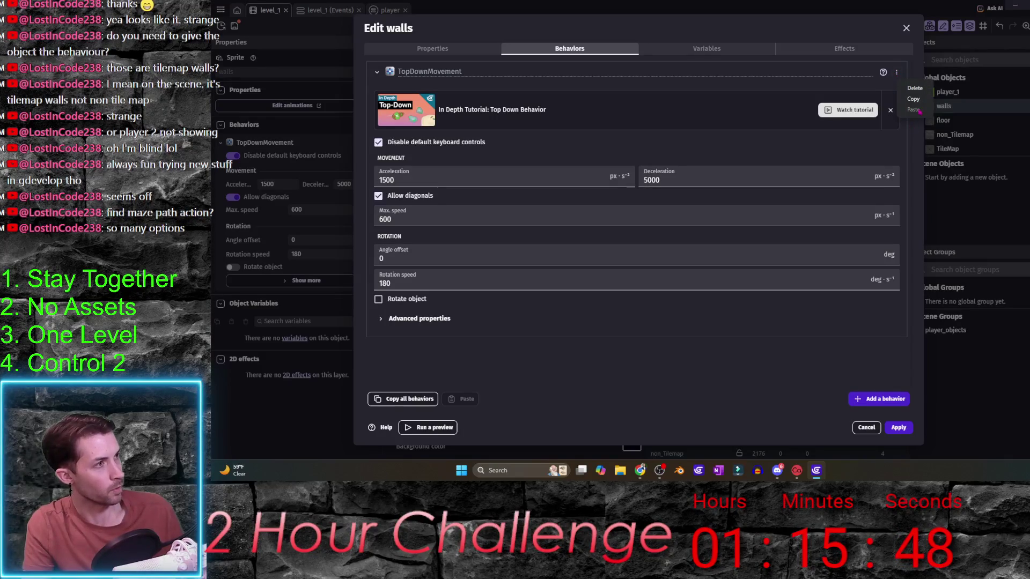
pyautogui.click(914, 89)
pyautogui.click(672, 237)
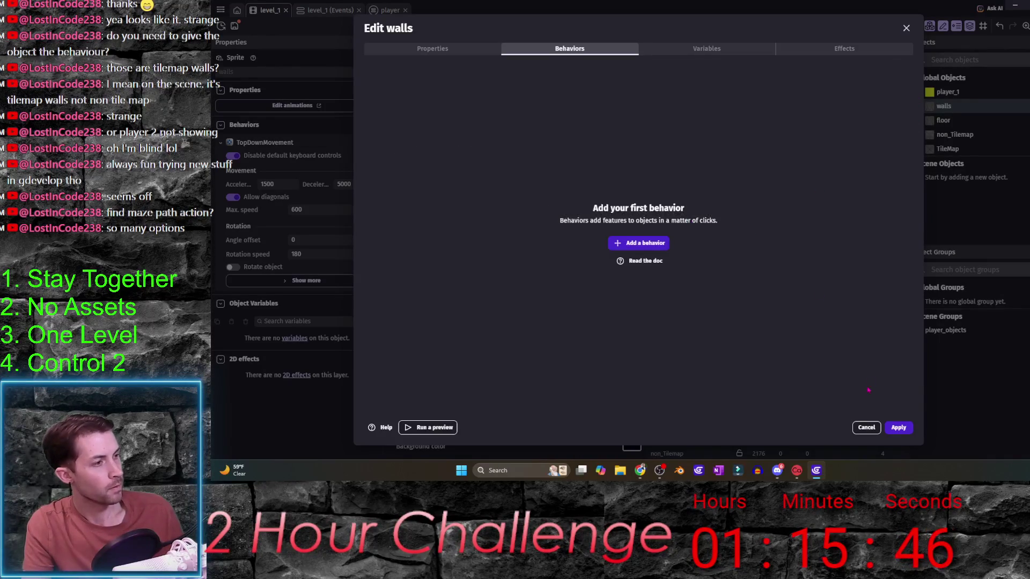
pyautogui.click(661, 245)
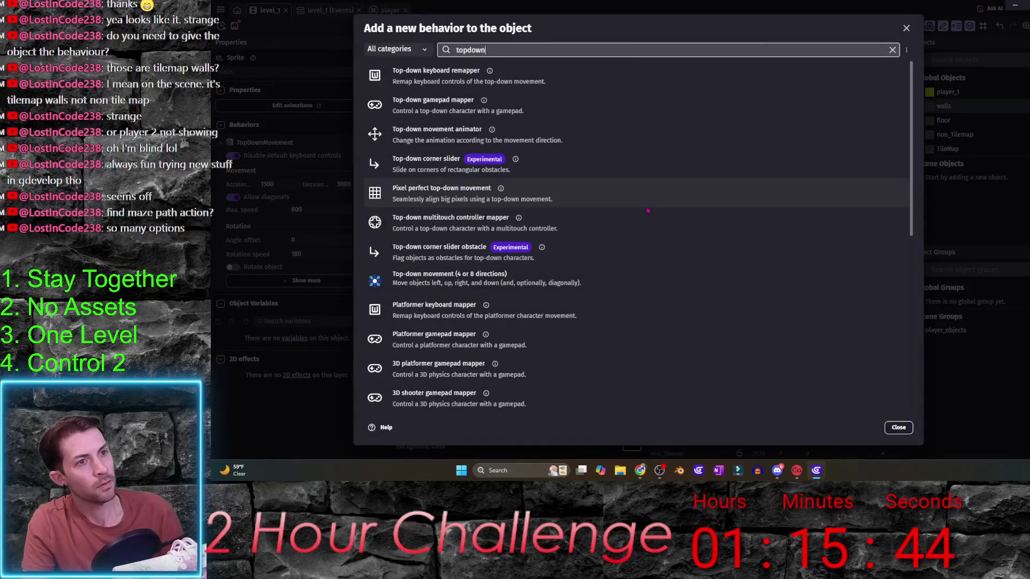
pyautogui.write('maze')
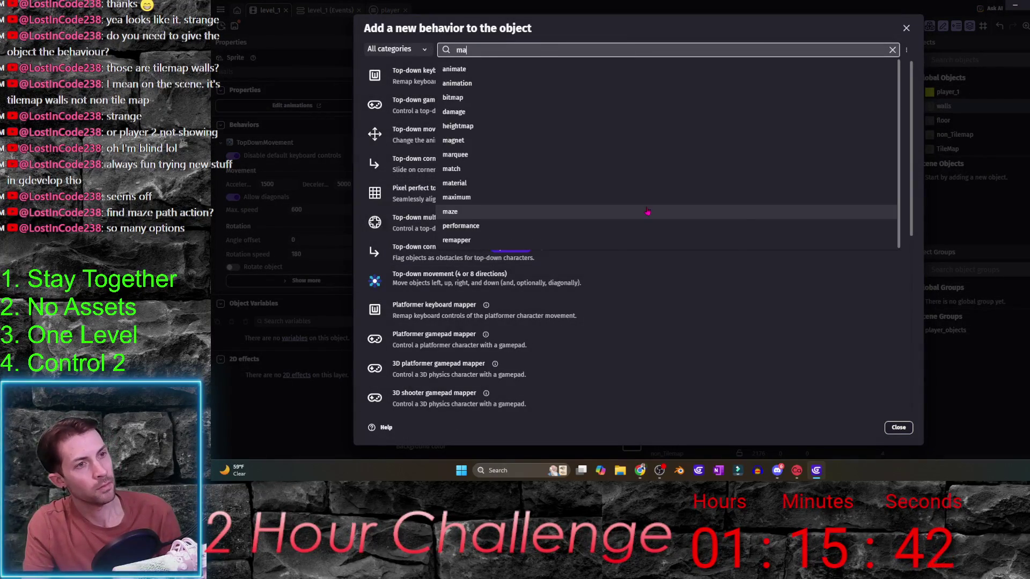
pyautogui.click(590, 80)
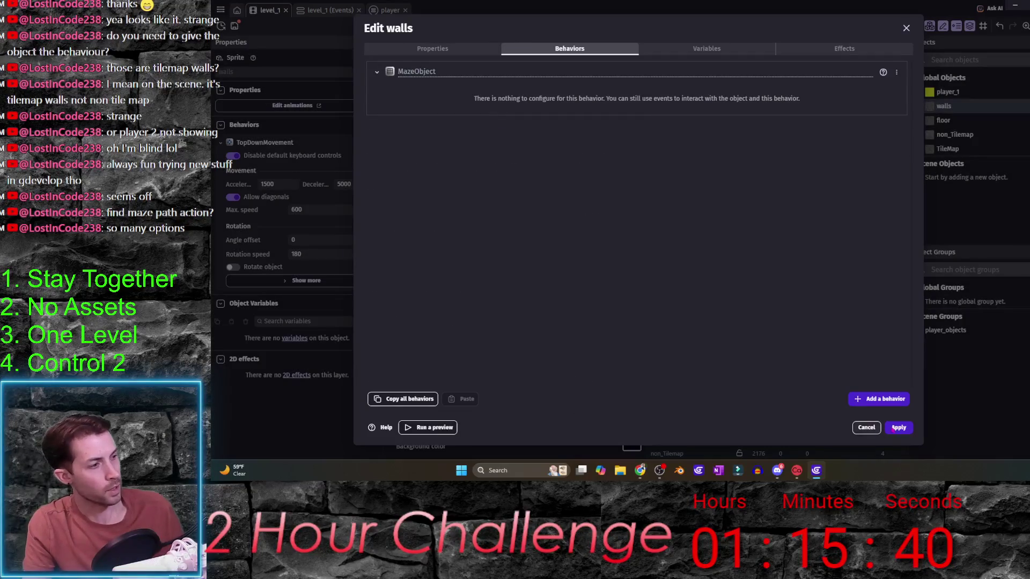
pyautogui.click(899, 427)
# - Replace the floor object's TopDownMovement behavior with Maze Object
pyautogui.doubleClick(943, 120)
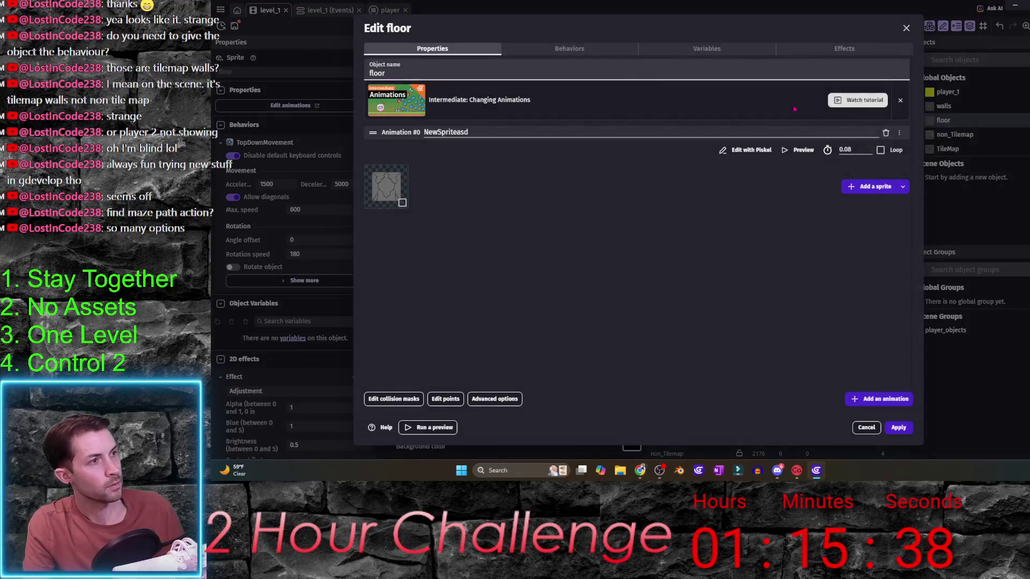
pyautogui.click(569, 48)
pyautogui.click(896, 72)
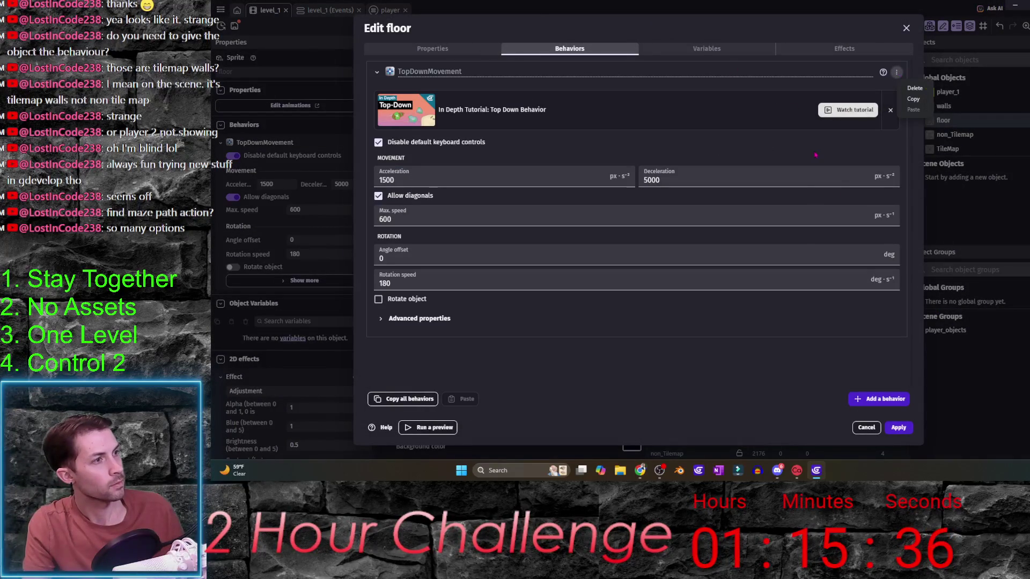
pyautogui.click(914, 88)
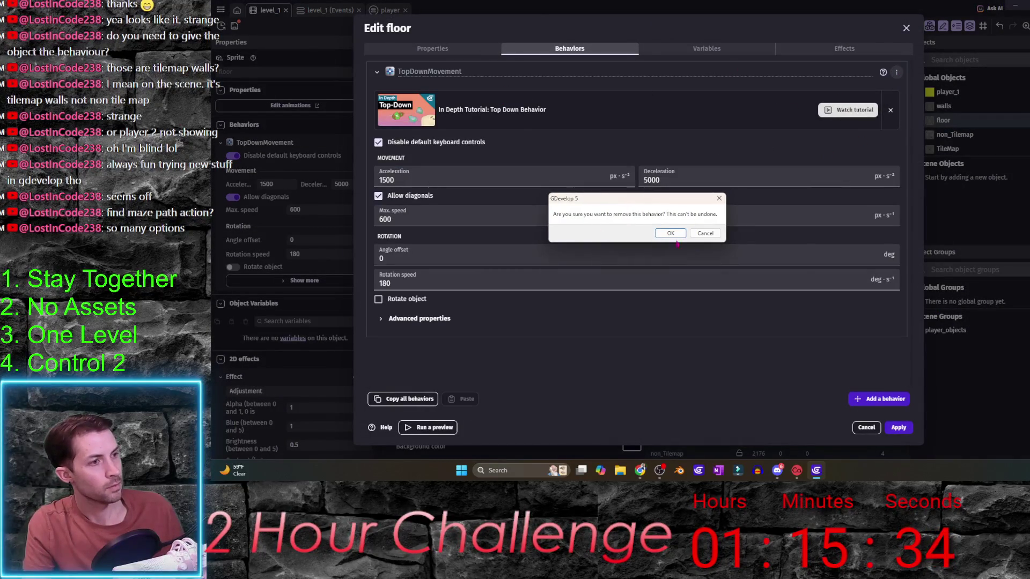
pyautogui.press('Return')
pyautogui.click(638, 243)
pyautogui.write('maze')
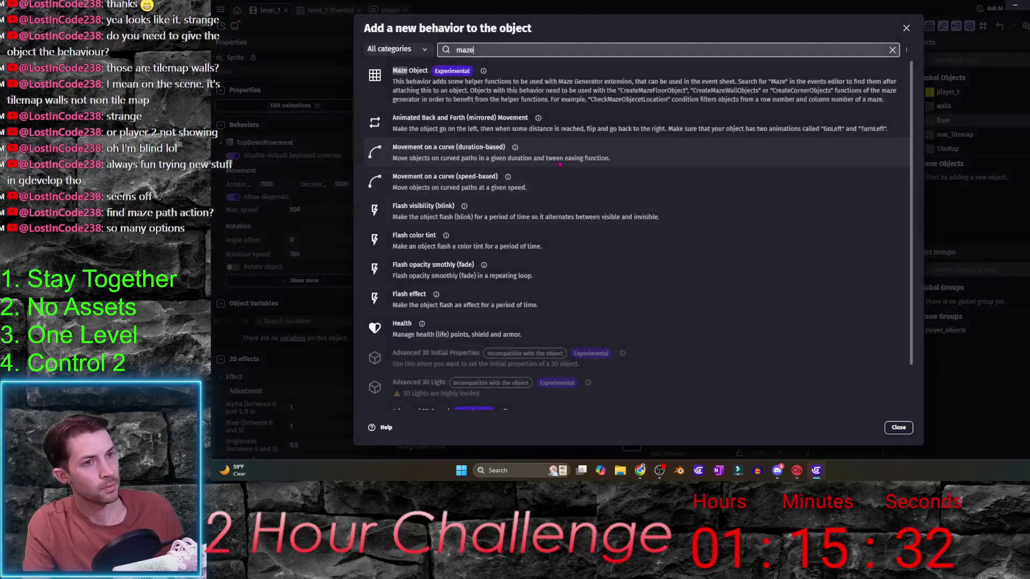
pyautogui.click(445, 90)
pyautogui.click(893, 427)
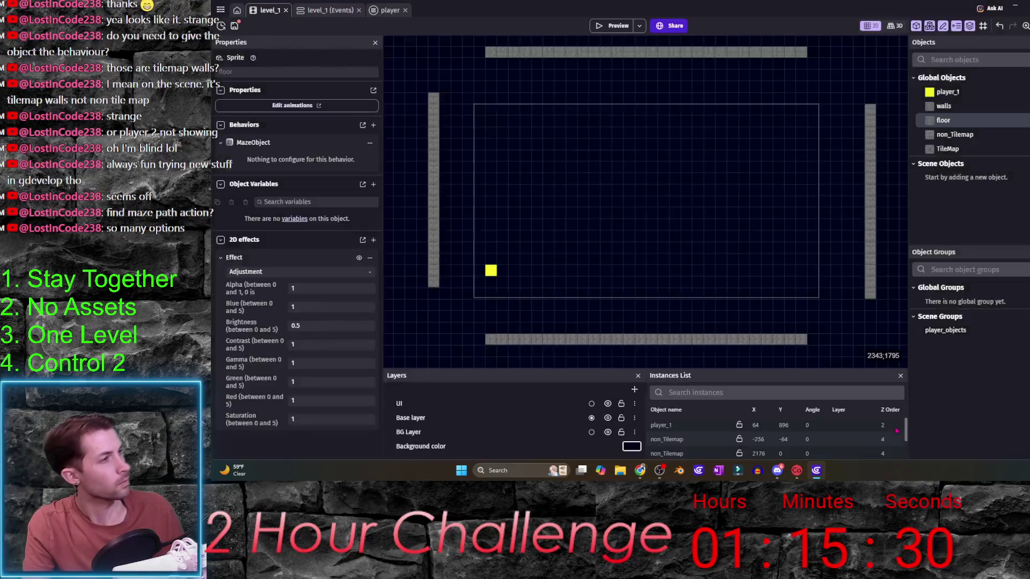
# - Preview the level and move the player right and up inside the maze
pyautogui.click(611, 26)
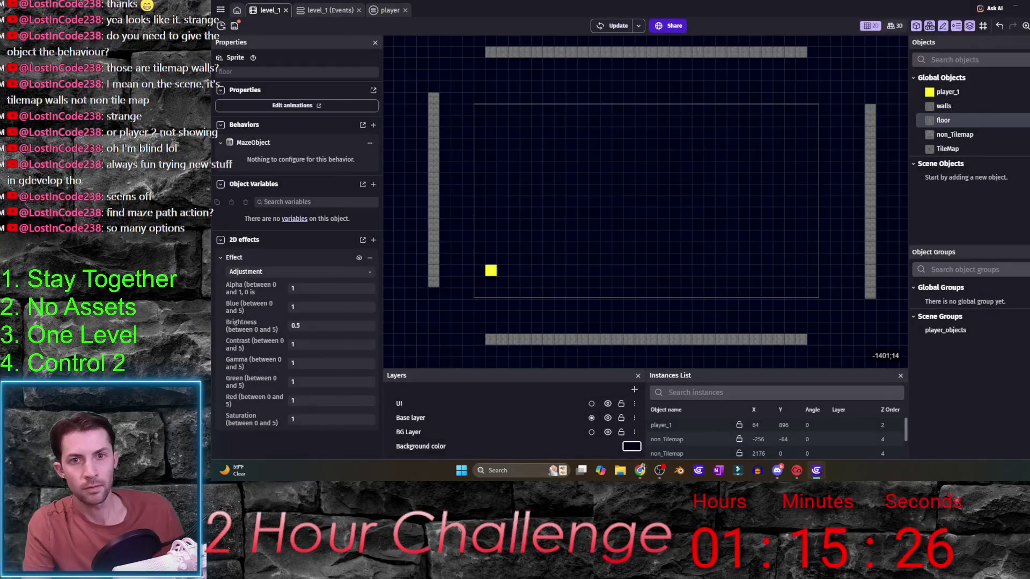
pyautogui.press('Right')
pyautogui.press('Up')
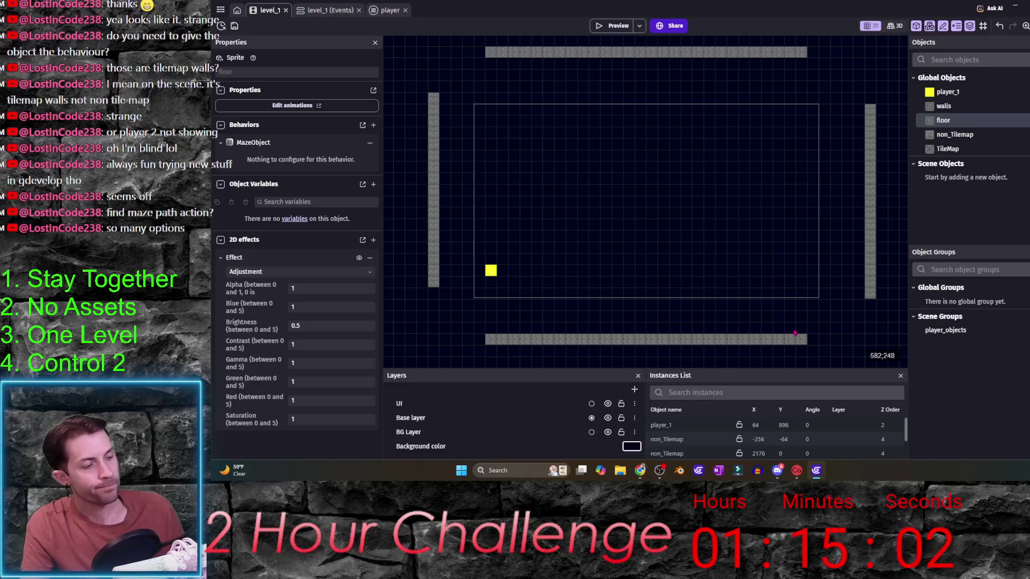
# - Google 'gdevelop maze generator' in a new Chrome tab and browse the results
pyautogui.moveTo(640, 472)
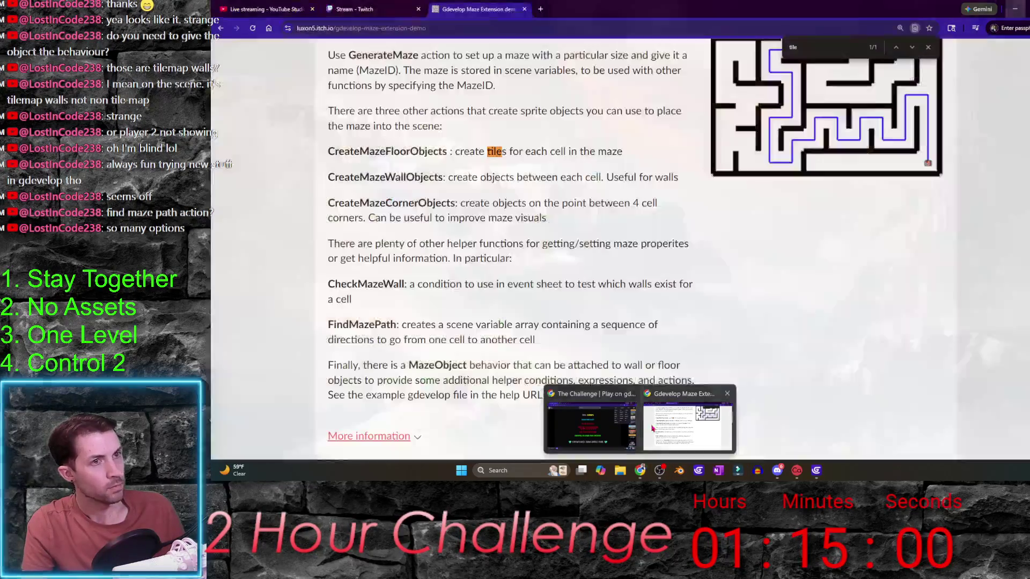
pyautogui.click(687, 424)
pyautogui.click(540, 9)
pyautogui.write('gdevelop m')
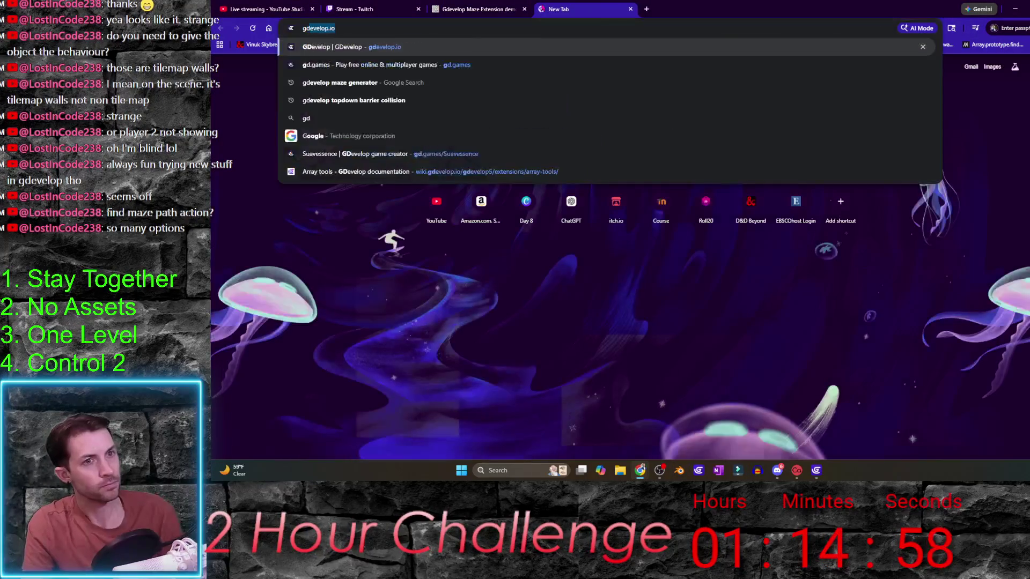
pyautogui.write('aze generator')
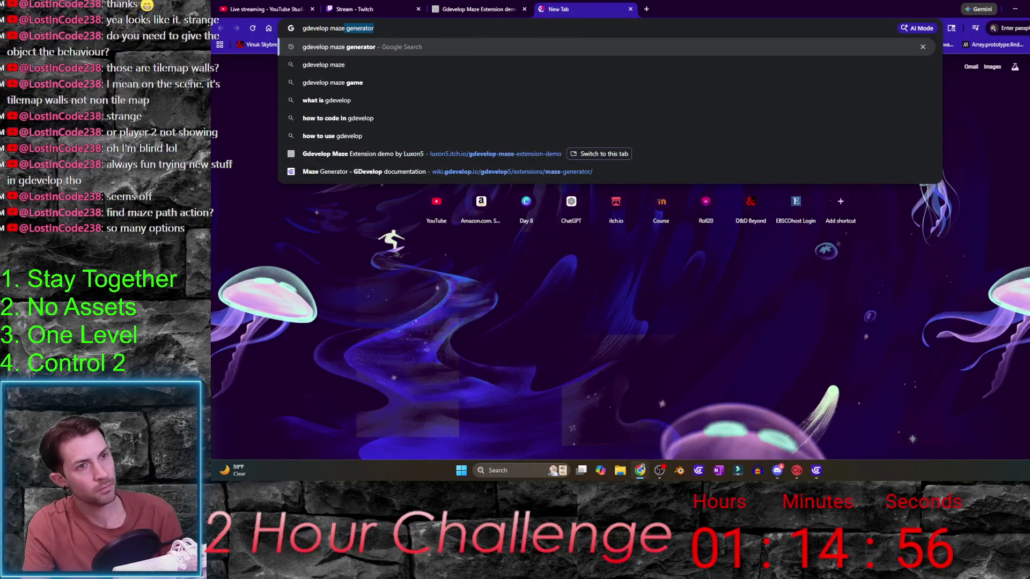
pyautogui.press('Return')
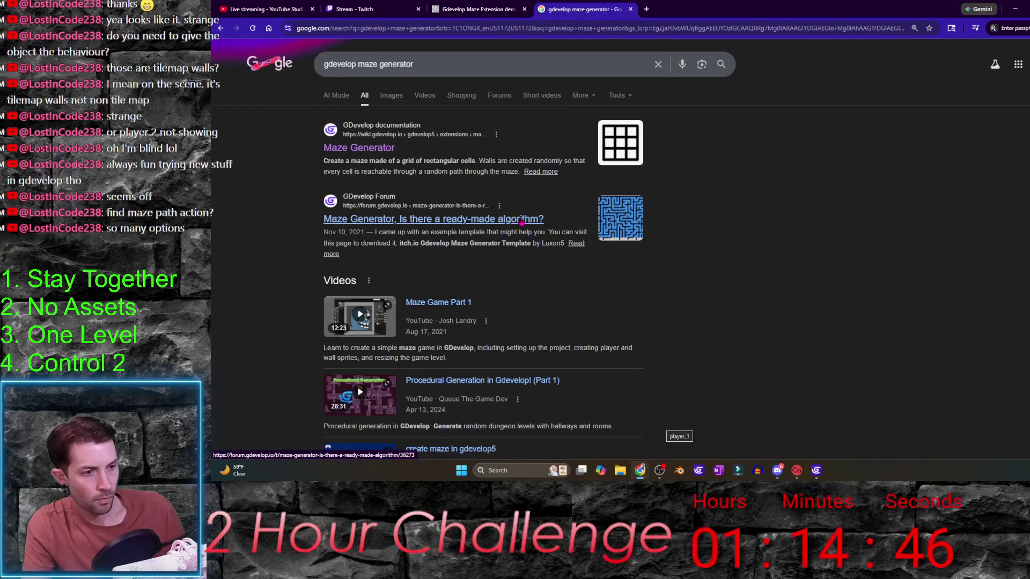
pyautogui.scroll(-4, 520, 223)
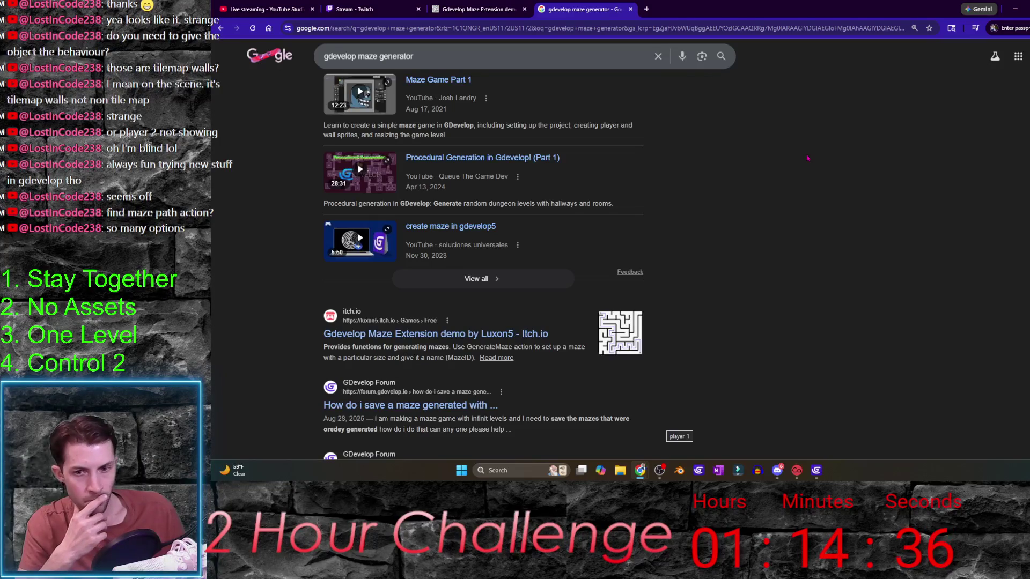
pyautogui.scroll(-2, 805, 157)
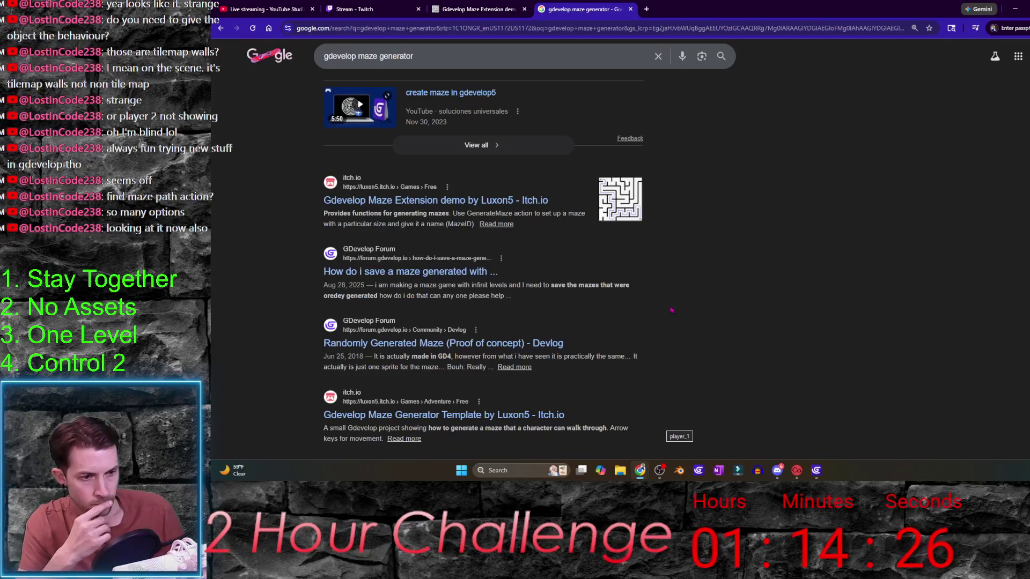
pyautogui.scroll(-2, 670, 312)
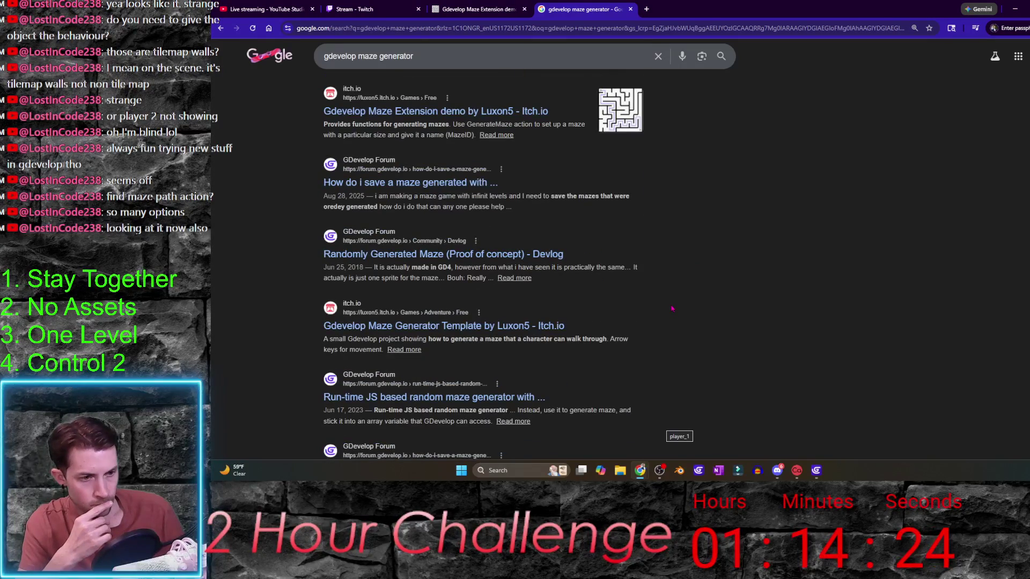
pyautogui.scroll(-1, 671, 309)
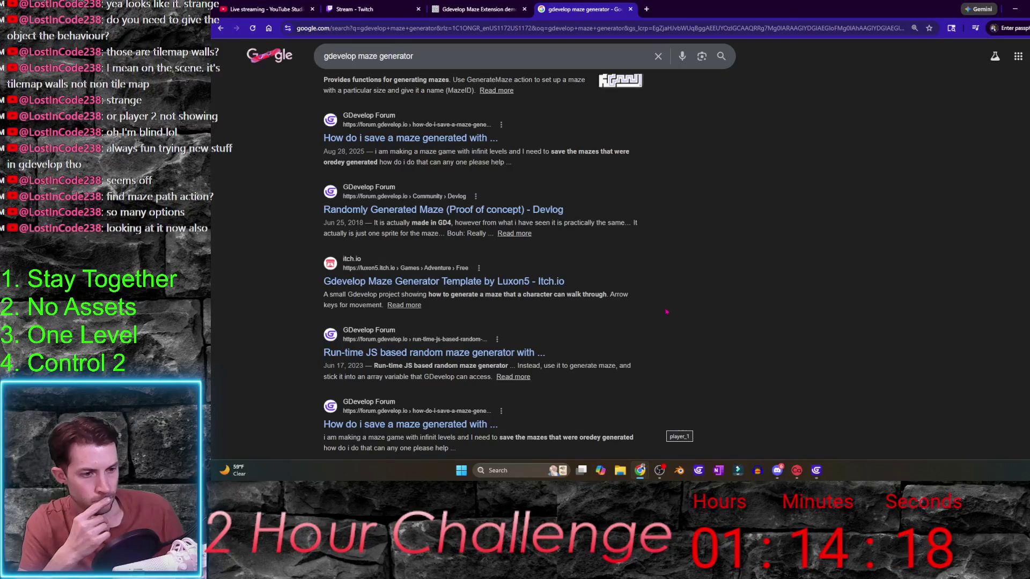
pyautogui.scroll(-3, 667, 312)
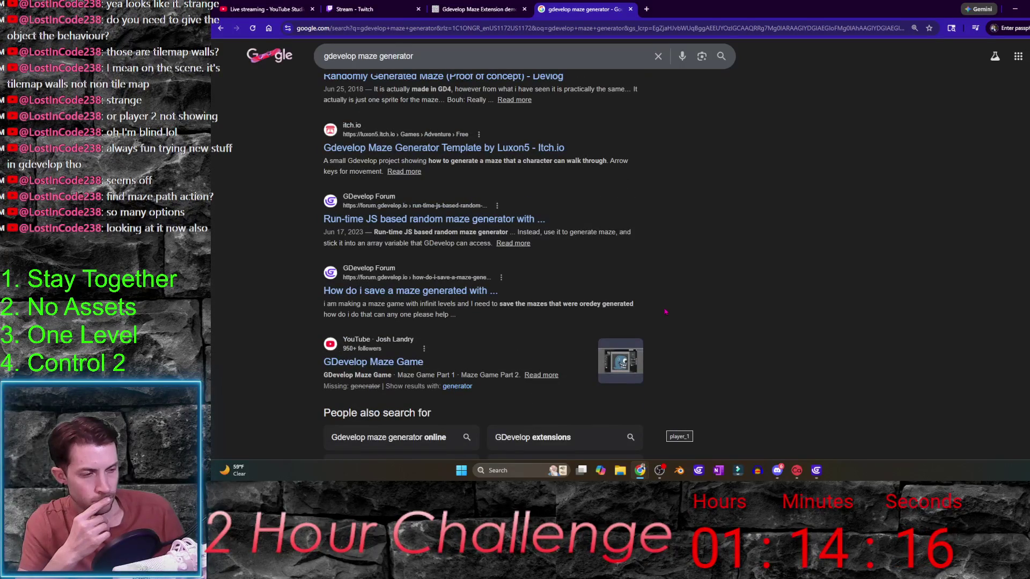
pyautogui.scroll(10, 666, 311)
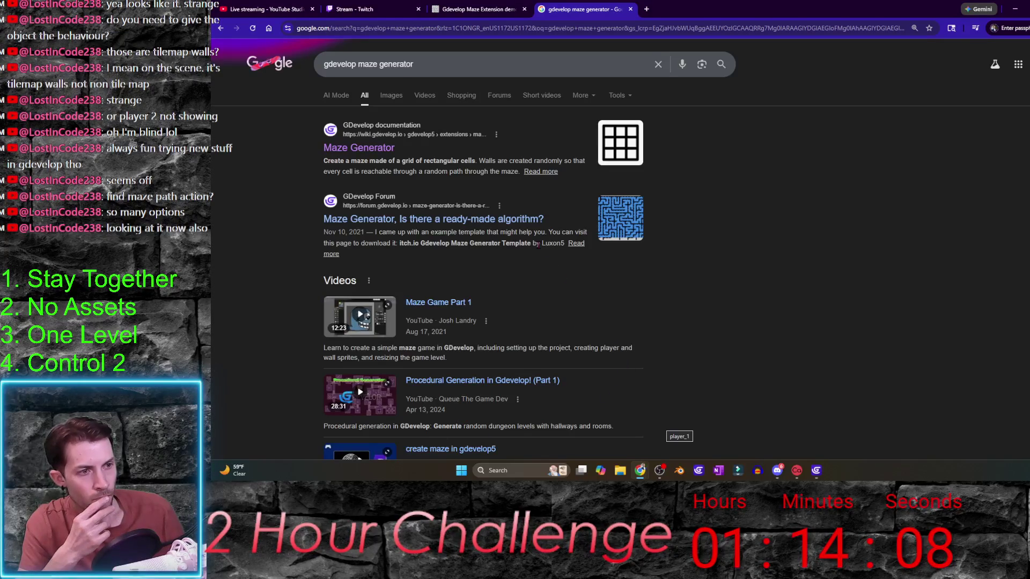
# - Read the zoomed-in 'Maze Generator, Is there a ready-made algorithm?' thread, then return to GDevelop
pyautogui.click(531, 220)
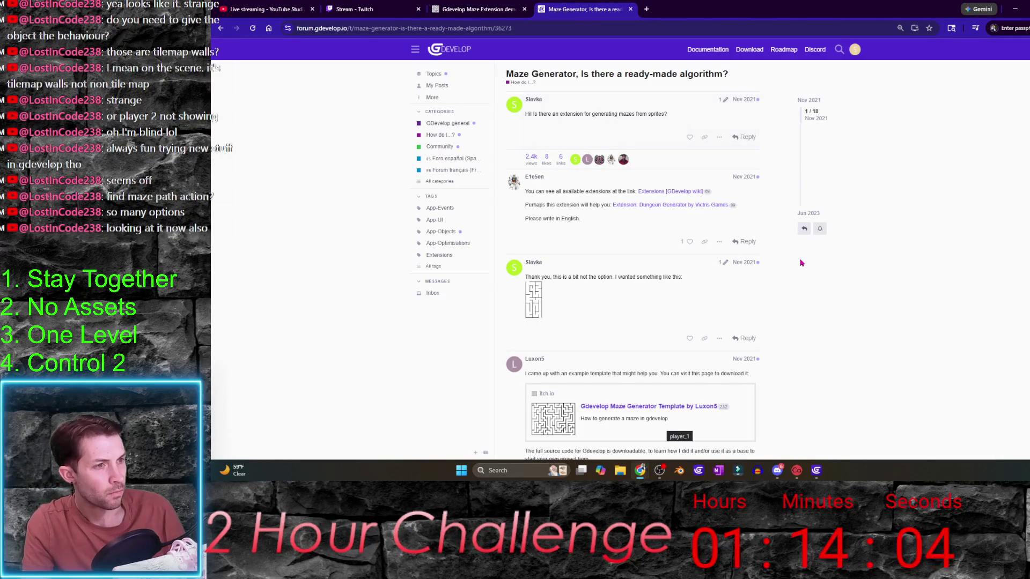
pyautogui.hotkey('ctrl', '+')
pyautogui.hotkey('ctrl', '+')
pyautogui.hotkey('ctrl', '+')
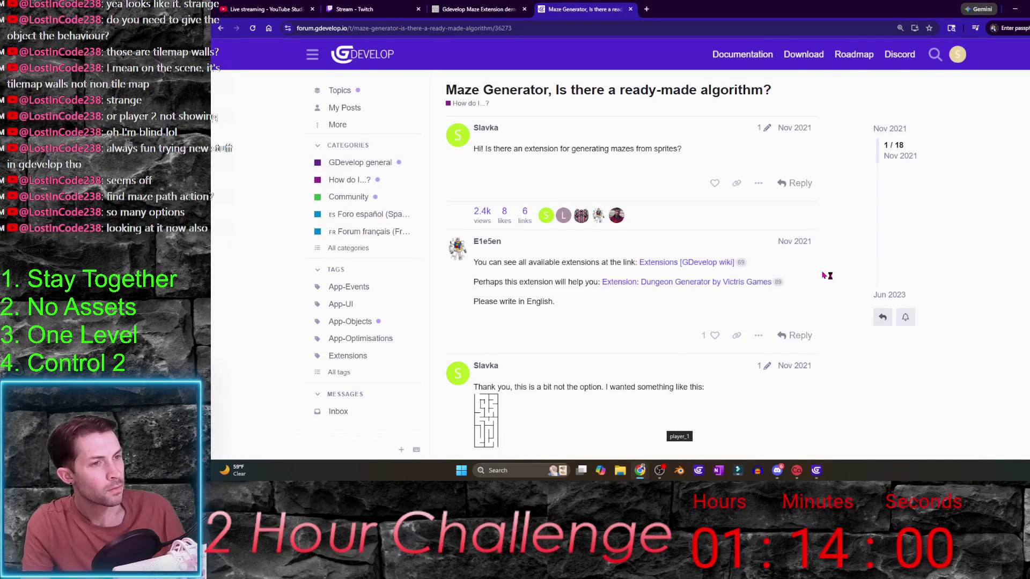
pyautogui.scroll(-2, 830, 276)
pyautogui.scroll(-10, 826, 275)
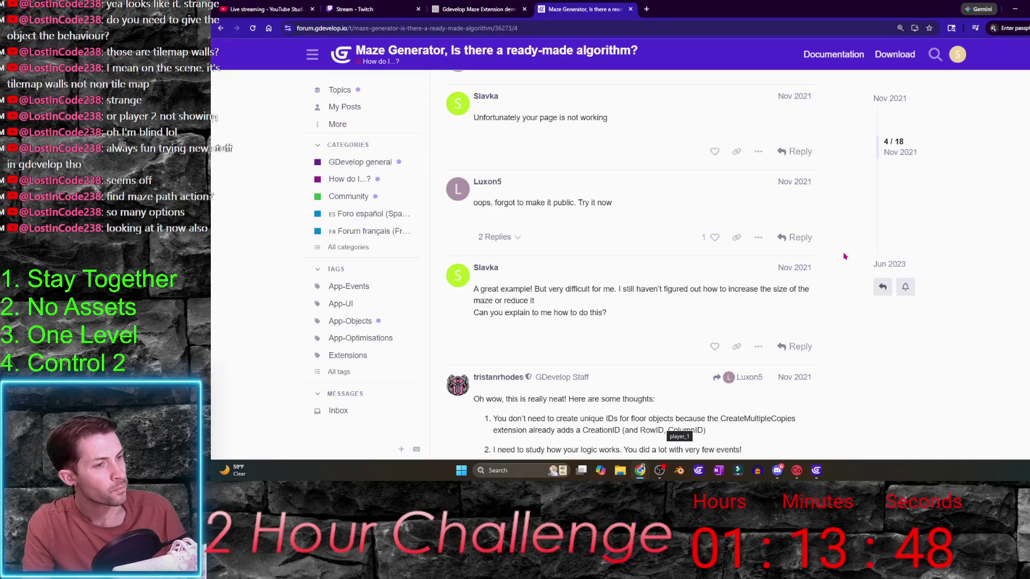
pyautogui.scroll(-3, 844, 256)
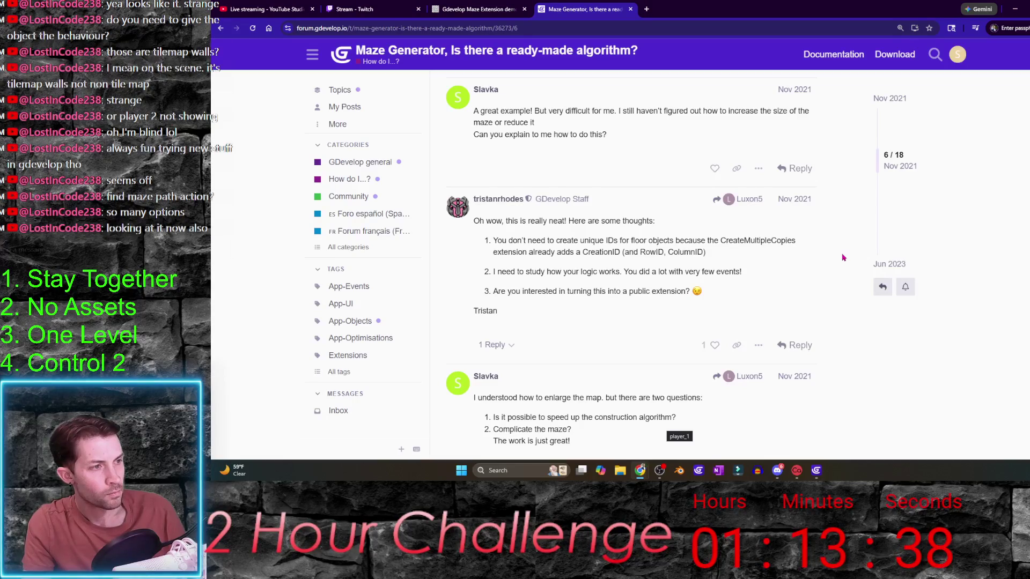
pyautogui.scroll(-5, 843, 258)
pyautogui.scroll(-10, 841, 258)
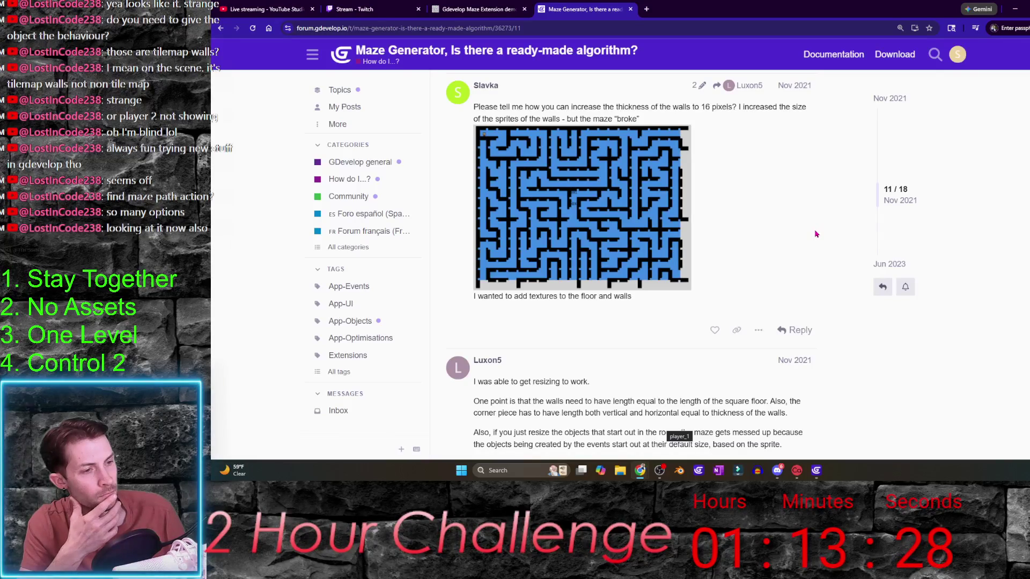
pyautogui.scroll(-5, 816, 234)
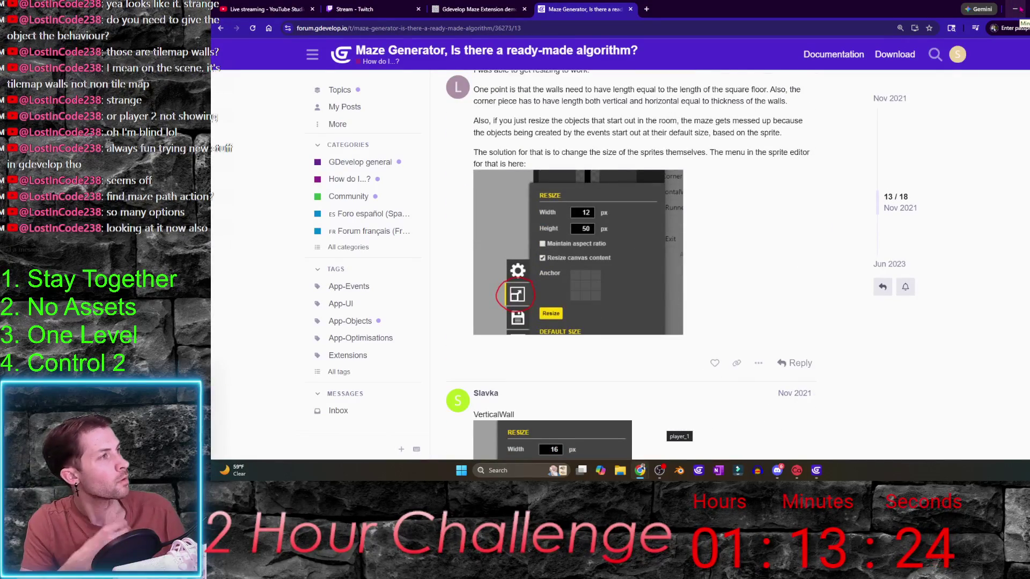
pyautogui.hotkey('alt', 'Tab')
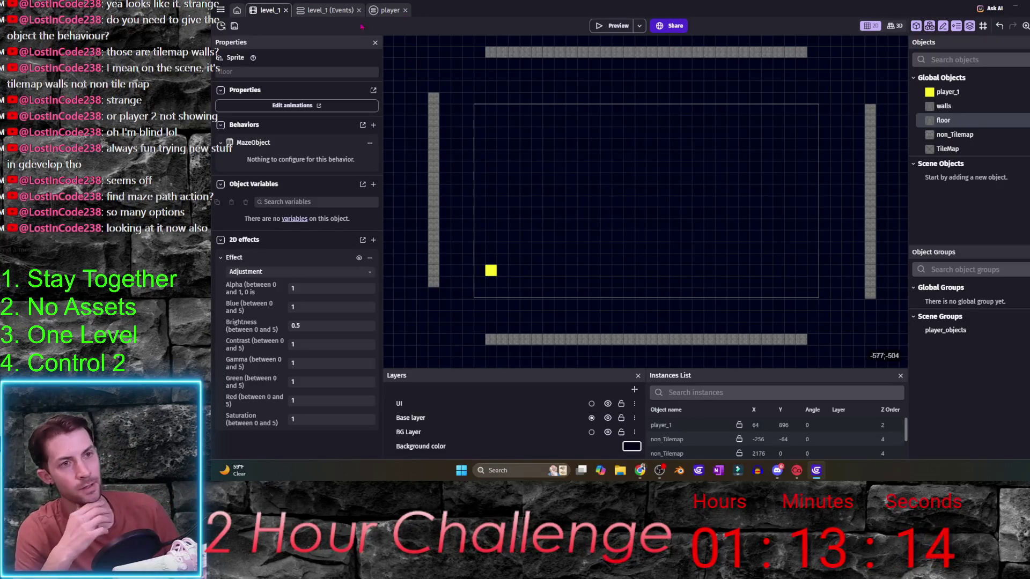
# - Disable the 'Create a random maze' event in level_1's events, then return to the scene layout
pyautogui.click(339, 16)
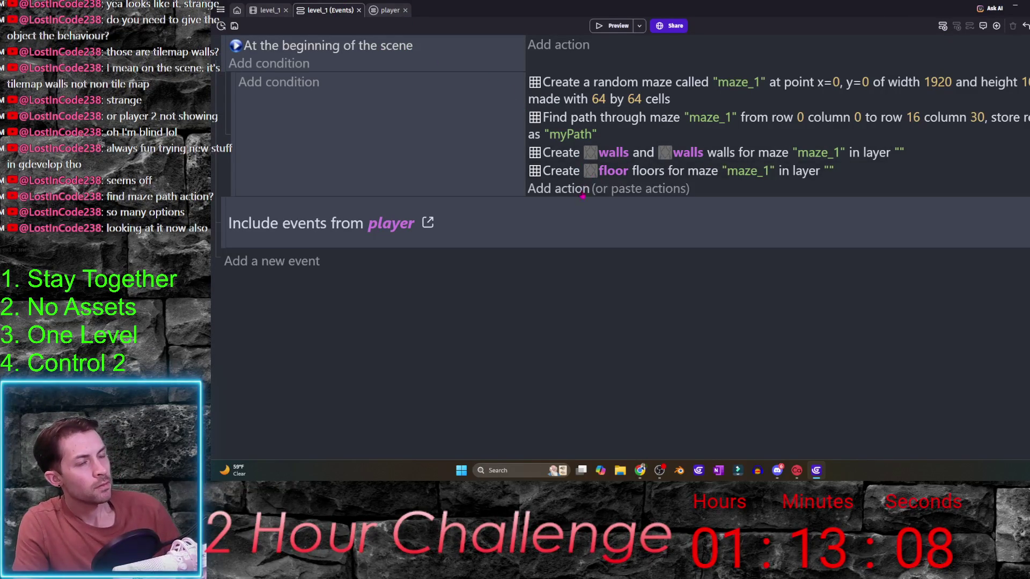
pyautogui.click(726, 108)
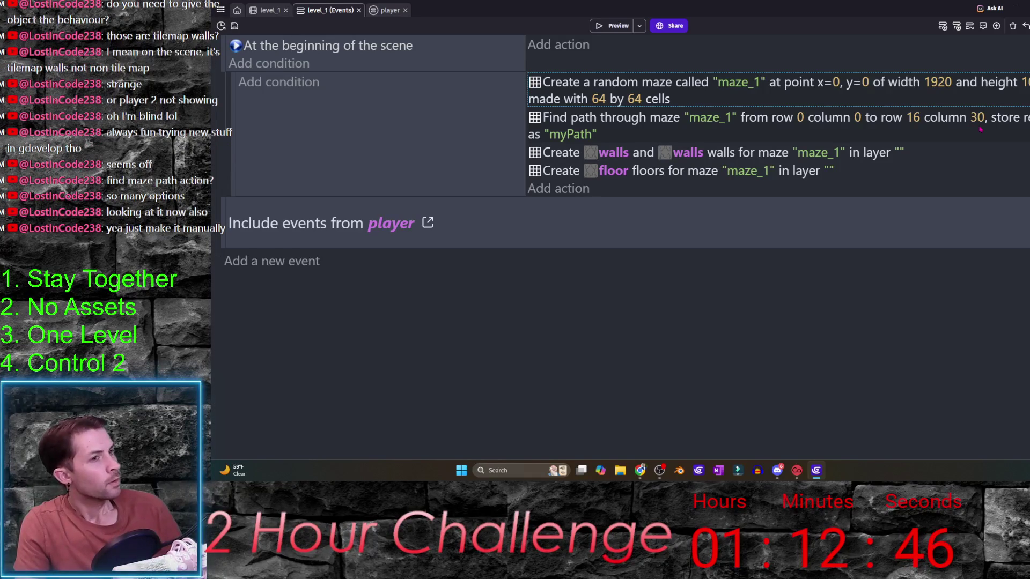
pyautogui.click(239, 110)
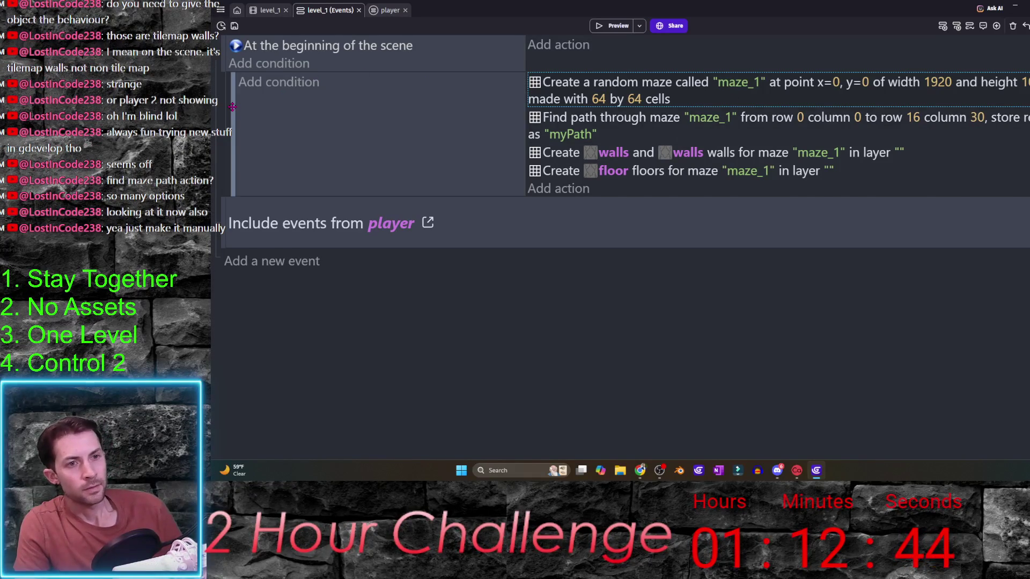
pyautogui.press('d')
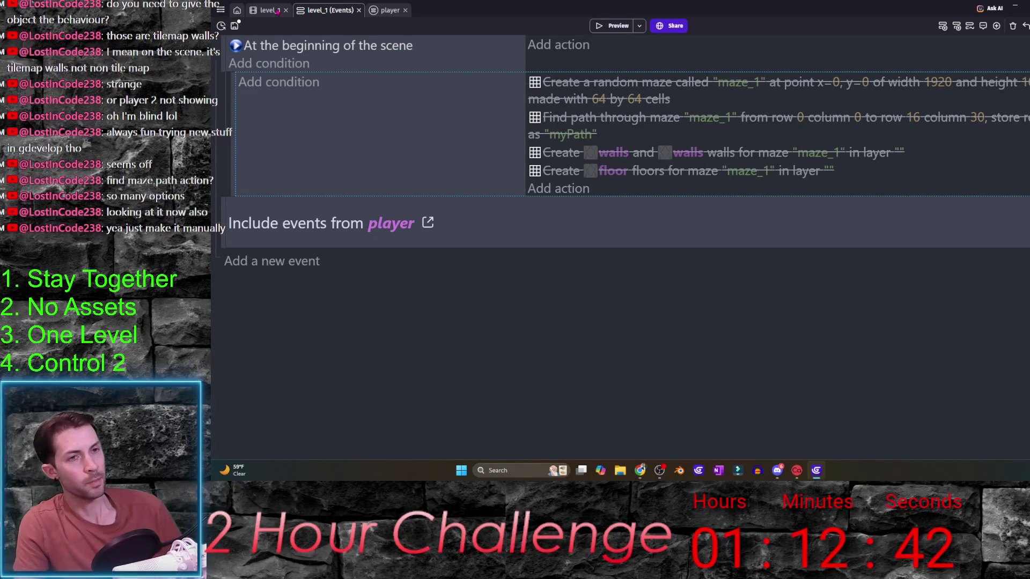
pyautogui.press('Down')
pyautogui.click(278, 12)
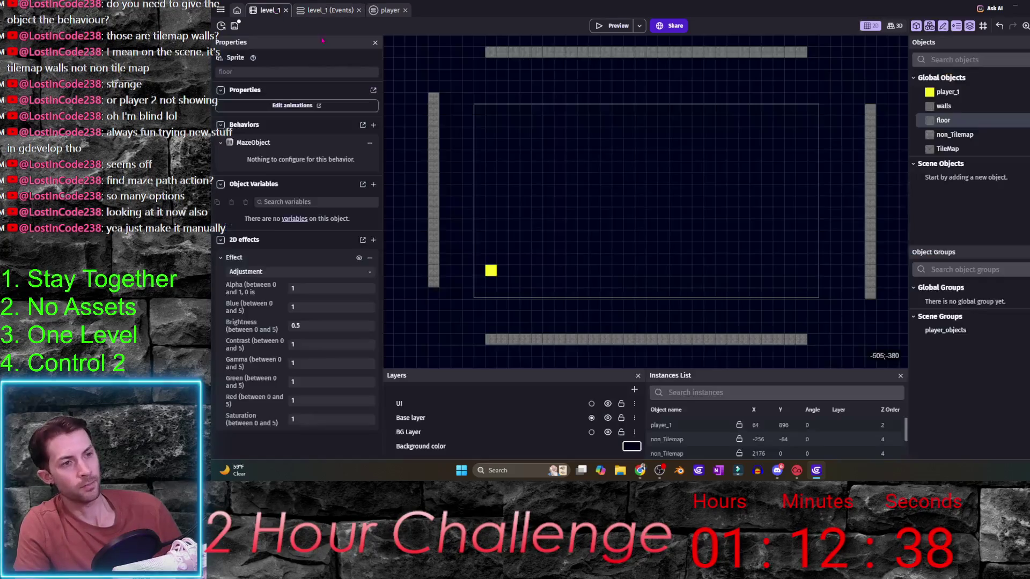
# - Drag the four walls into a closed box and place player_1 inside at its left
pyautogui.scroll(-3, 585, 225)
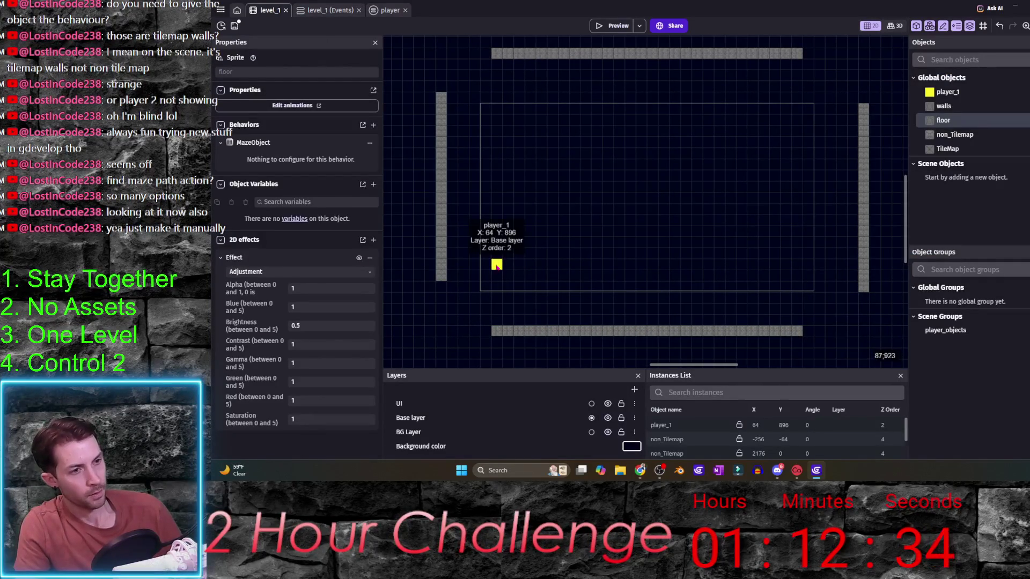
pyautogui.moveTo(496, 264); pyautogui.dragTo(552, 265)
pyautogui.moveTo(437, 236); pyautogui.dragTo(481, 236)
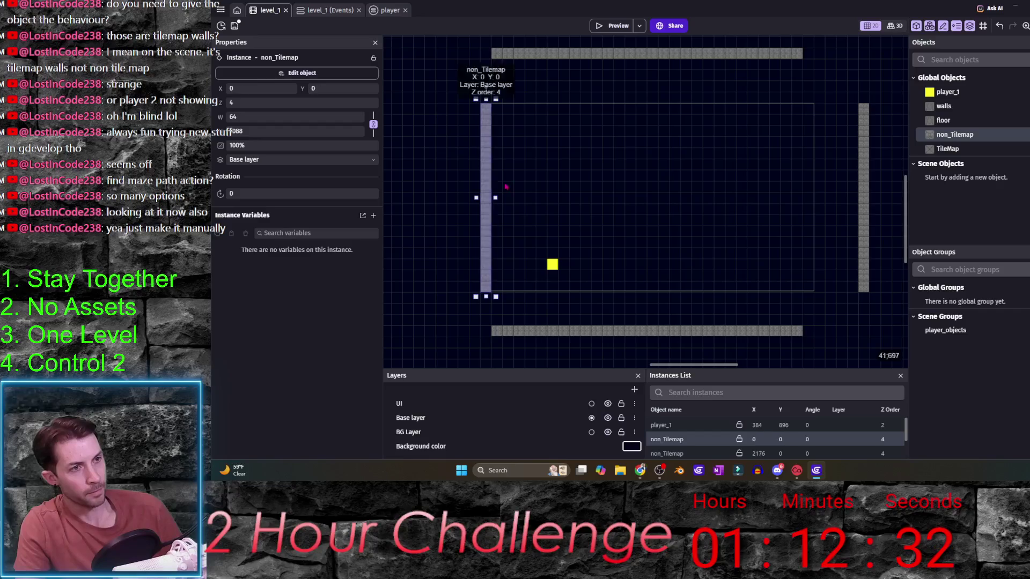
pyautogui.moveTo(564, 57); pyautogui.dragTo(565, 117)
pyautogui.moveTo(863, 230); pyautogui.dragTo(808, 231)
pyautogui.moveTo(646, 331); pyautogui.dragTo(646, 289)
pyautogui.click(542, 247)
pyautogui.moveTo(541, 245); pyautogui.dragTo(508, 189)
pyautogui.scroll(1, 504, 269)
pyautogui.click(504, 269)
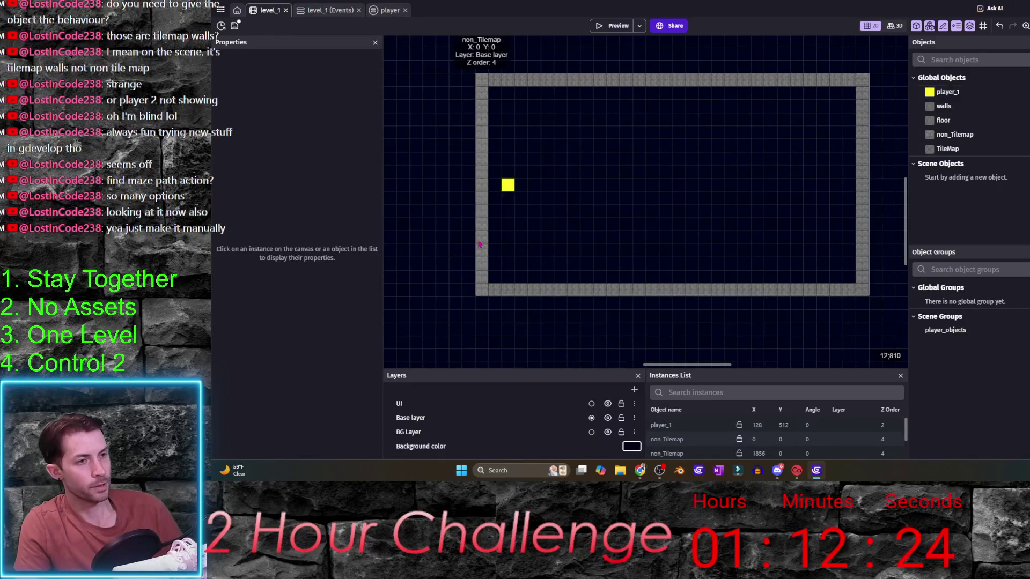
pyautogui.scroll(2, 521, 226)
pyautogui.moveTo(446, 206); pyautogui.dragTo(446, 189)
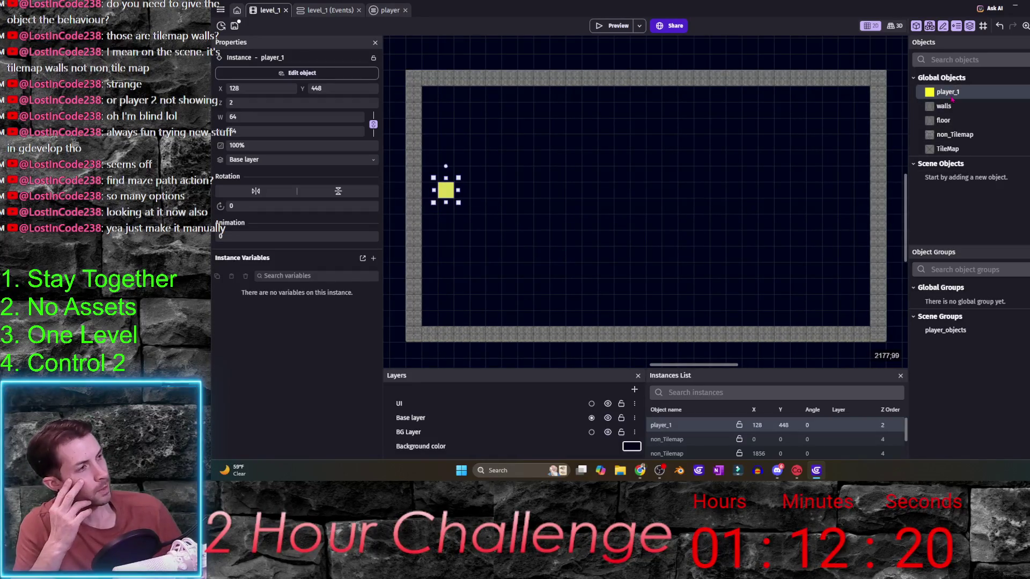
# - Build an L-shaped inner wall from a shortened wall and a copy rotated 90° on top
pyautogui.moveTo(878, 154)
pyautogui.mouseDown()
pyautogui.moveTo(715, 217)
pyautogui.moveTo(606, 220)
pyautogui.moveTo(605, 102)
pyautogui.moveTo(606, 178)
pyautogui.mouseUp()
pyautogui.moveTo(602, 235); pyautogui.dragTo(585, 234)
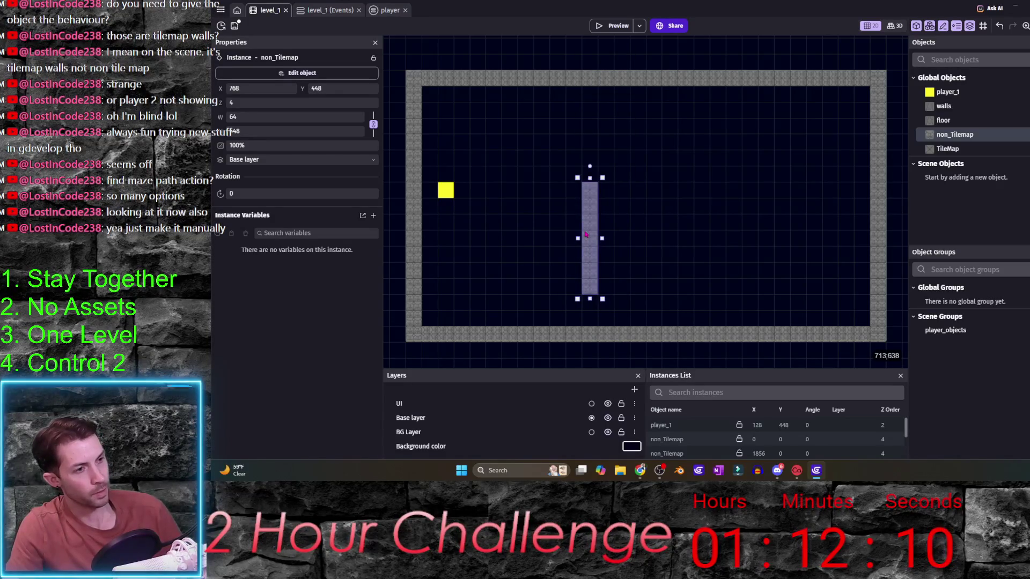
pyautogui.hotkey('ctrl', 'v')
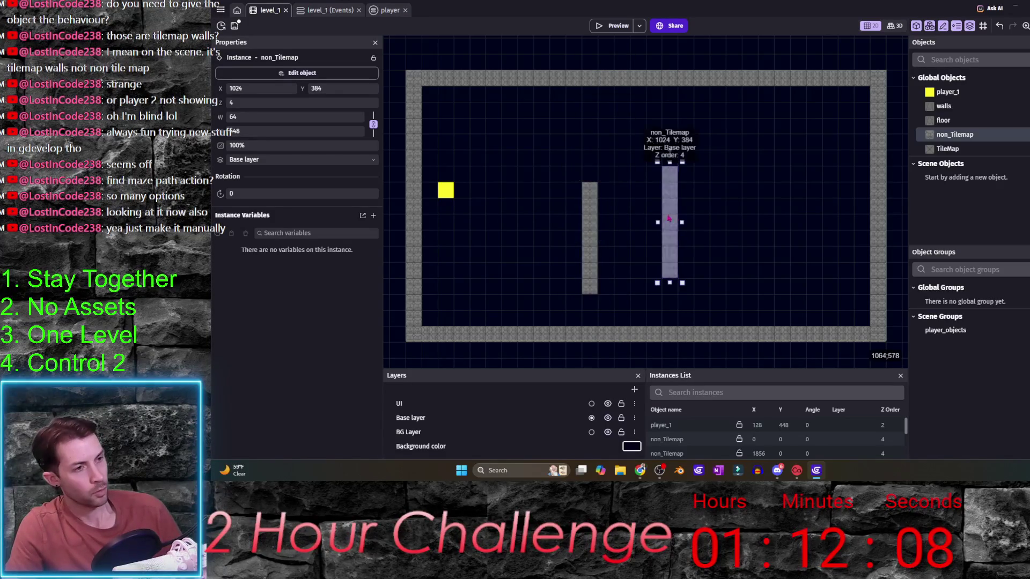
pyautogui.moveTo(680, 183); pyautogui.dragTo(730, 209)
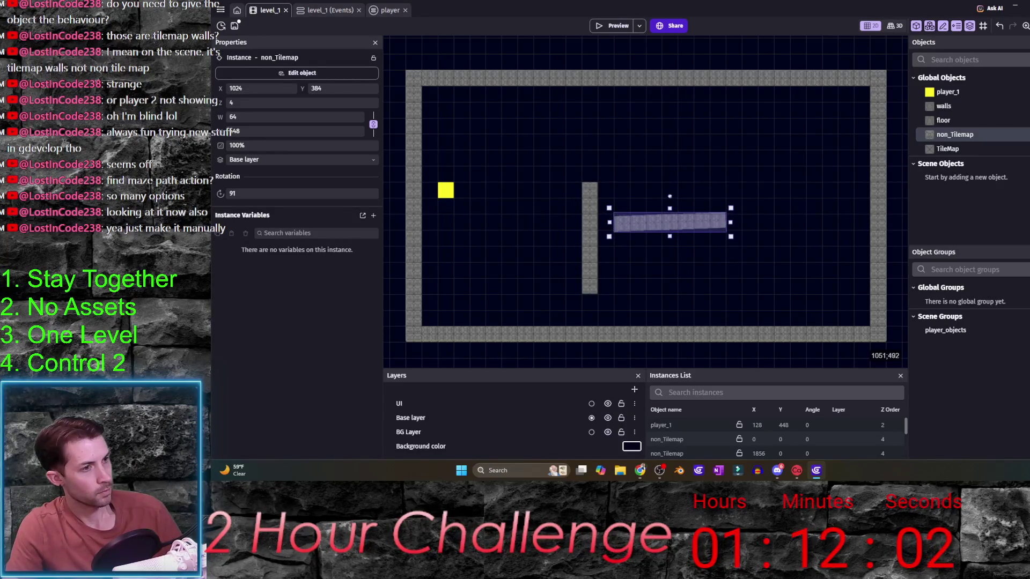
pyautogui.scroll(3, 671, 195)
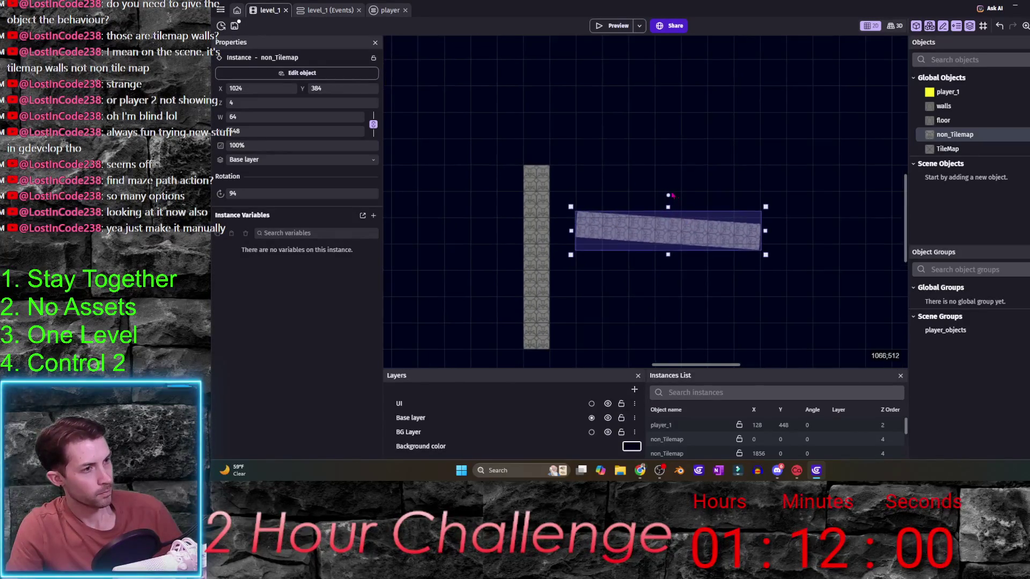
pyautogui.moveTo(668, 196); pyautogui.dragTo(668, 202)
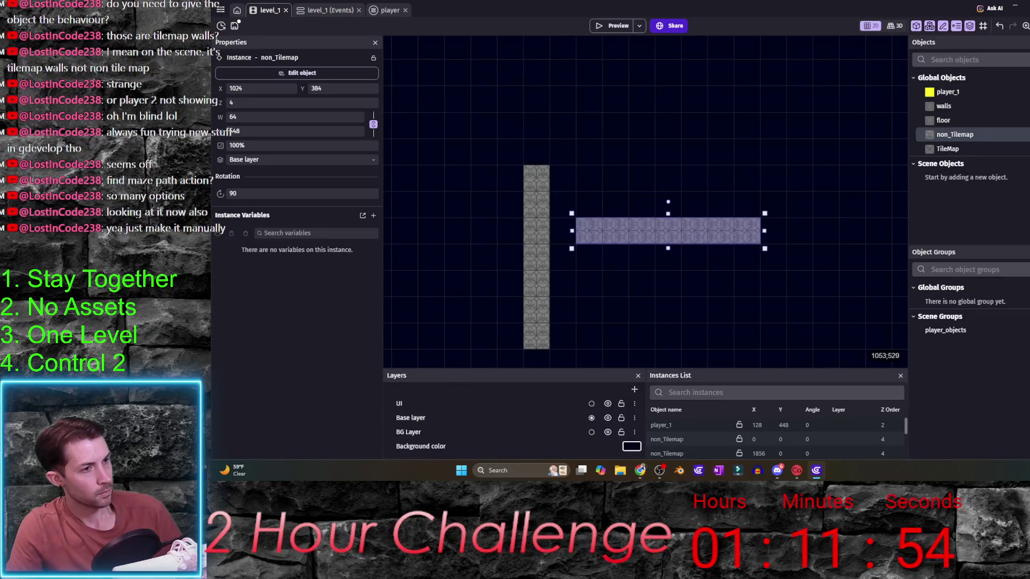
pyautogui.moveTo(679, 238)
pyautogui.mouseDown()
pyautogui.moveTo(651, 160)
pyautogui.moveTo(626, 160)
pyautogui.mouseUp()
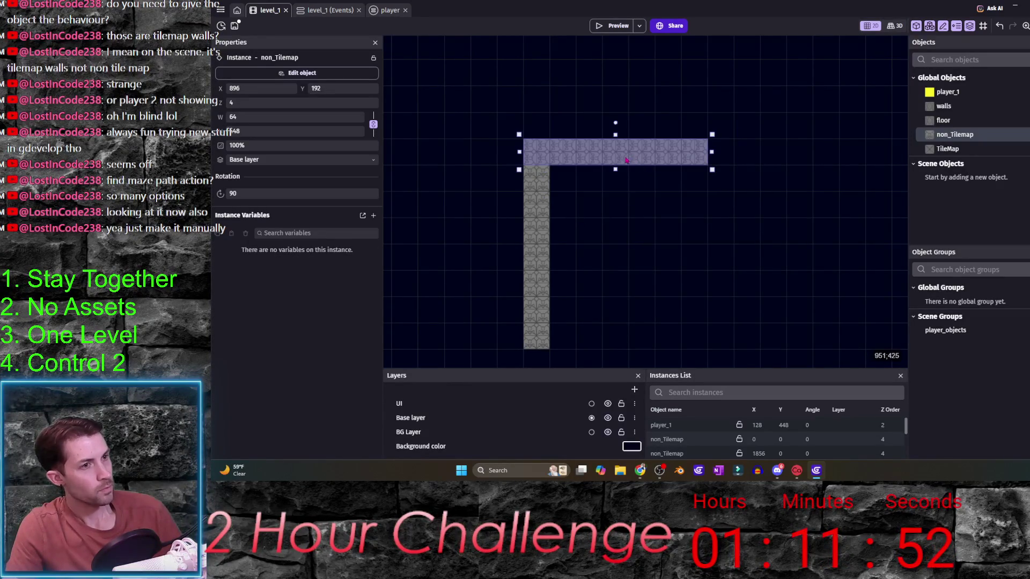
pyautogui.scroll(-3, 778, 260)
pyautogui.click(780, 260)
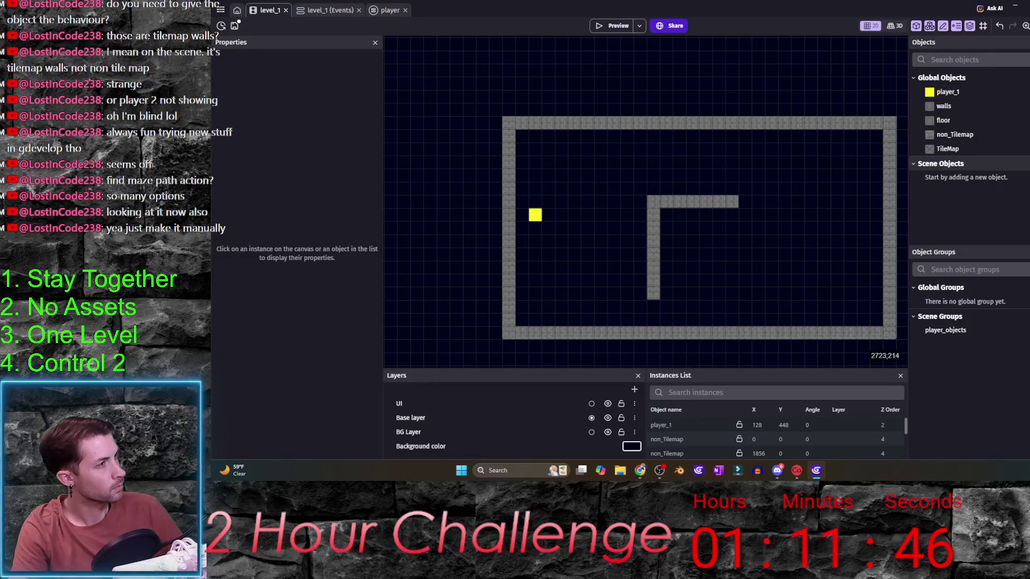
# - Duplicate player_1 as enemy_1 and open its yellow sprite in Piskel
pyautogui.click(950, 93)
pyautogui.rightClick(950, 92)
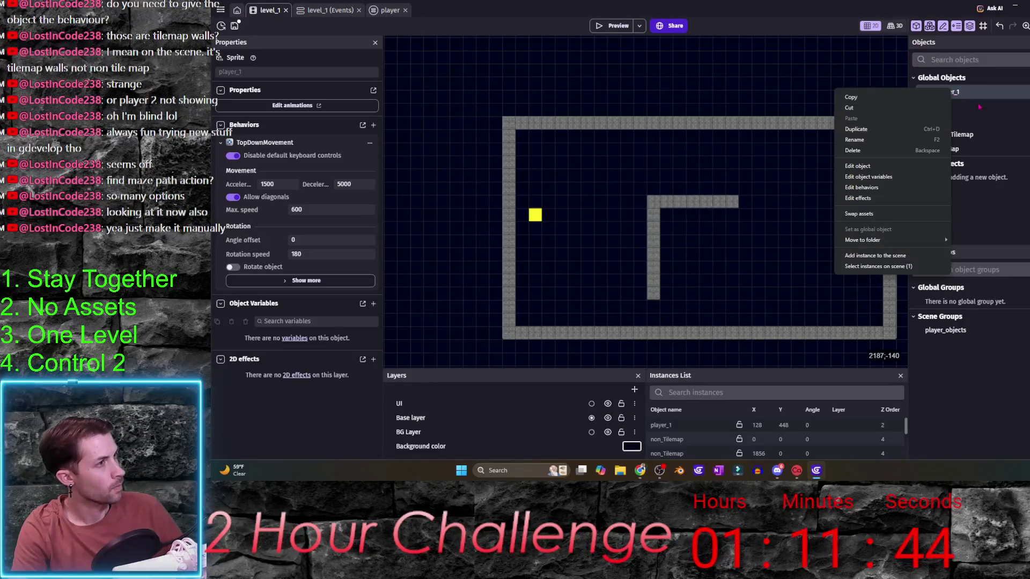
pyautogui.click(897, 129)
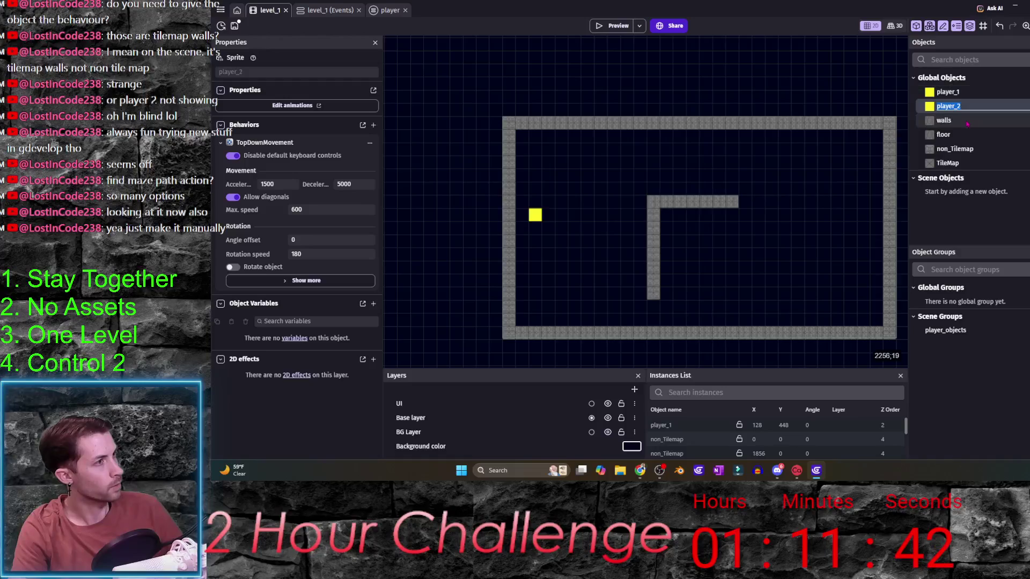
pyautogui.write('e')
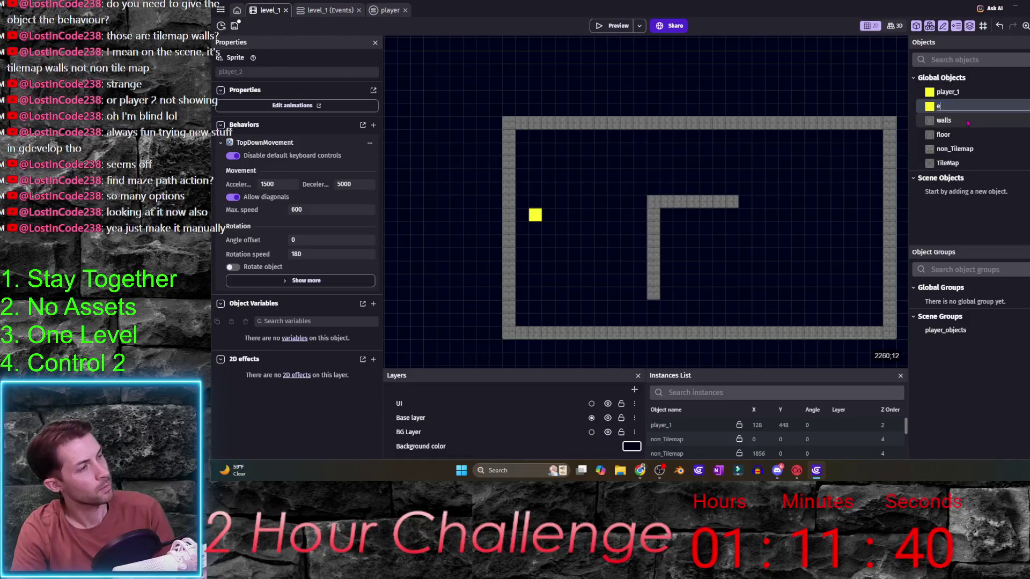
pyautogui.write('nemy_1')
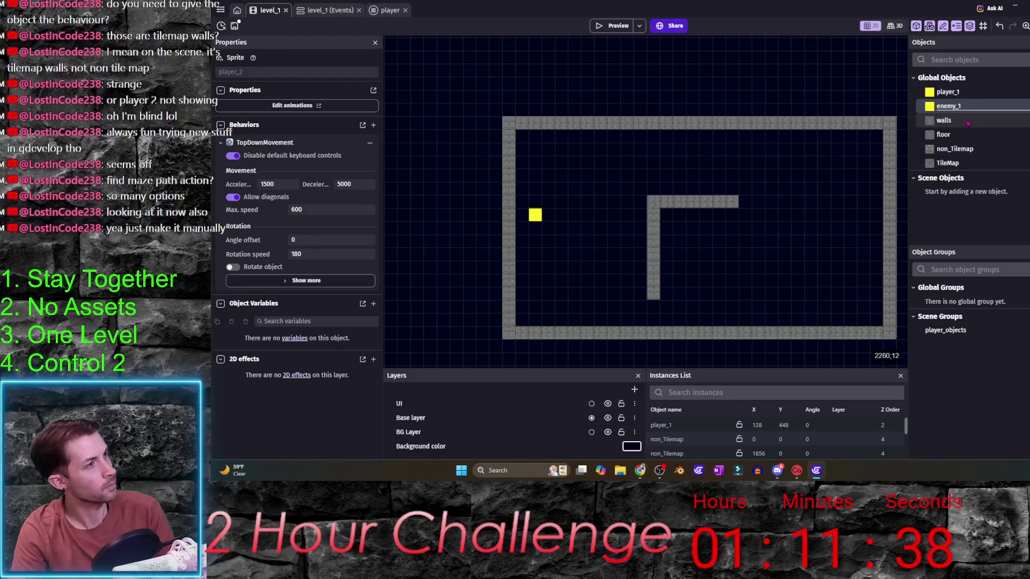
pyautogui.press('Return')
pyautogui.doubleClick(944, 107)
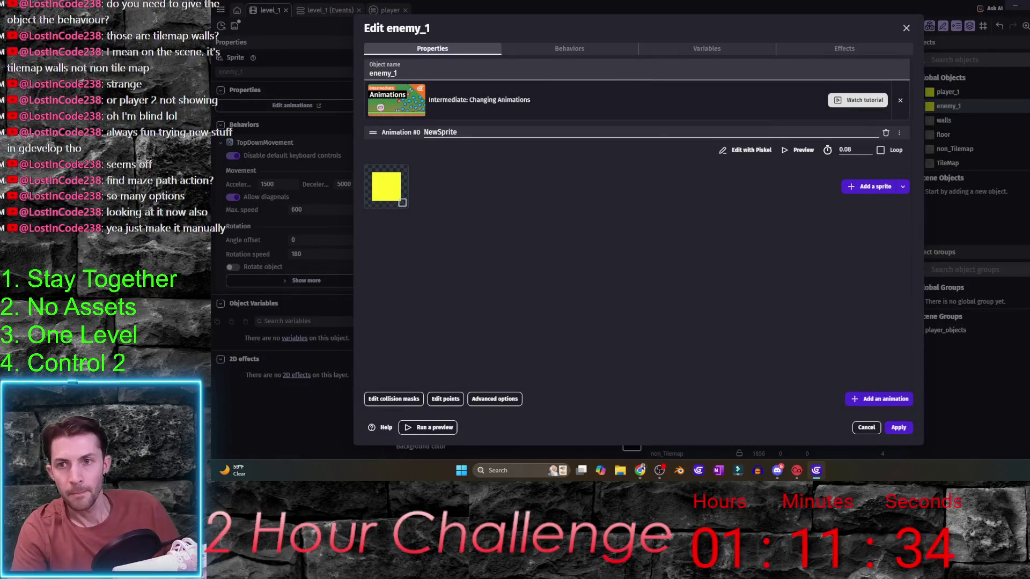
pyautogui.click(745, 149)
pyautogui.click(226, 333)
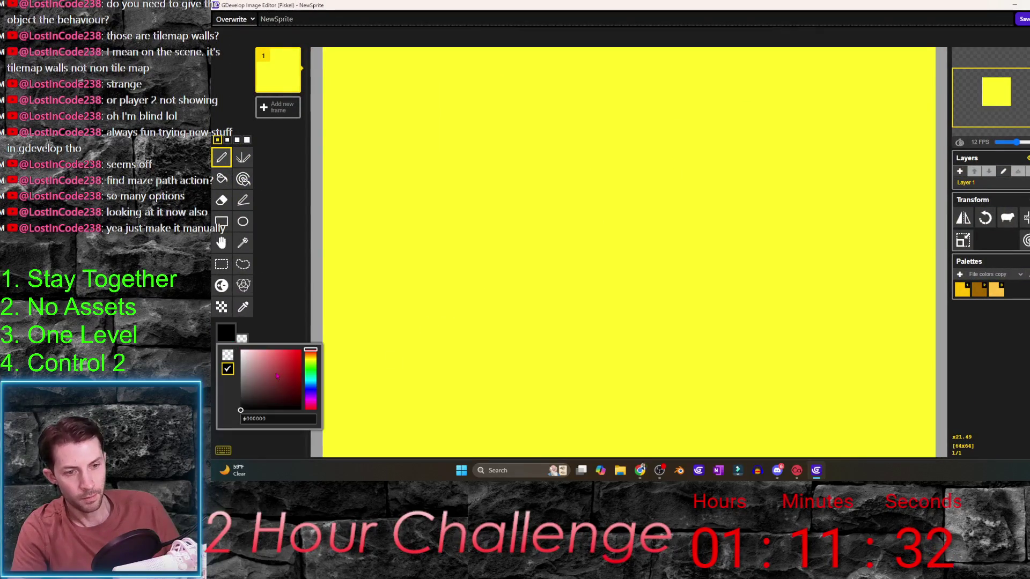
# - Fill the whole enemy sprite with red
pyautogui.click(290, 320)
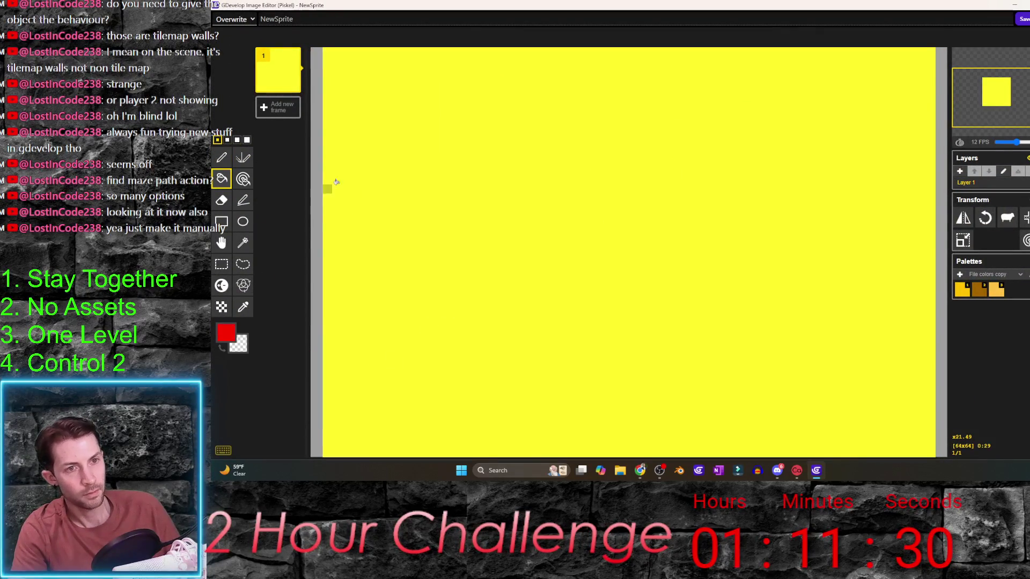
pyautogui.click(336, 180)
pyautogui.scroll(-6, 392, 233)
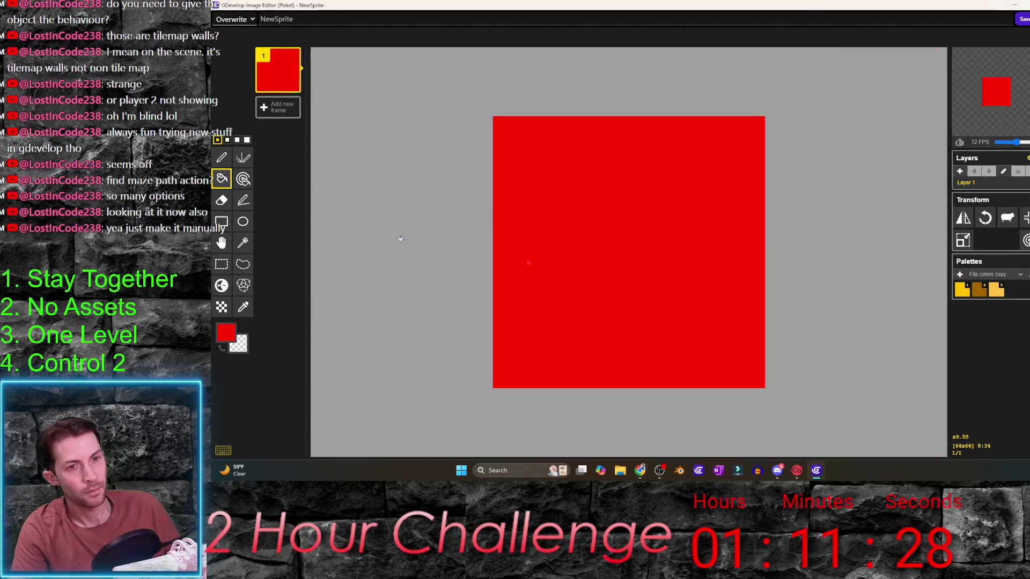
pyautogui.scroll(2, 646, 246)
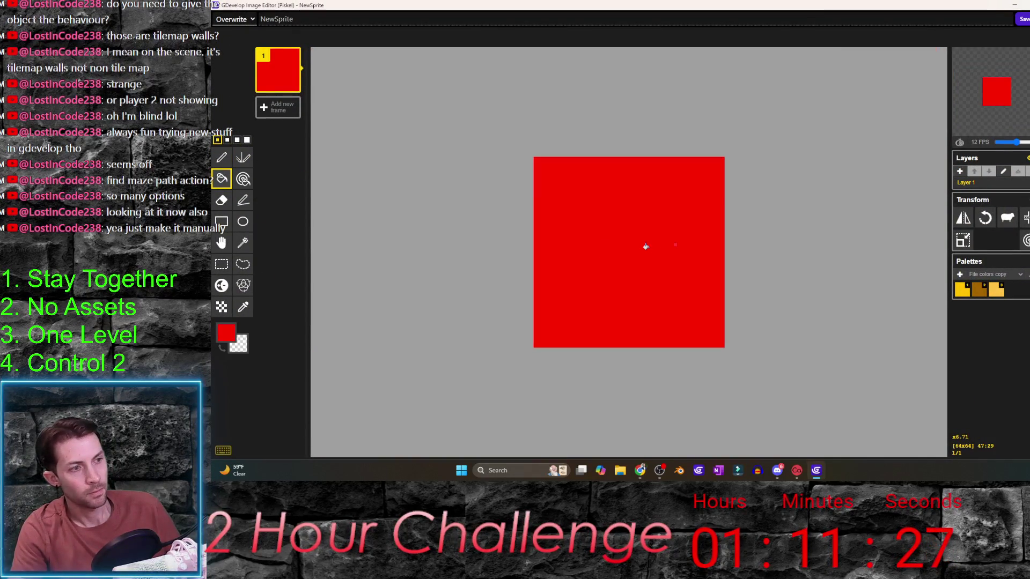
# - With the Vertical Mirror Pen, try black and dark red #663338 strokes at the top, undoing the last
pyautogui.click(243, 157)
pyautogui.click(222, 347)
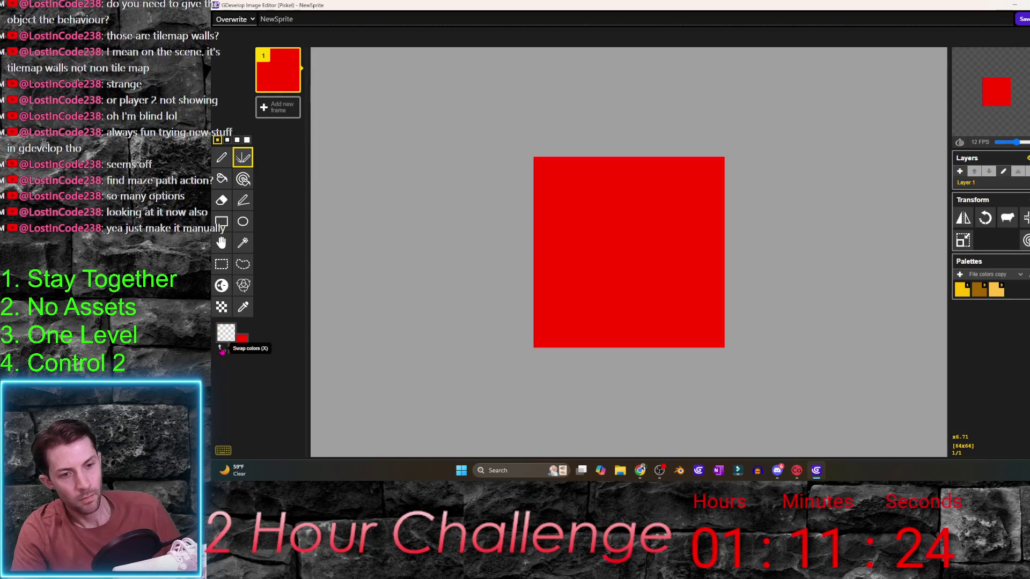
pyautogui.click(225, 333)
pyautogui.click(263, 411)
pyautogui.click(279, 332)
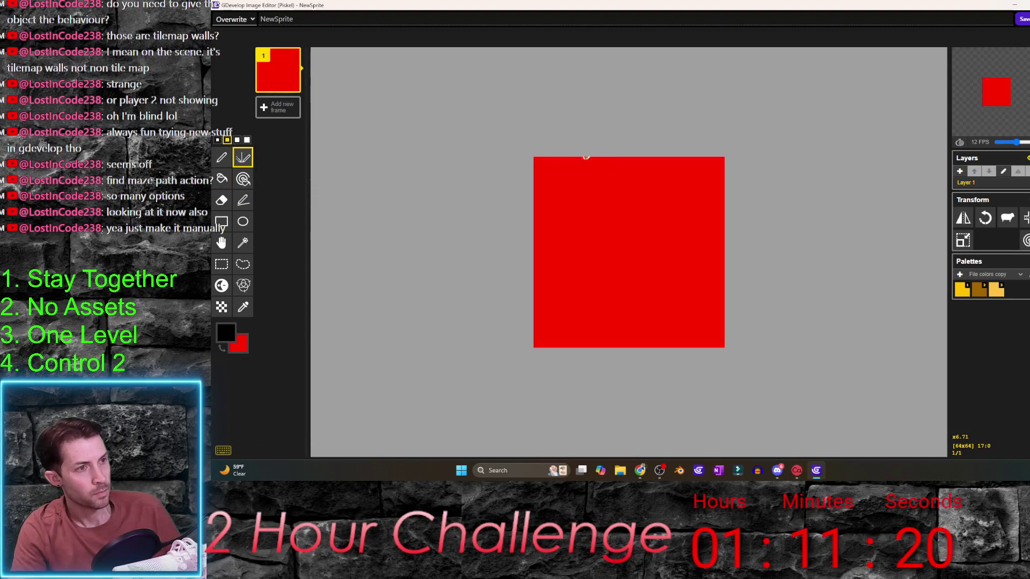
pyautogui.moveTo(567, 158); pyautogui.dragTo(602, 182)
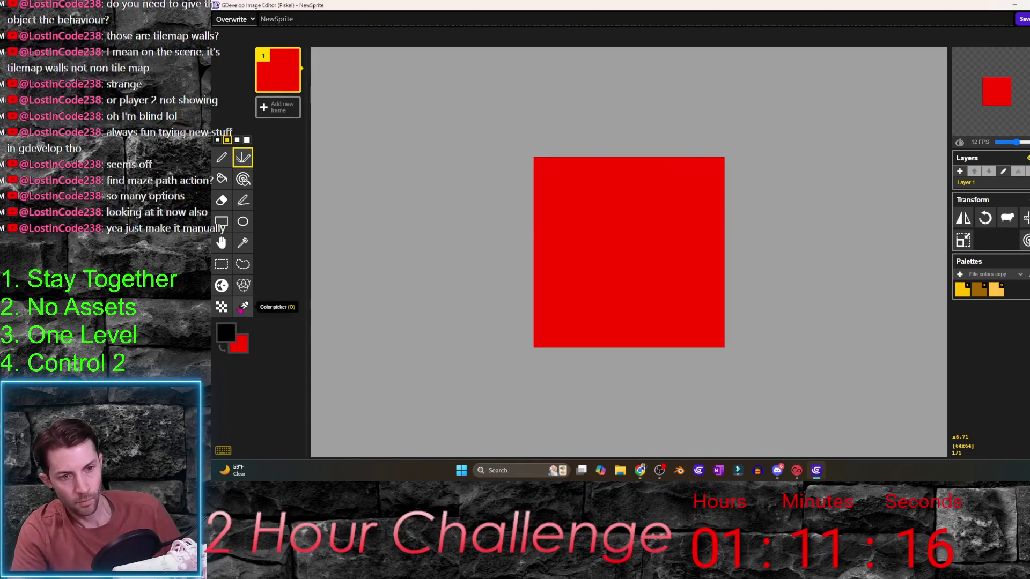
pyautogui.click(226, 333)
pyautogui.click(277, 267)
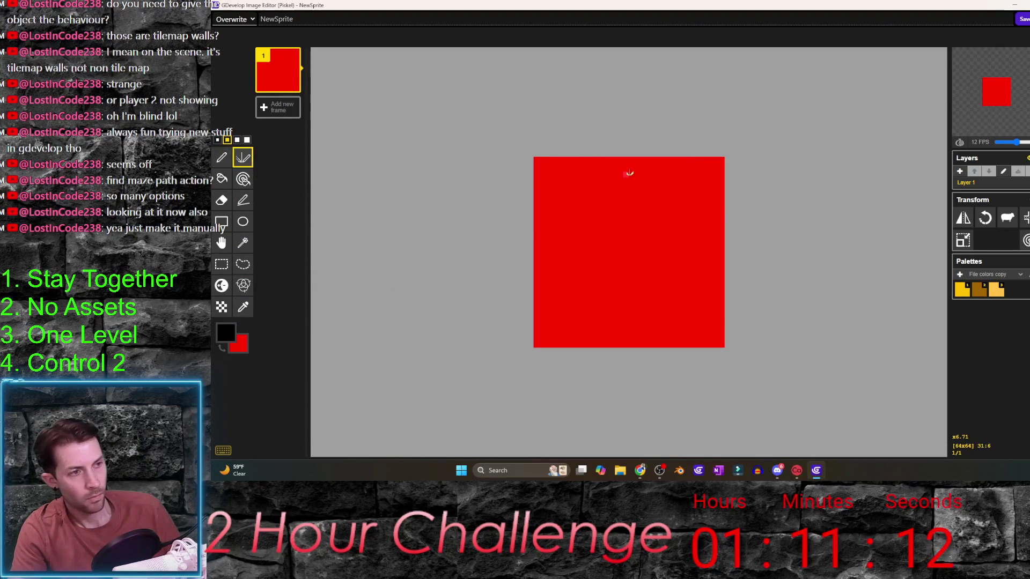
pyautogui.moveTo(586, 162); pyautogui.dragTo(597, 174)
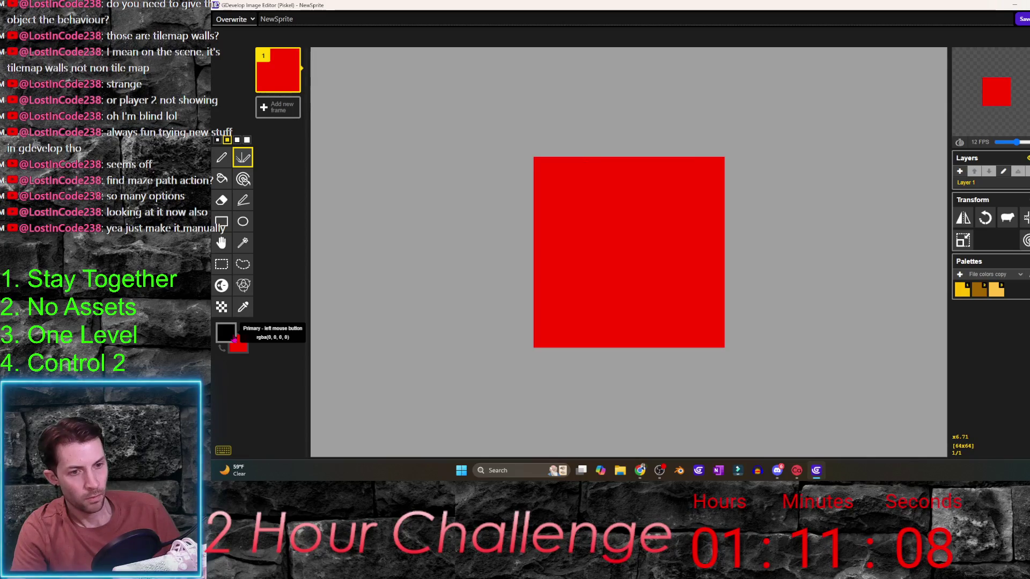
pyautogui.click(234, 337)
pyautogui.click(281, 389)
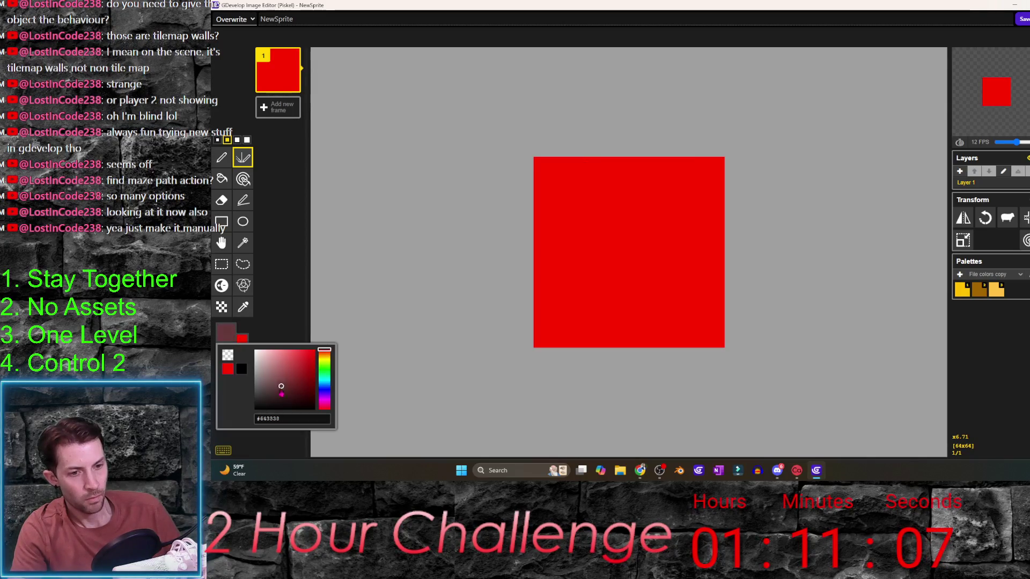
pyautogui.click(272, 313)
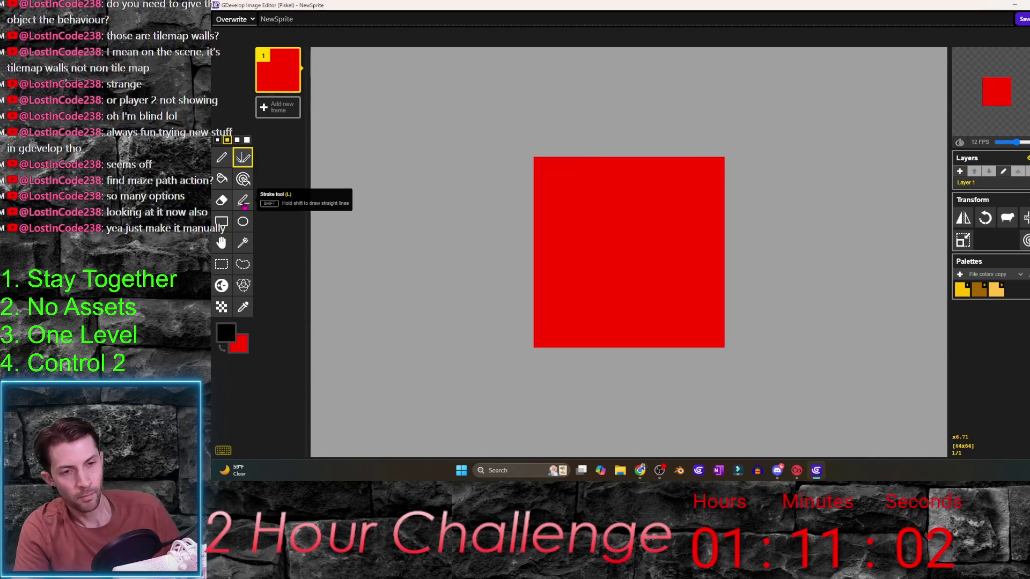
pyautogui.click(241, 158)
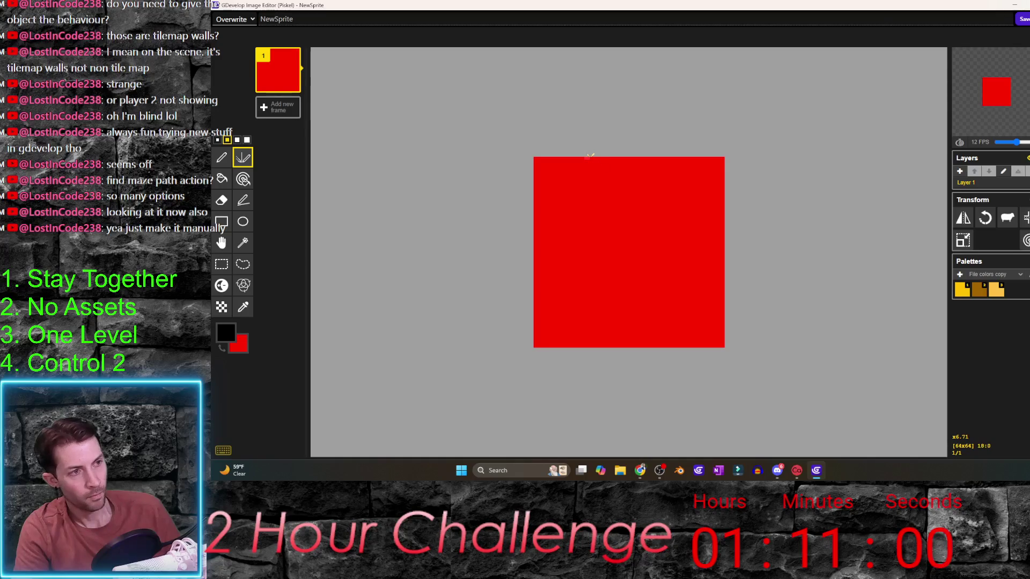
pyautogui.moveTo(589, 156); pyautogui.dragTo(605, 215)
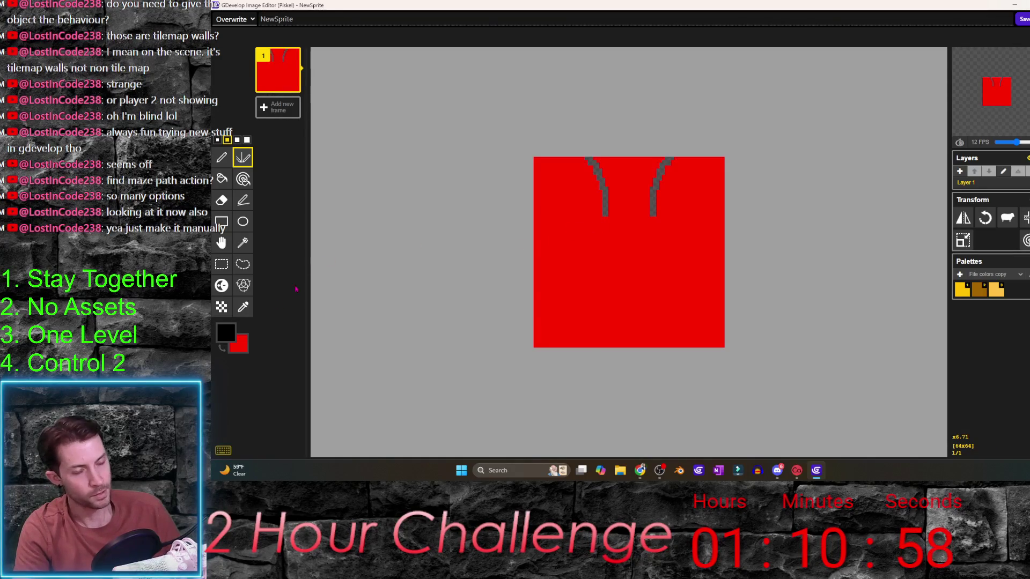
pyautogui.hotkey('ctrl', 'z')
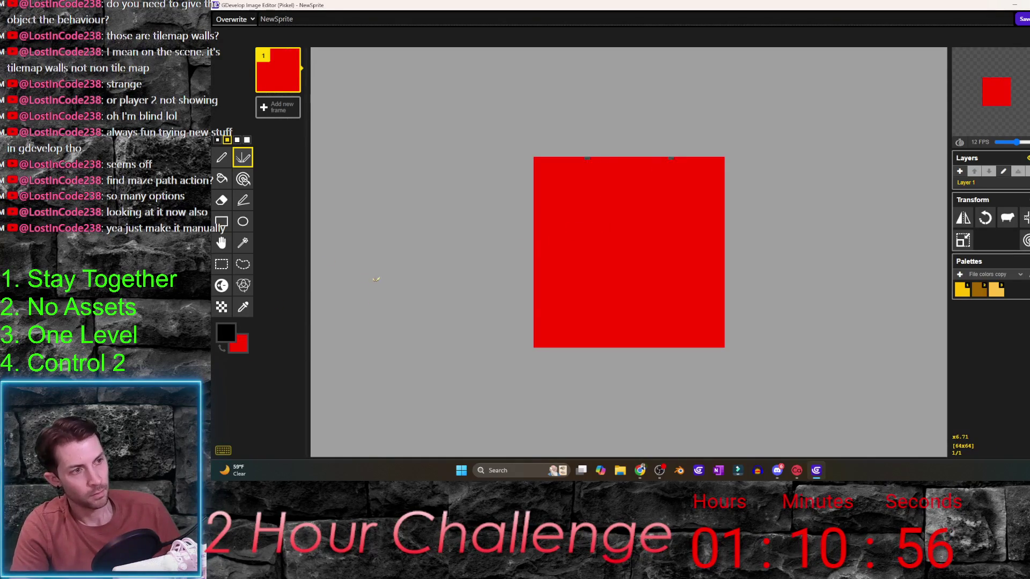
# - Draw a trial mirrored blue V on the square, then switch the colour to near-black
pyautogui.click(240, 340)
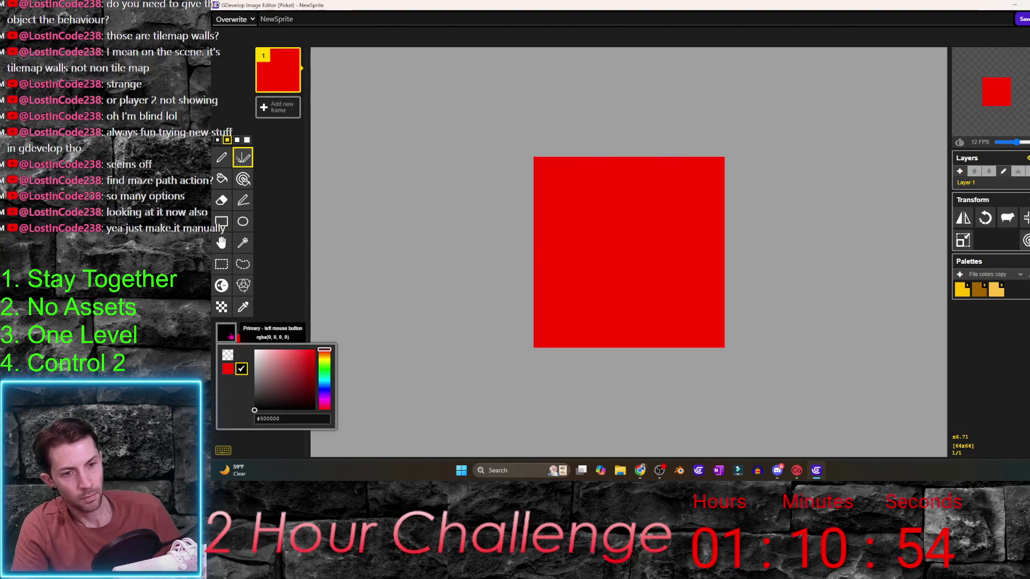
pyautogui.click(323, 386)
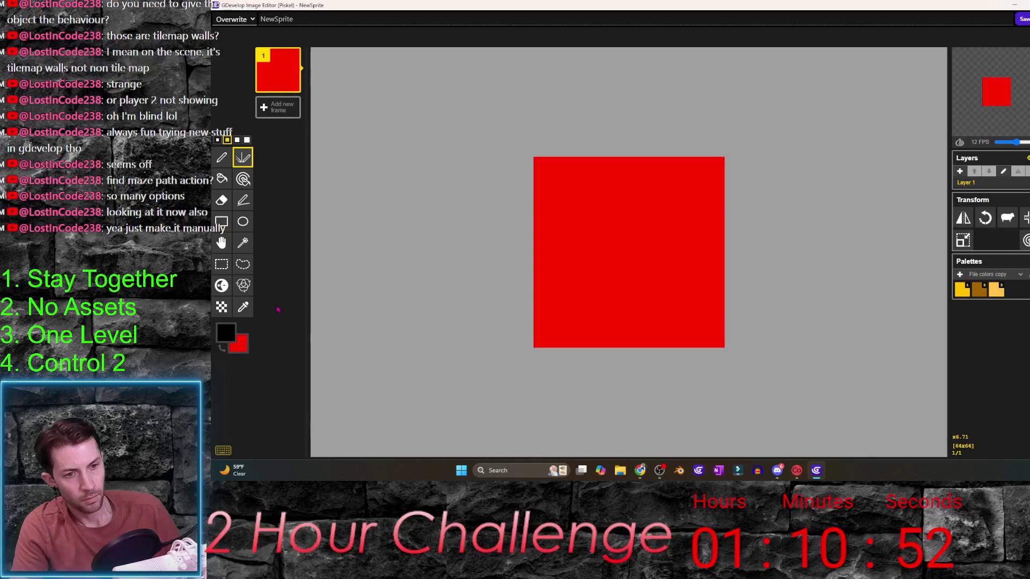
pyautogui.click(301, 364)
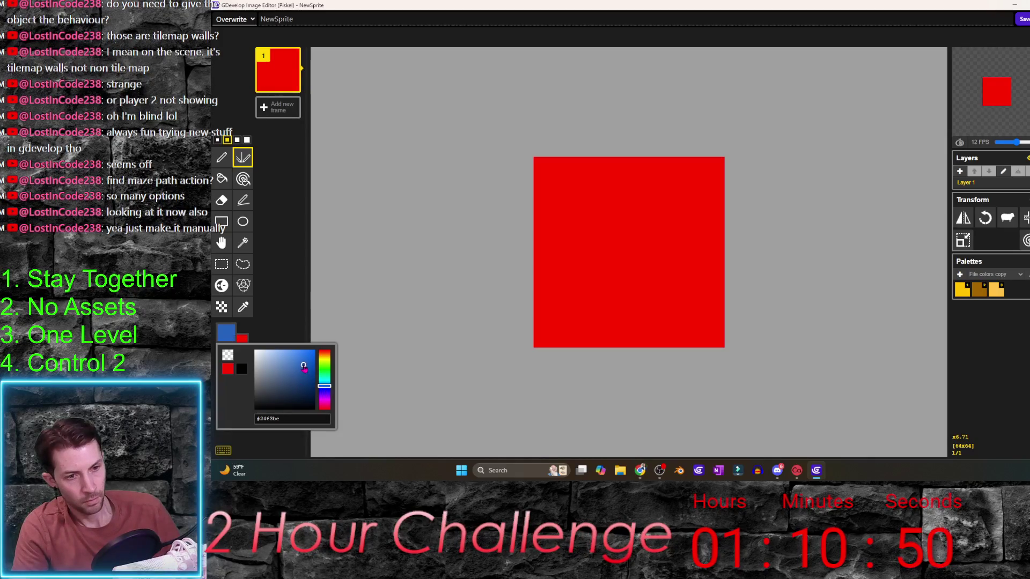
pyautogui.moveTo(595, 198); pyautogui.dragTo(618, 240)
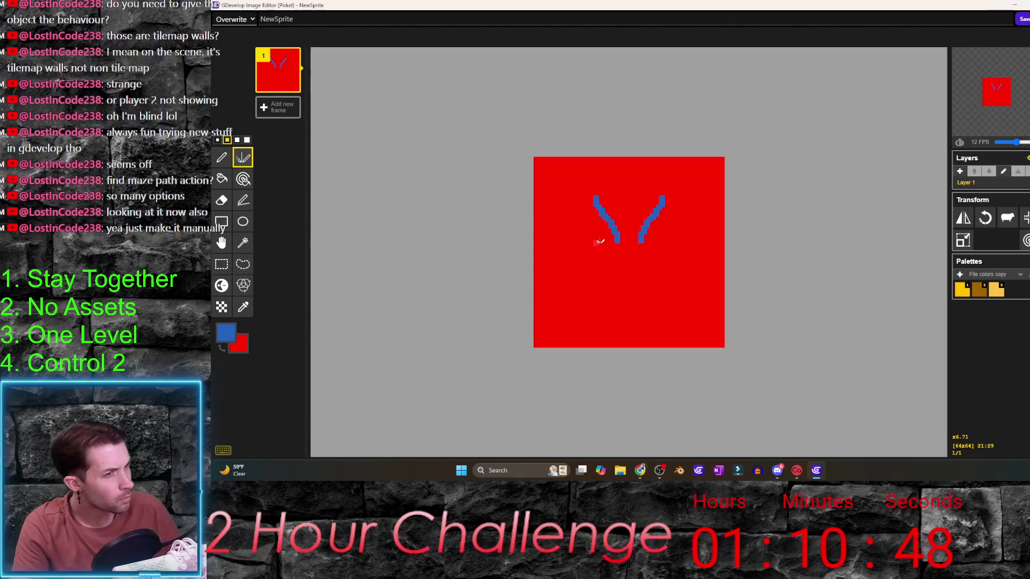
pyautogui.scroll(3, 601, 237)
pyautogui.scroll(-1, 604, 239)
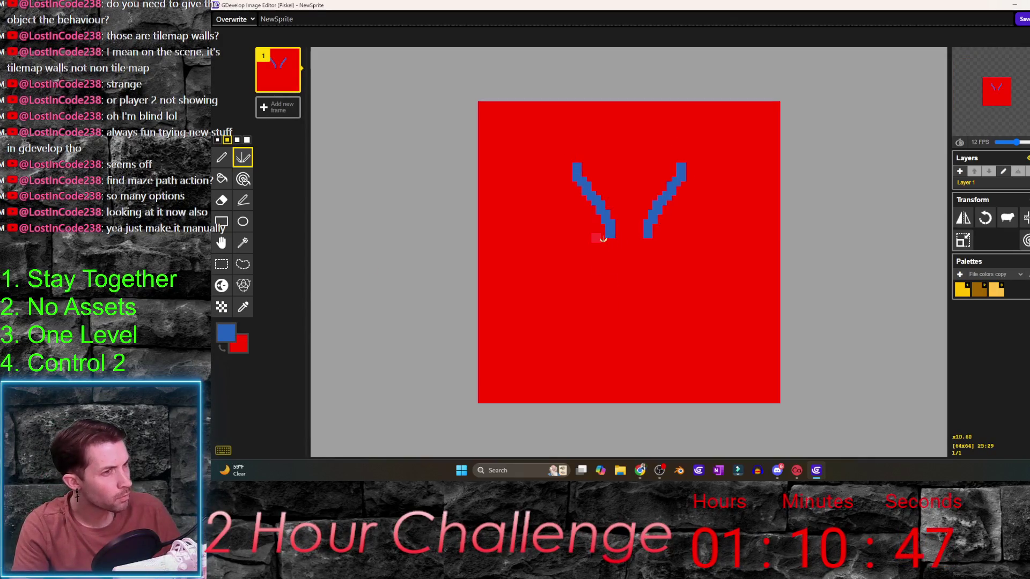
pyautogui.click(226, 332)
pyautogui.click(255, 407)
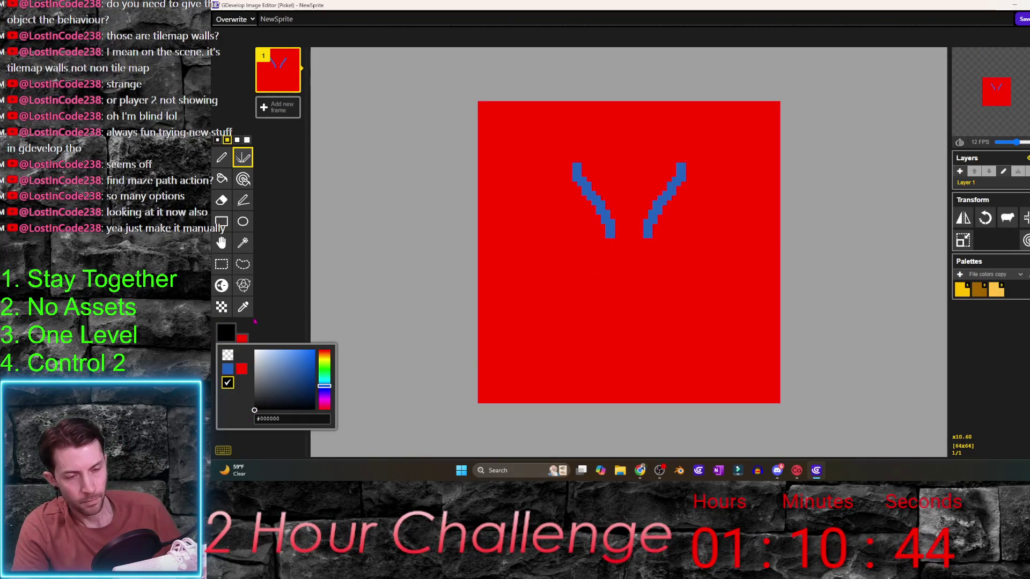
# - Redraw until curved black angry brows remain, add a zig-zag mouth, and set save mode to New
pyautogui.hotkey('ctrl', 'z')
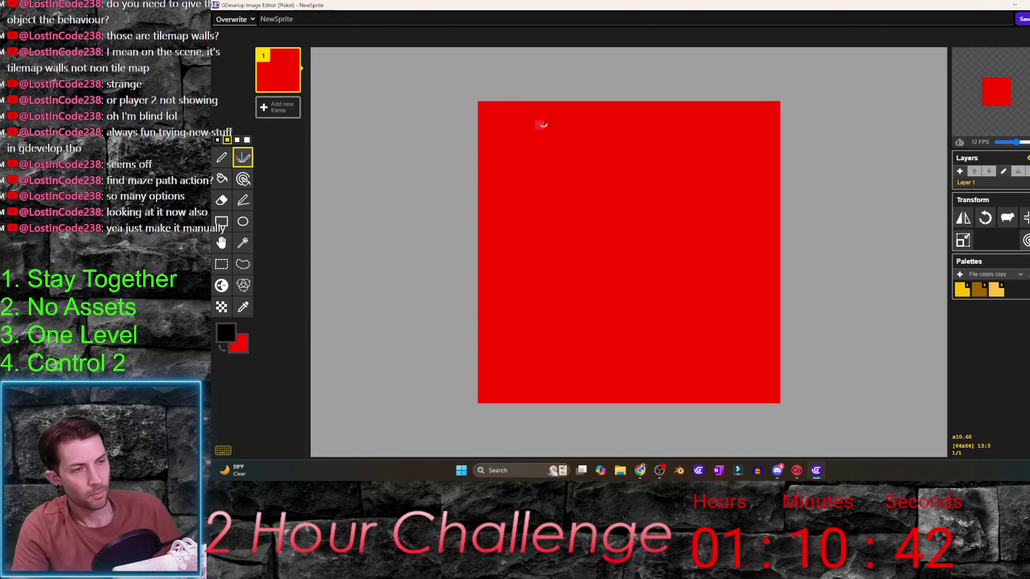
pyautogui.moveTo(532, 104); pyautogui.dragTo(588, 140)
pyautogui.hotkey('ctrl', 'z')
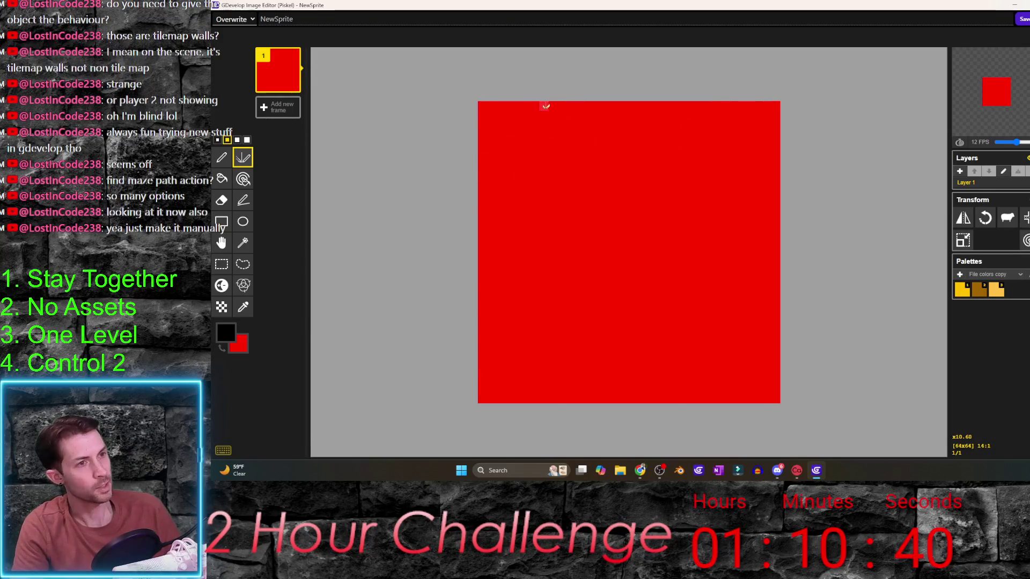
pyautogui.moveTo(543, 102); pyautogui.dragTo(588, 138)
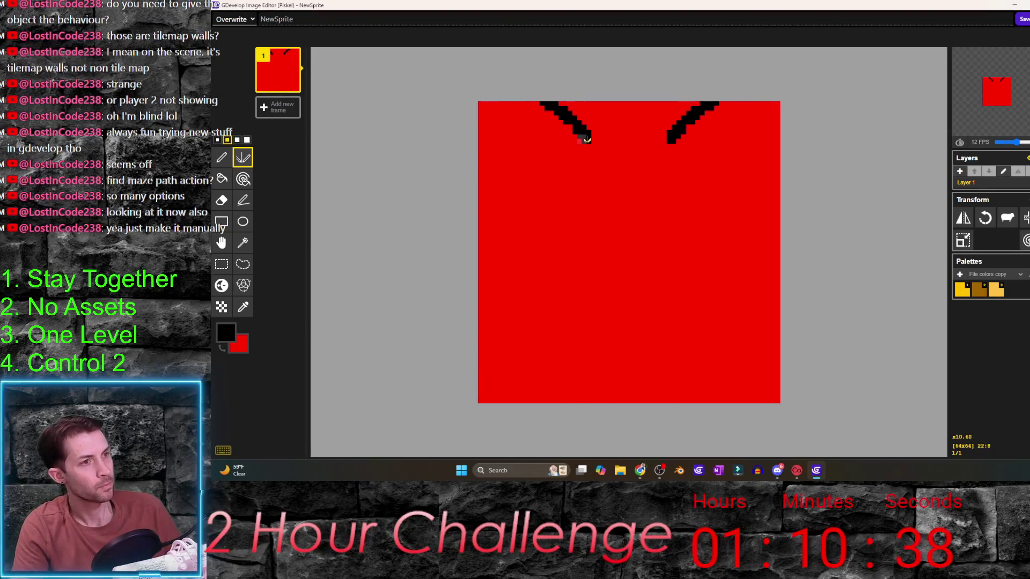
pyautogui.hotkey('ctrl', 'z')
pyautogui.moveTo(513, 102); pyautogui.dragTo(596, 197)
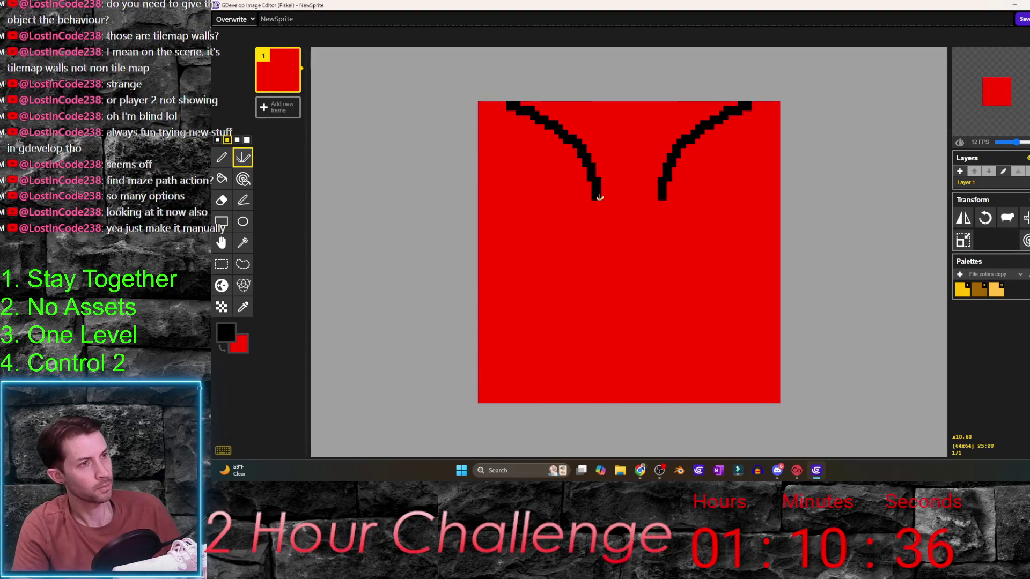
pyautogui.moveTo(589, 295); pyautogui.dragTo(629, 295)
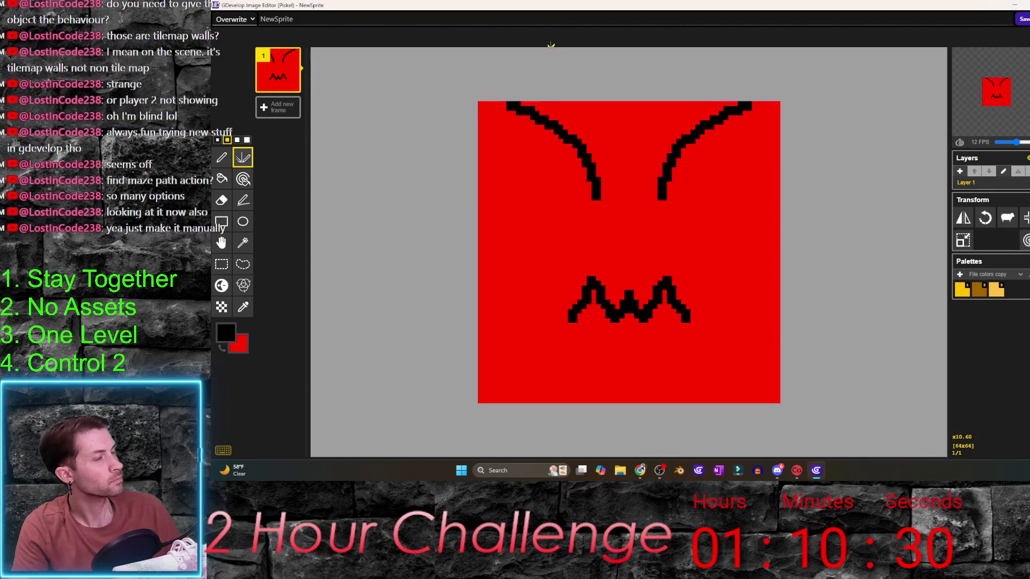
pyautogui.click(232, 39)
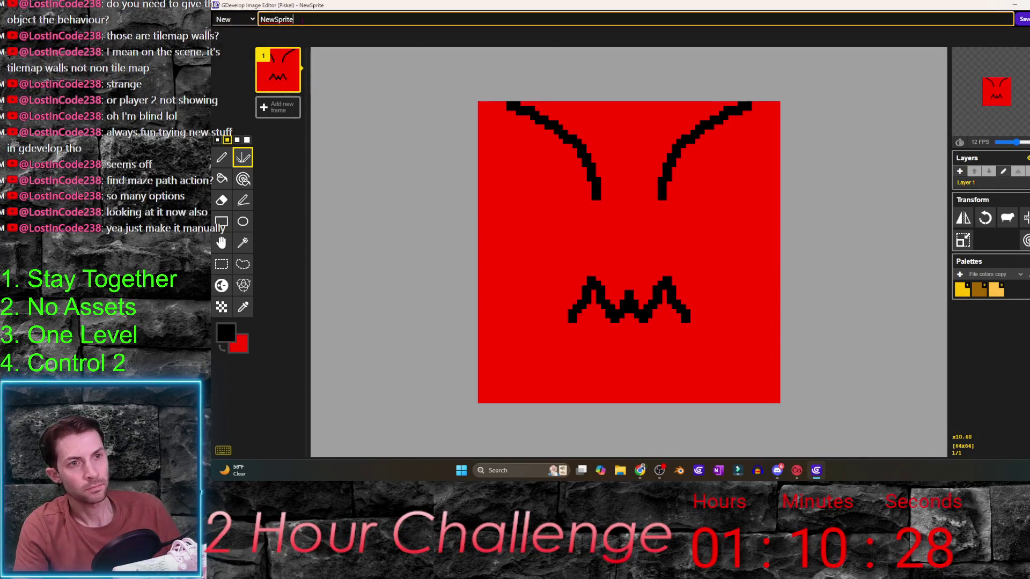
pyautogui.write('grr')
# - Save the red face sprite and swap enemy_1's TopDownMovement behavior for Pathfinding
pyautogui.click(1023, 20)
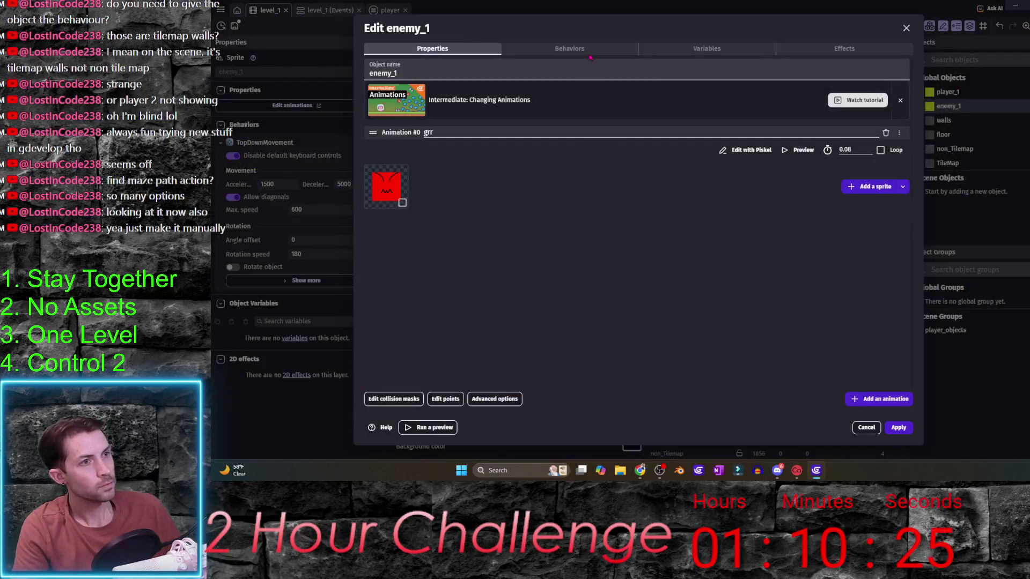
pyautogui.click(589, 53)
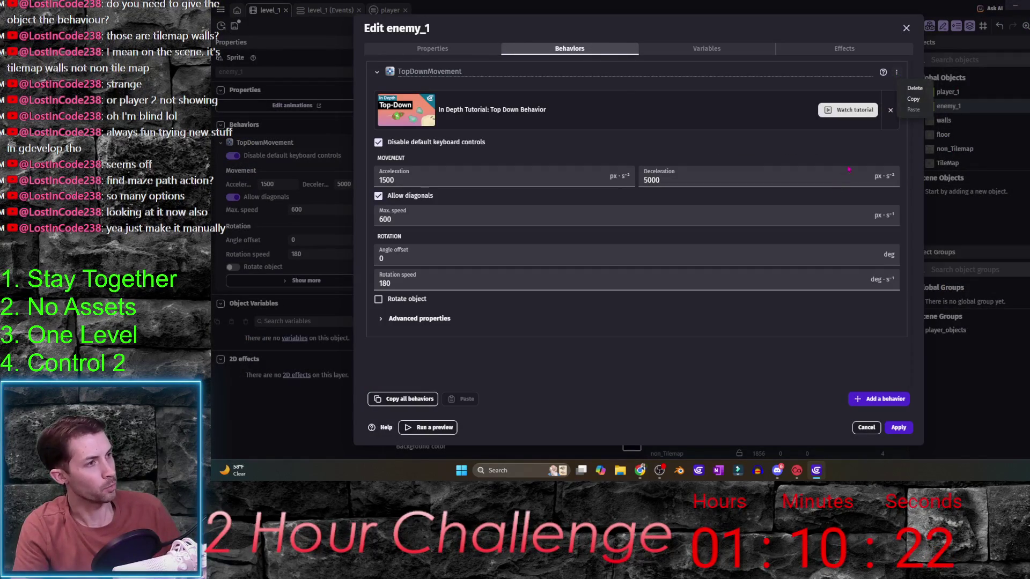
pyautogui.click(917, 89)
pyautogui.press('Return')
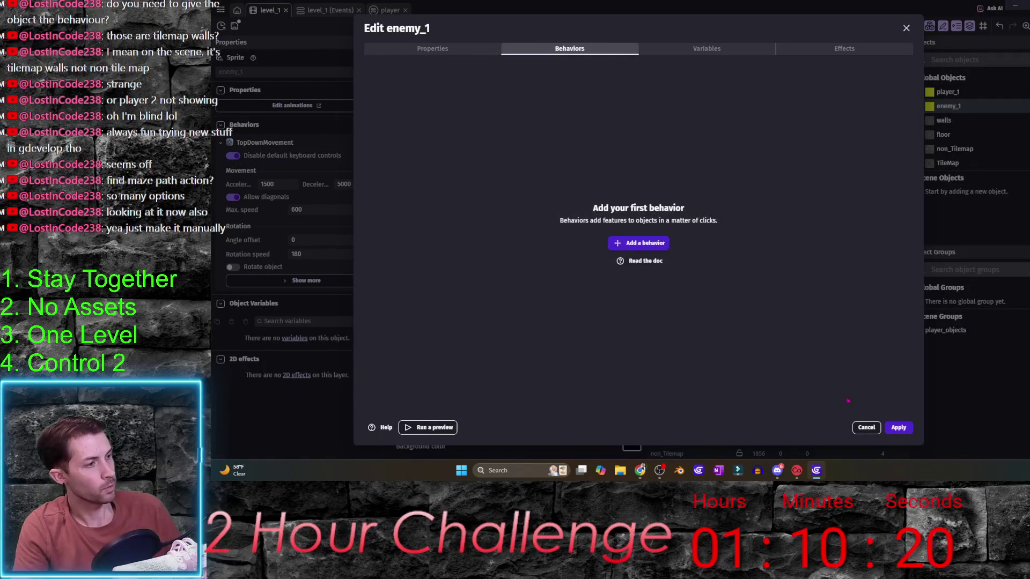
pyautogui.click(641, 243)
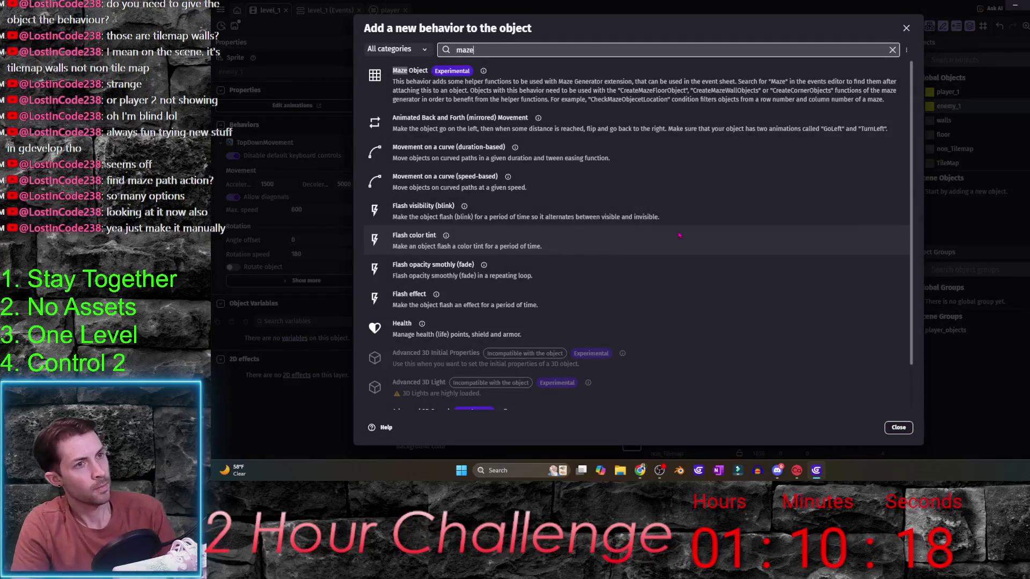
pyautogui.write('pathf')
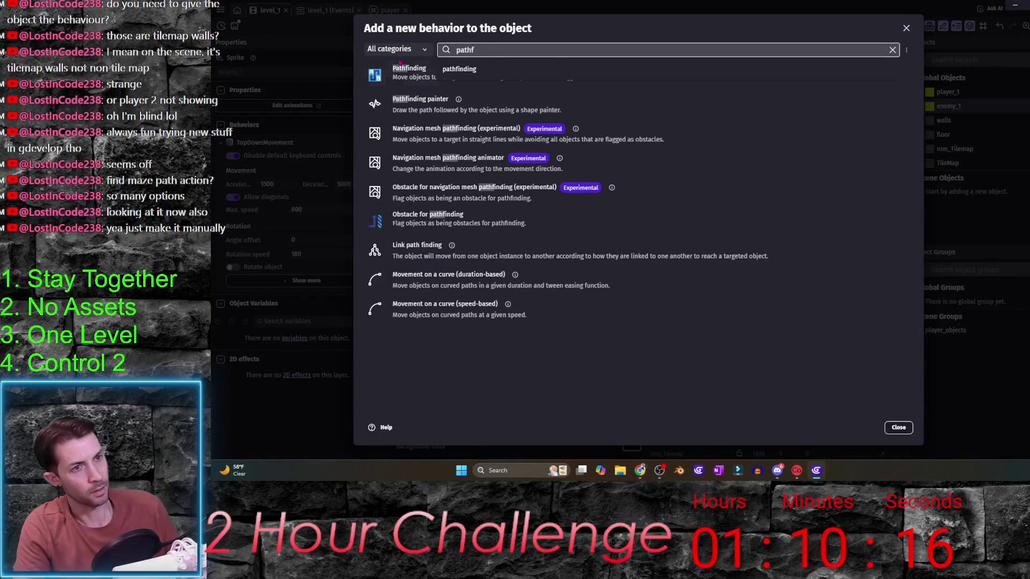
pyautogui.click(408, 72)
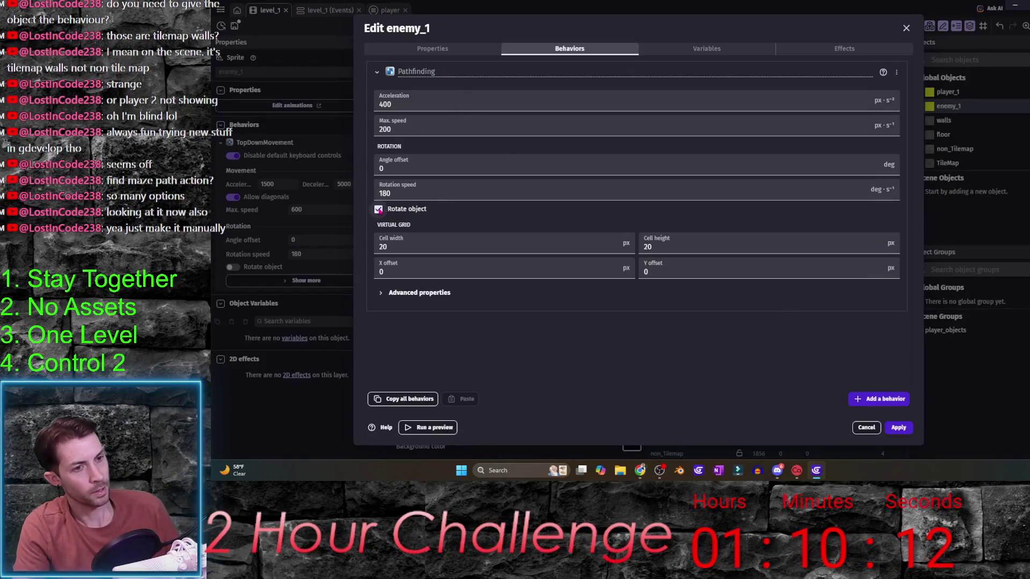
pyautogui.click(902, 430)
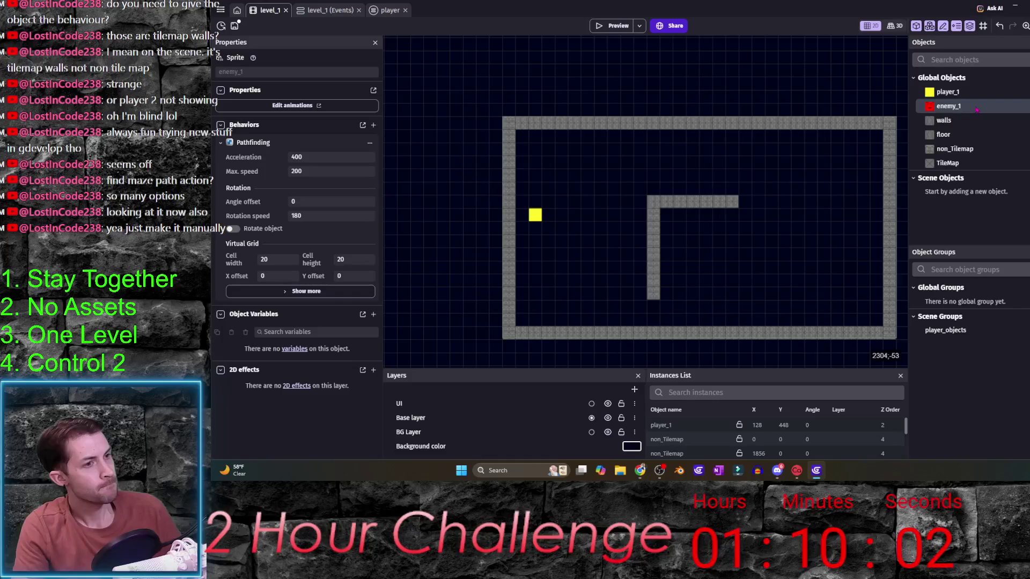
# - Create an external events sheet named 'enemies' and associate it with level_1
pyautogui.hotkey('ctrl', 'Tab')
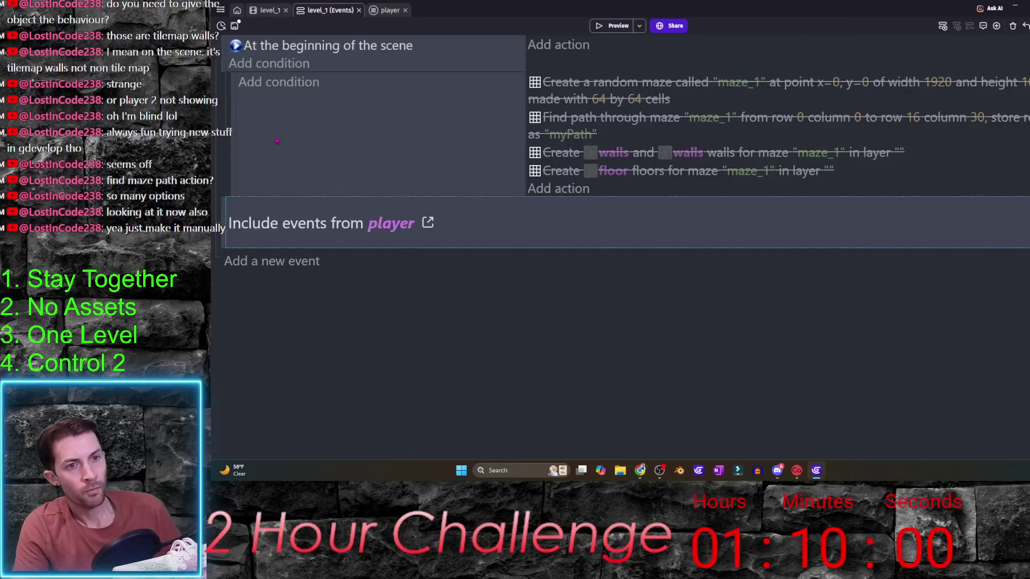
pyautogui.click(221, 9)
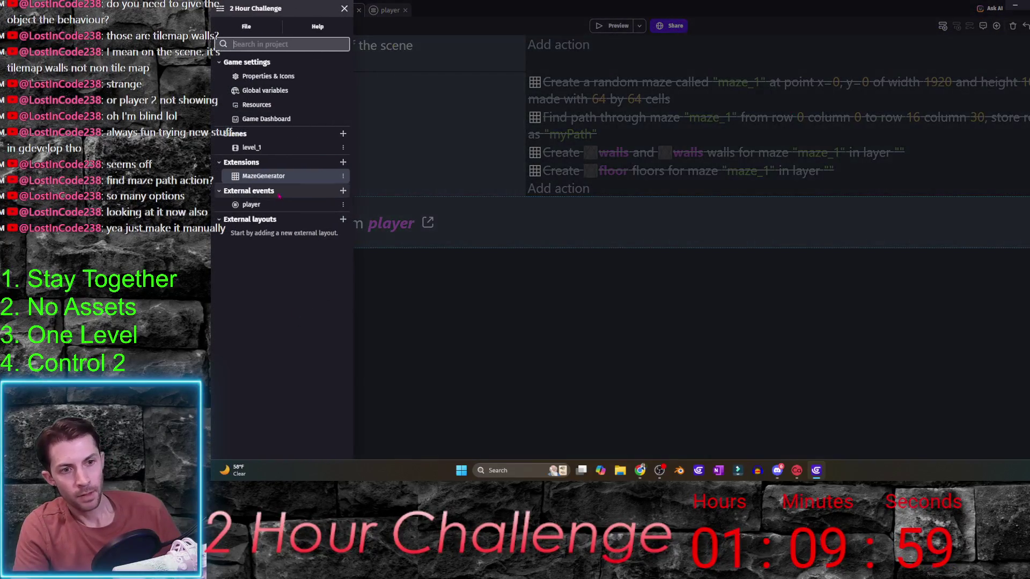
pyautogui.click(343, 192)
pyautogui.write('enemi')
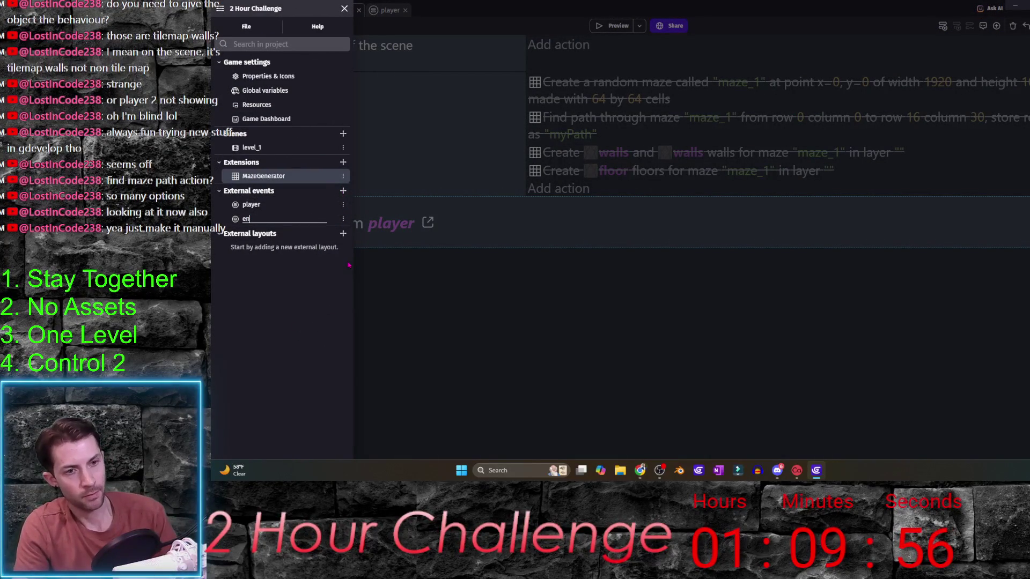
pyautogui.write('es')
pyautogui.click(255, 219)
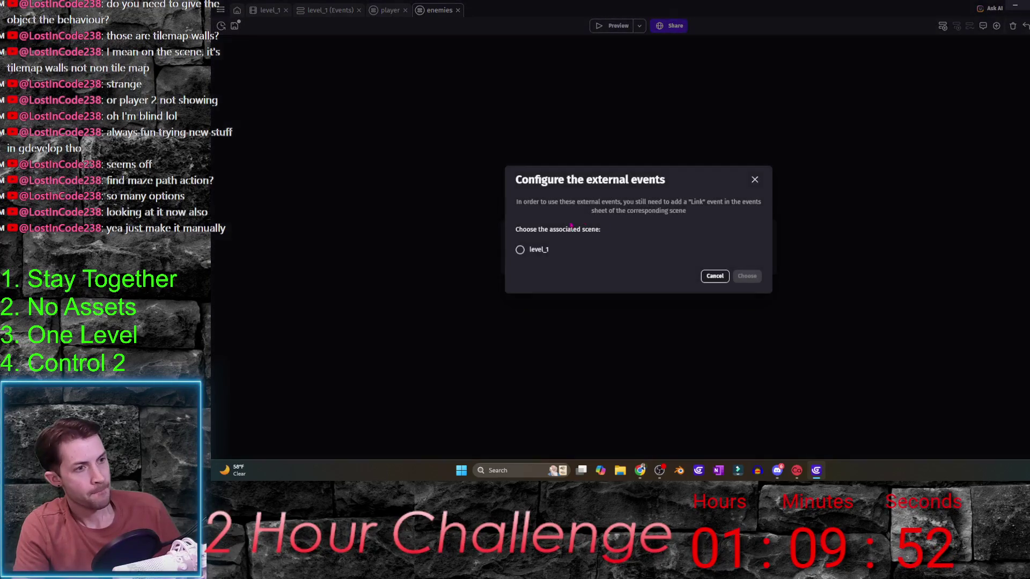
pyautogui.click(759, 277)
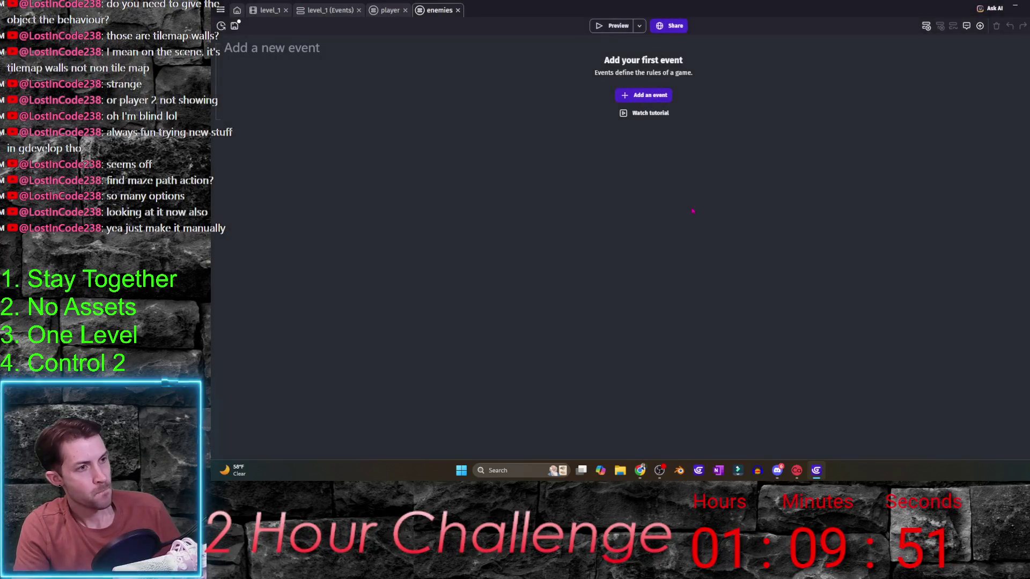
# - Add an event with the 'At the beginning of the scene' condition to the enemies sheet
pyautogui.click(651, 95)
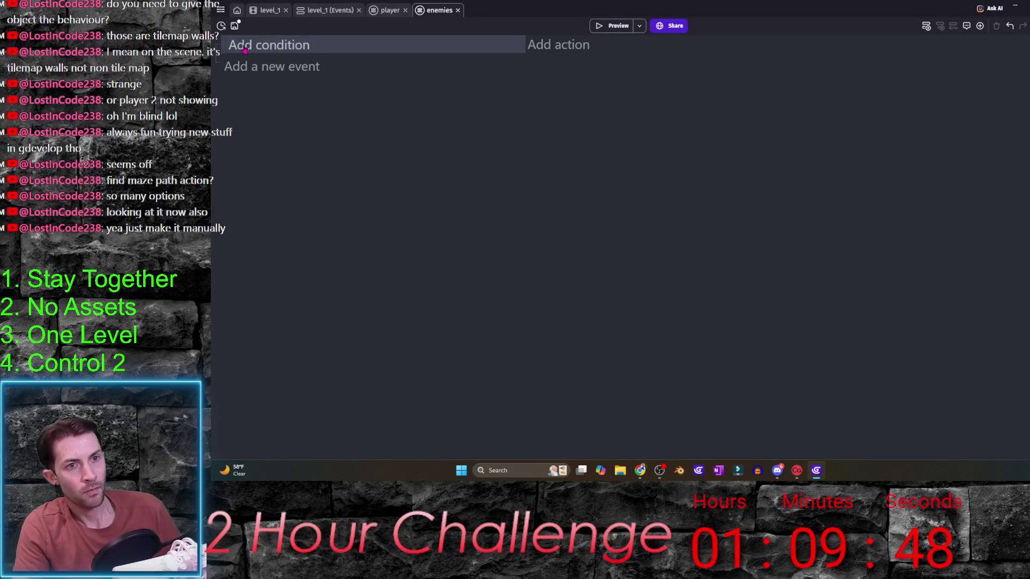
pyautogui.click(227, 48)
pyautogui.write('beg')
pyautogui.click(314, 83)
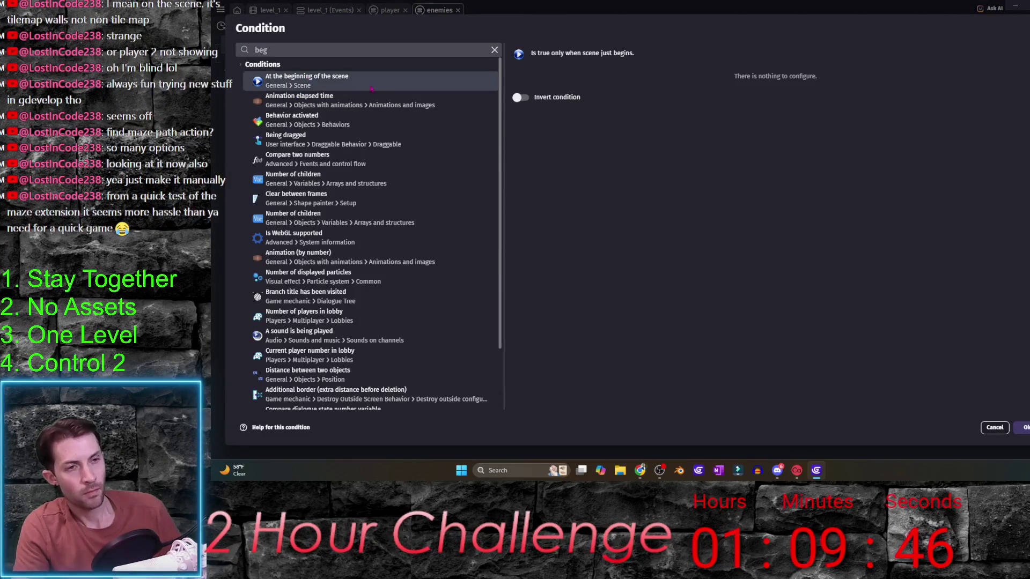
pyautogui.click(1023, 427)
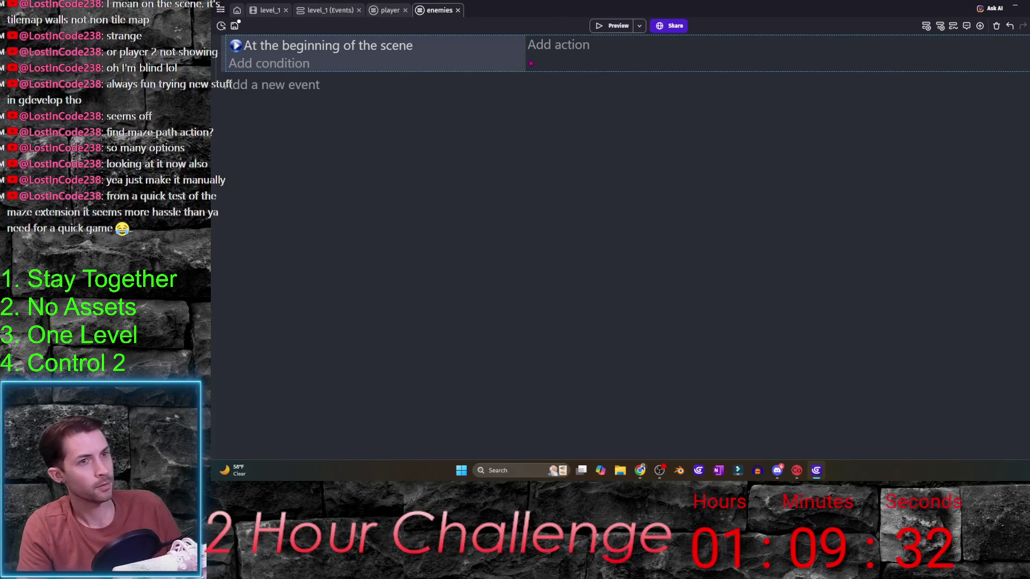
# - Add an event moving enemy_1 to position player_1.X();player_1.Y()
pyautogui.click(523, 86)
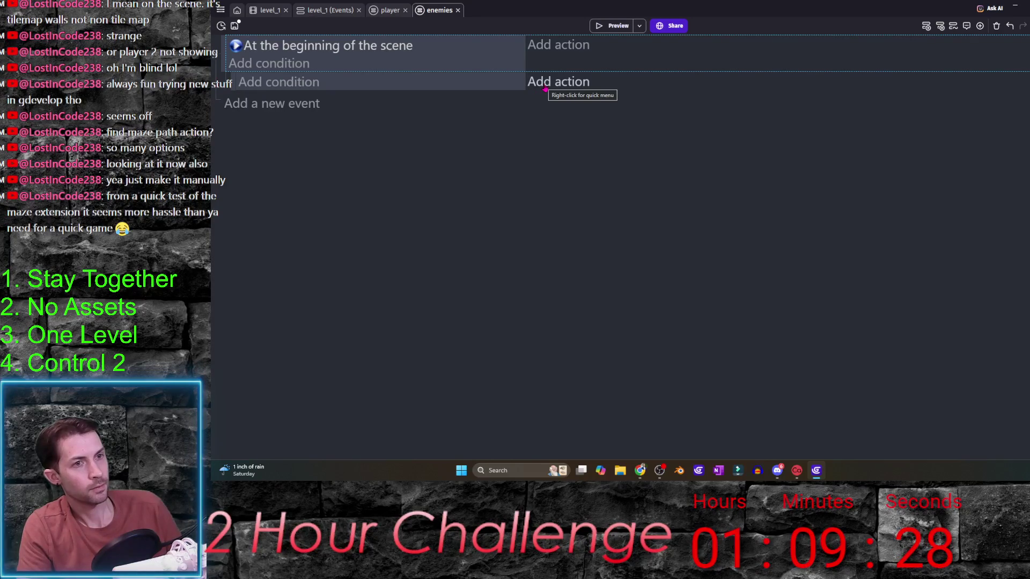
pyautogui.click(545, 90)
pyautogui.press('Down')
pyautogui.press('Down')
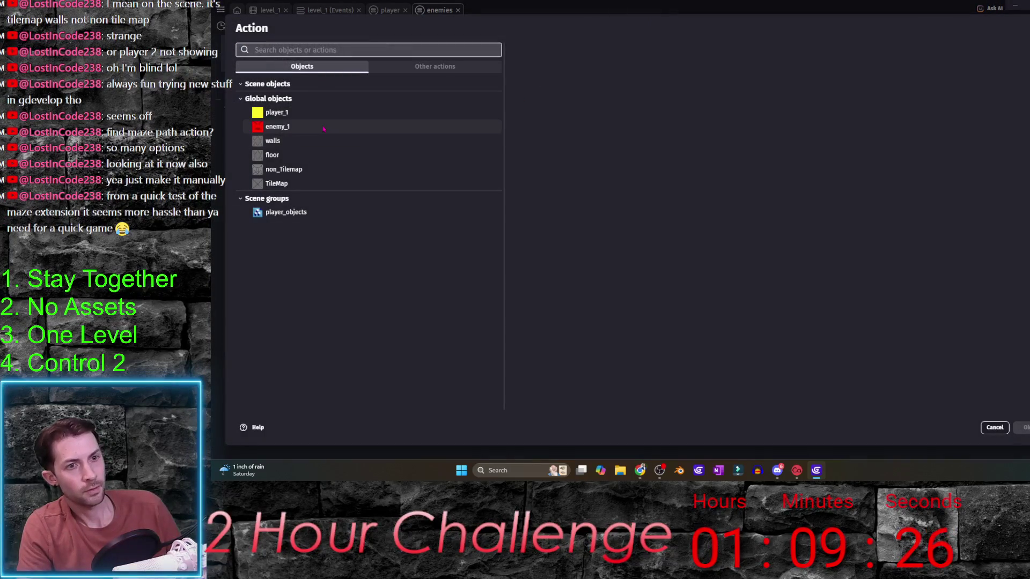
pyautogui.press('Return')
pyautogui.write('move')
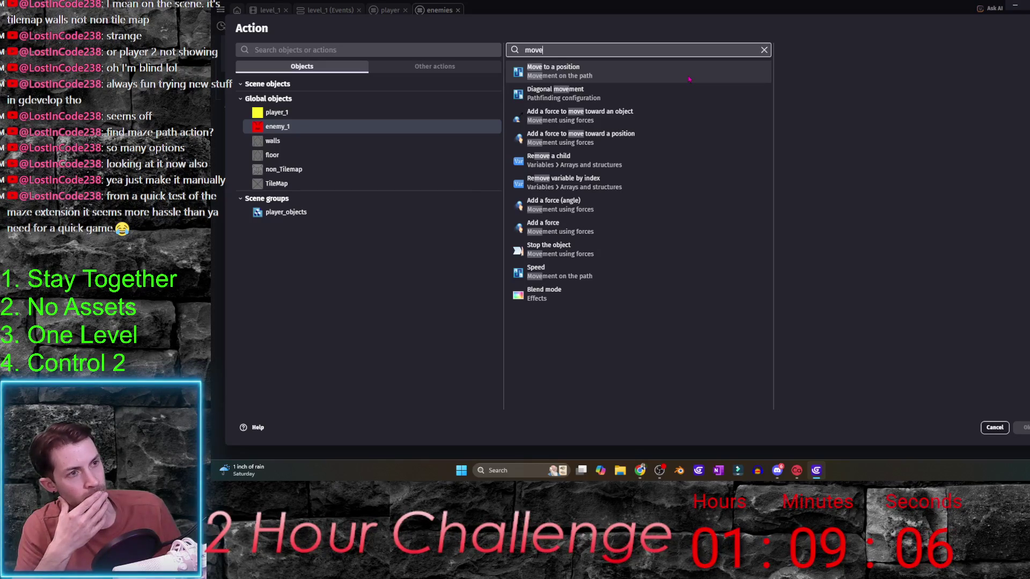
pyautogui.click(690, 79)
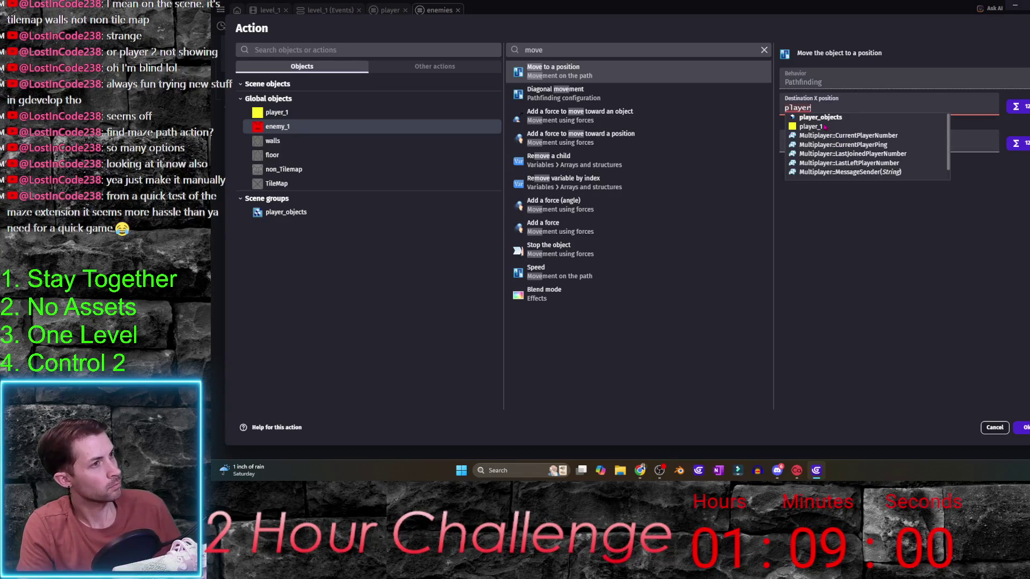
pyautogui.click(824, 127)
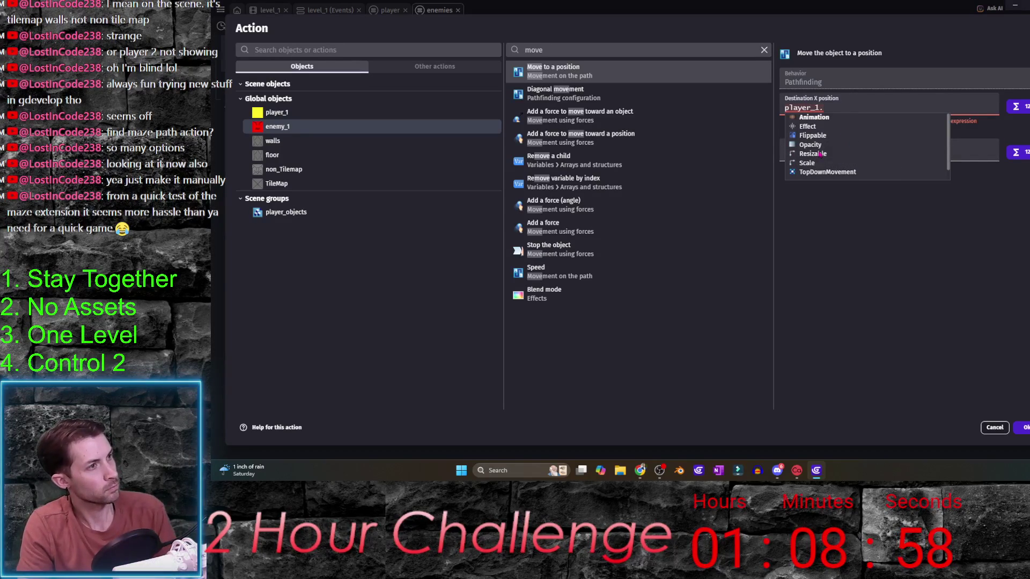
pyautogui.press('Escape')
pyautogui.press('Tab')
pyautogui.write('pl')
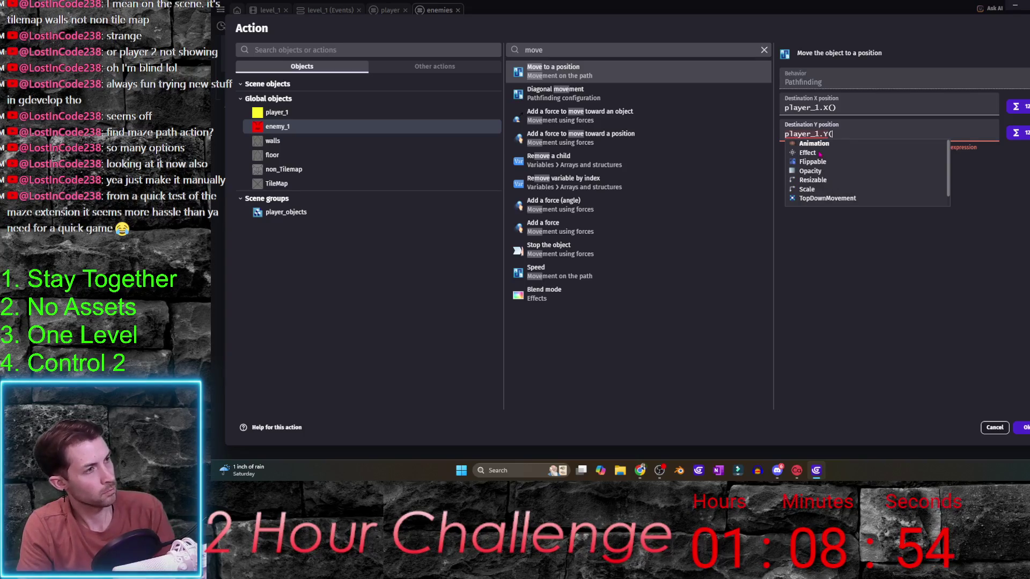
pyautogui.write(')')
pyautogui.click(1024, 428)
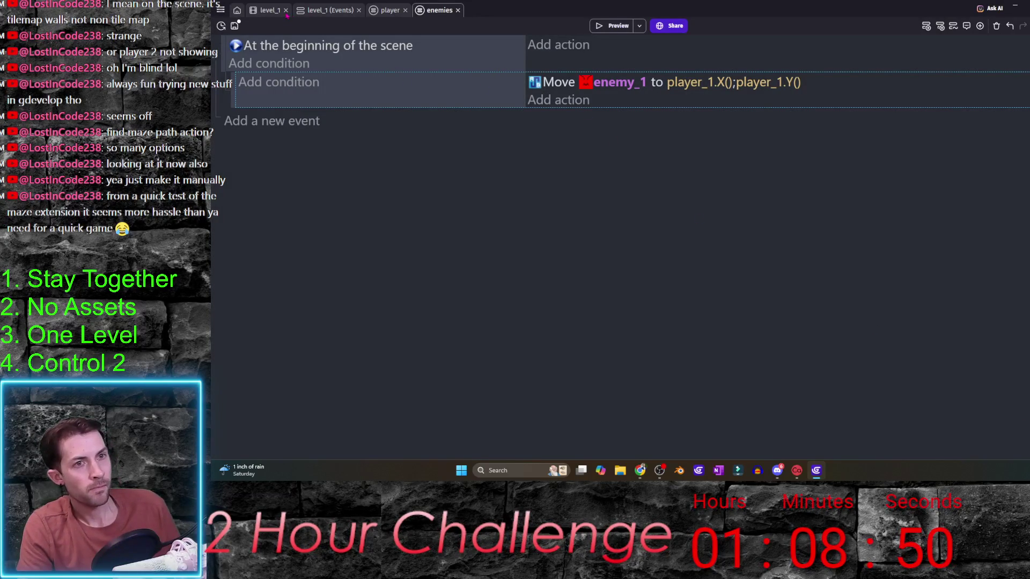
pyautogui.click(327, 13)
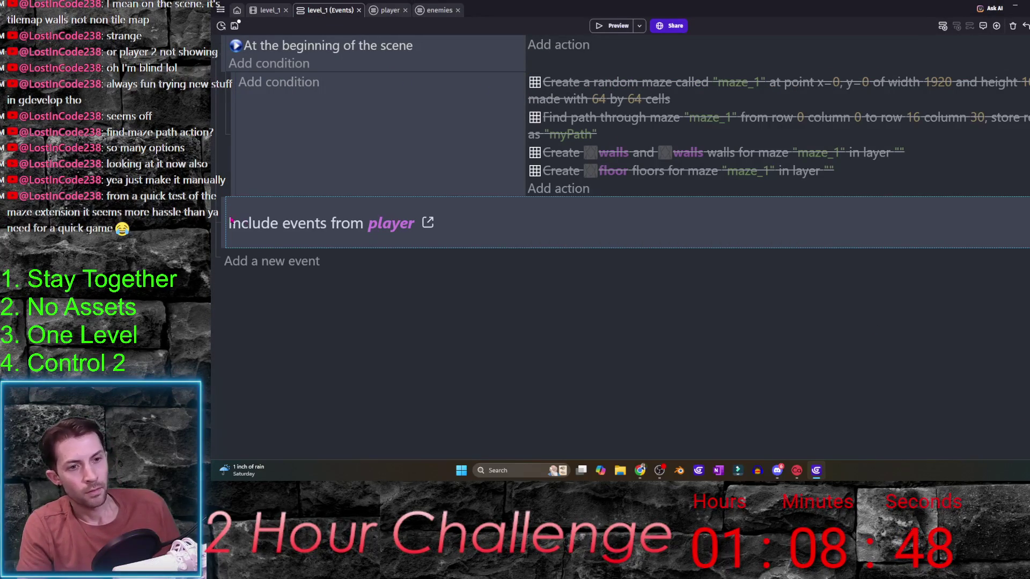
# - Duplicate the include line in level_1's events so it includes the enemies sheet instead of player
pyautogui.hotkey('ctrl', 'v')
pyautogui.click(391, 275)
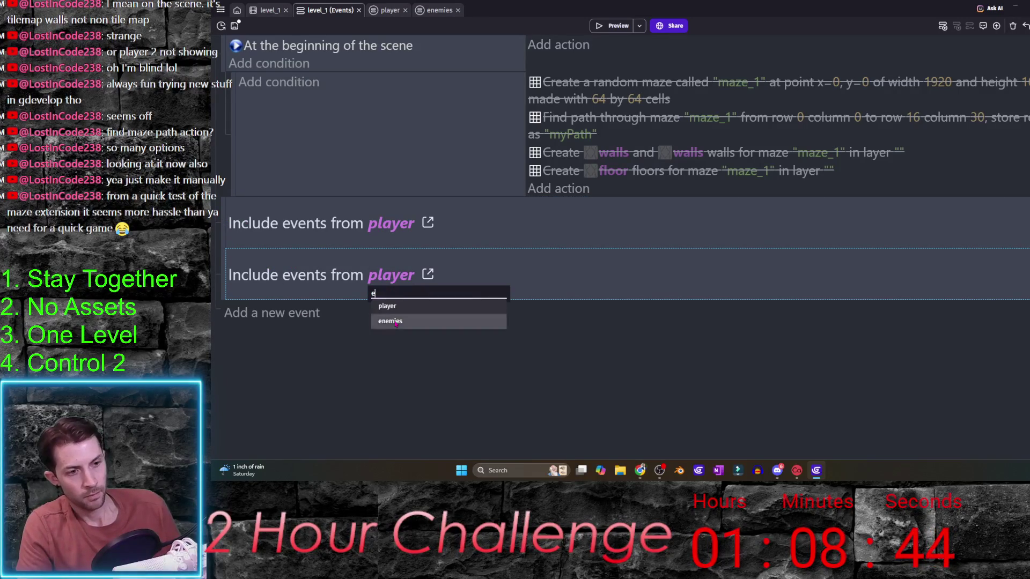
pyautogui.click(390, 321)
# - Place a second enemy_1 near the maze's top-right corner in the level_1 scene
pyautogui.click(266, 12)
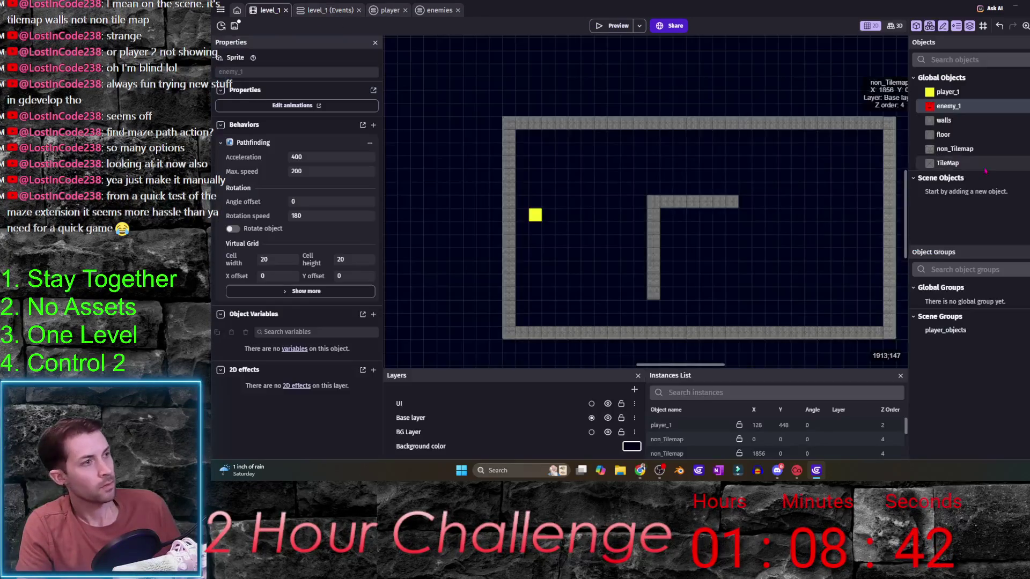
pyautogui.moveTo(851, 164); pyautogui.dragTo(840, 164)
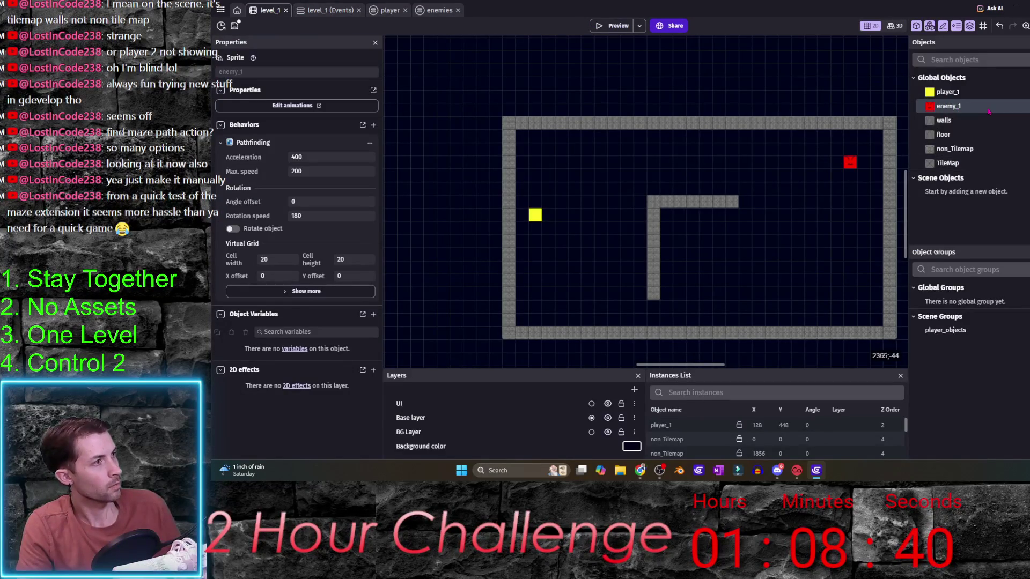
pyautogui.click(325, 11)
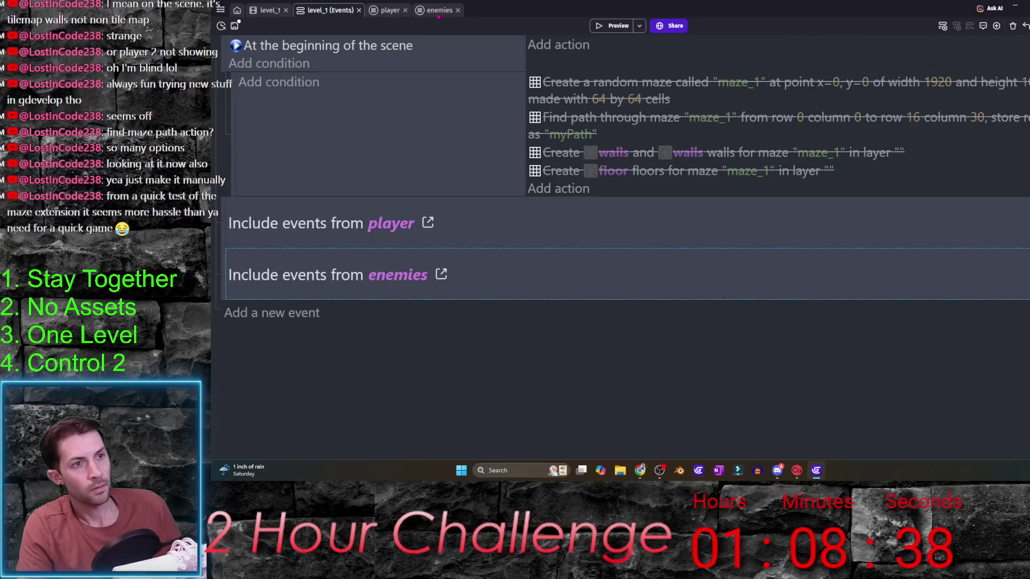
# - In the enemies sheet, add a repeat-for-each enemy_1 event above the Move enemy_1 event
pyautogui.click(439, 10)
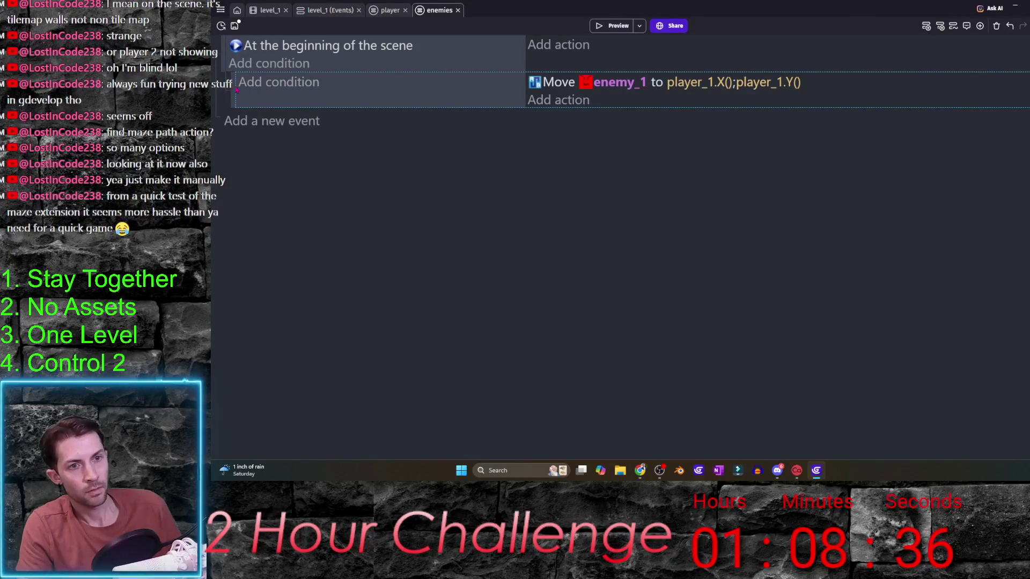
pyautogui.click(980, 25)
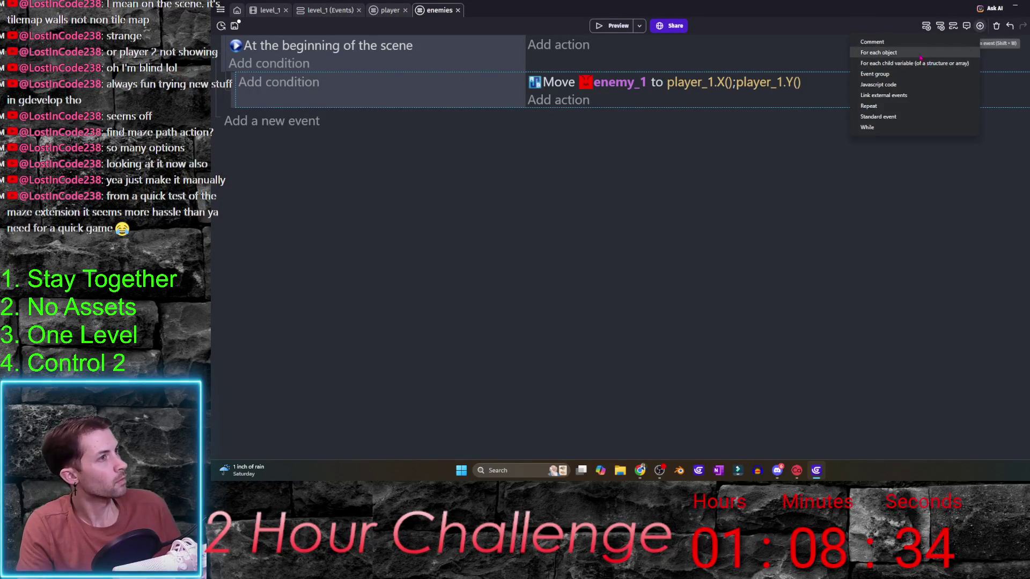
pyautogui.click(885, 53)
pyautogui.moveTo(236, 124); pyautogui.dragTo(242, 81)
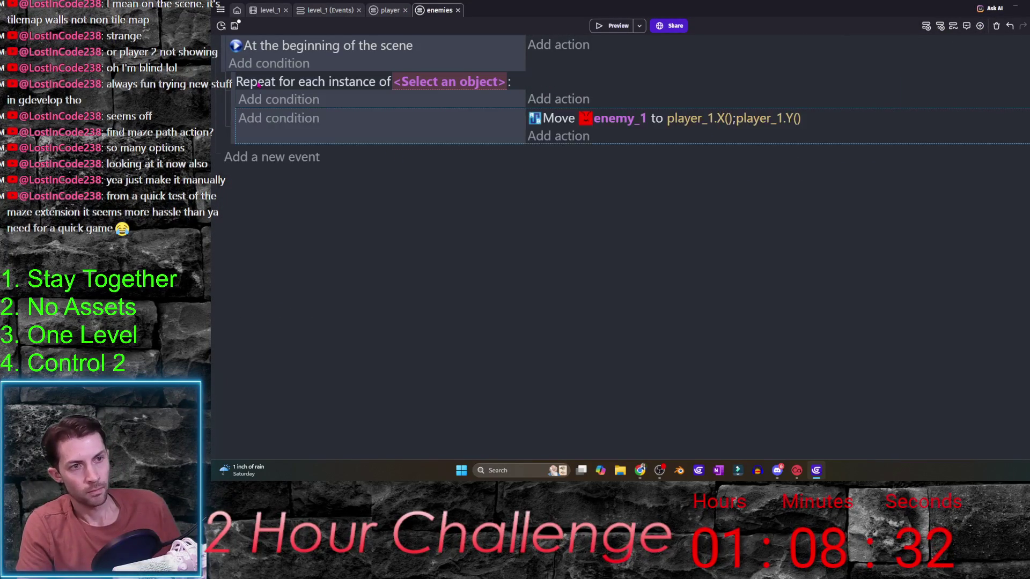
pyautogui.click(442, 81)
pyautogui.click(424, 192)
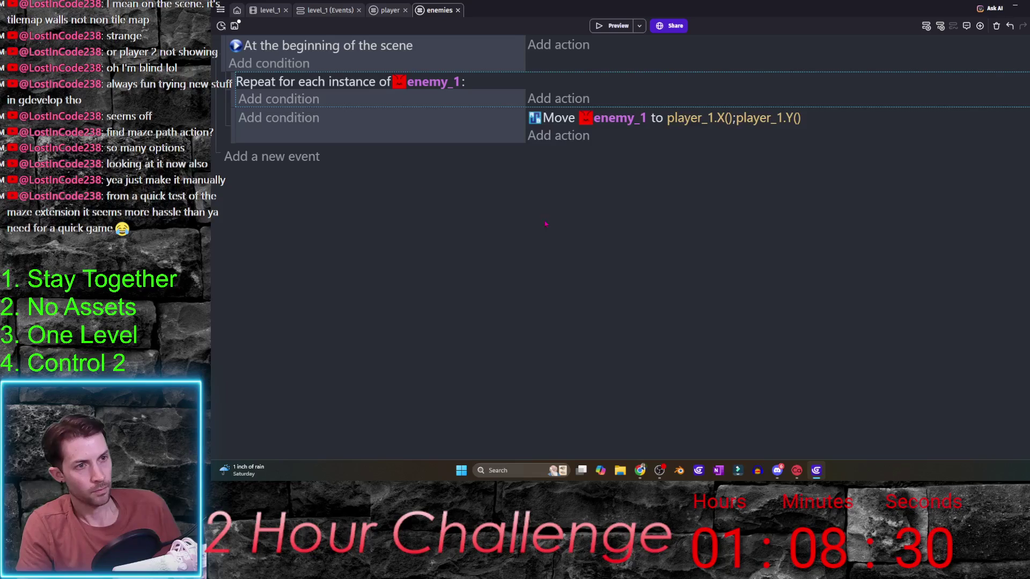
pyautogui.click(612, 26)
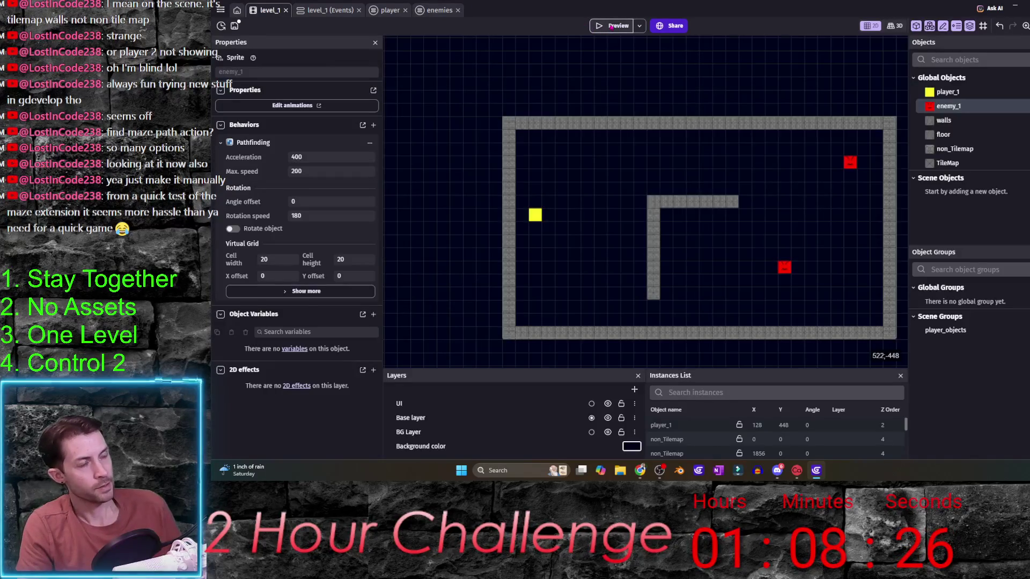
# - Preview the level, moving the player with the arrow keys to watch the enemies chase
pyautogui.click(611, 26)
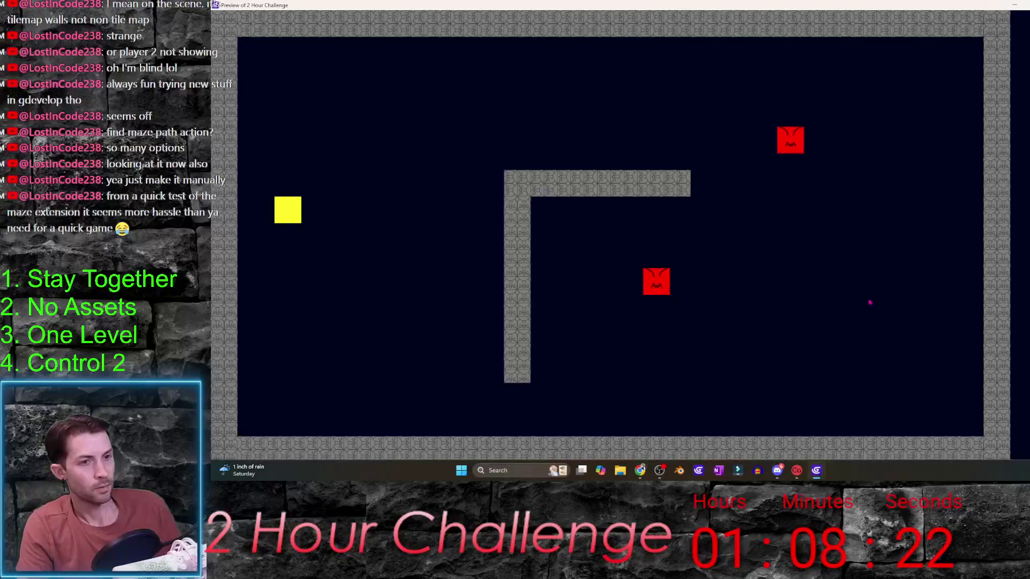
pyautogui.press('Right')
pyautogui.press('Up')
pyautogui.press('Left')
pyautogui.press('Down')
pyautogui.press('Left')
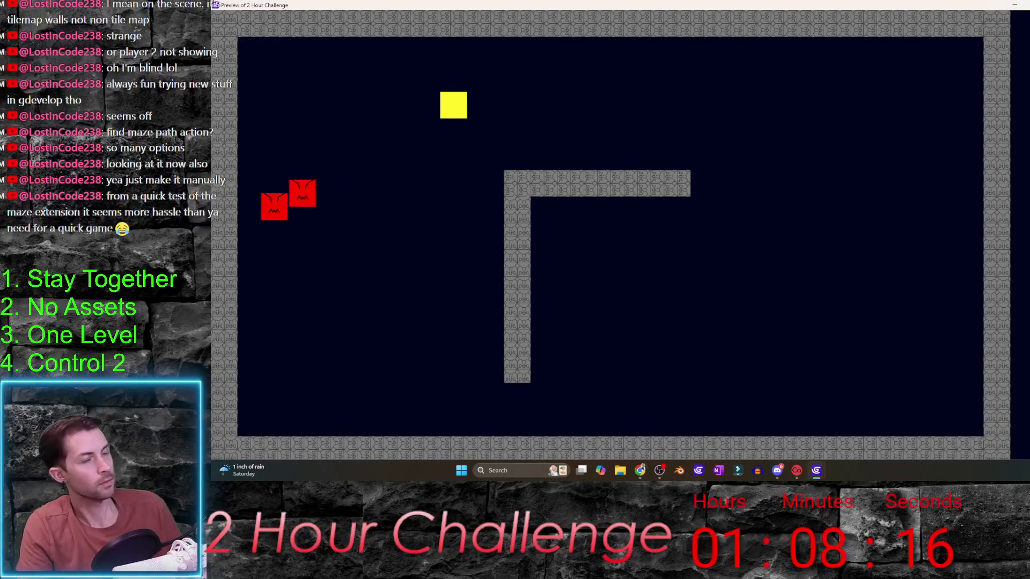
pyautogui.hotkey('alt', 'F4')
# - Move the Move enemy_1 action out of the repeat-for-each loop in the enemies sheet
pyautogui.click(390, 10)
pyautogui.click(439, 10)
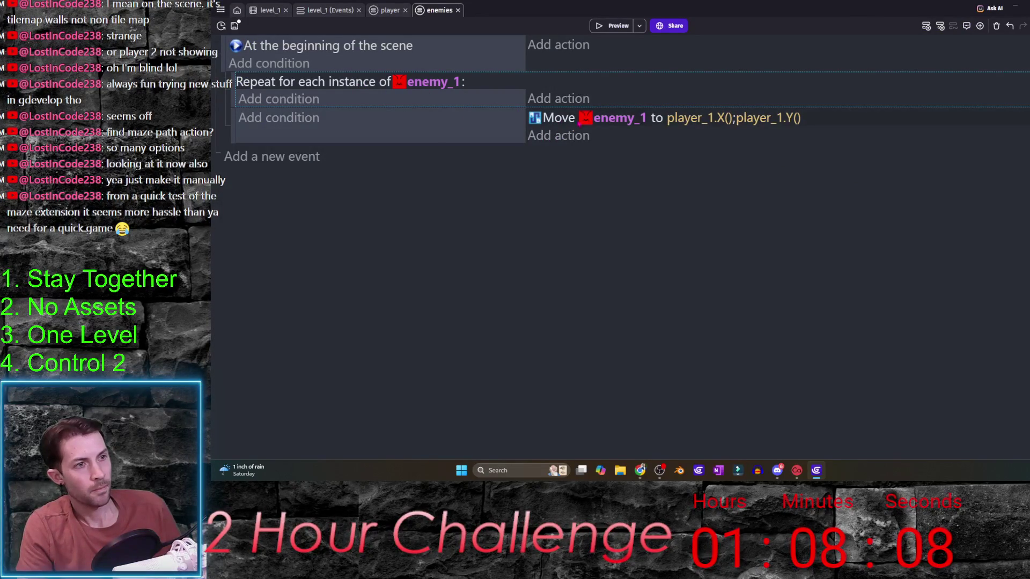
pyautogui.moveTo(232, 120)
pyautogui.mouseDown()
pyautogui.moveTo(238, 76)
pyautogui.moveTo(259, 148)
pyautogui.mouseUp()
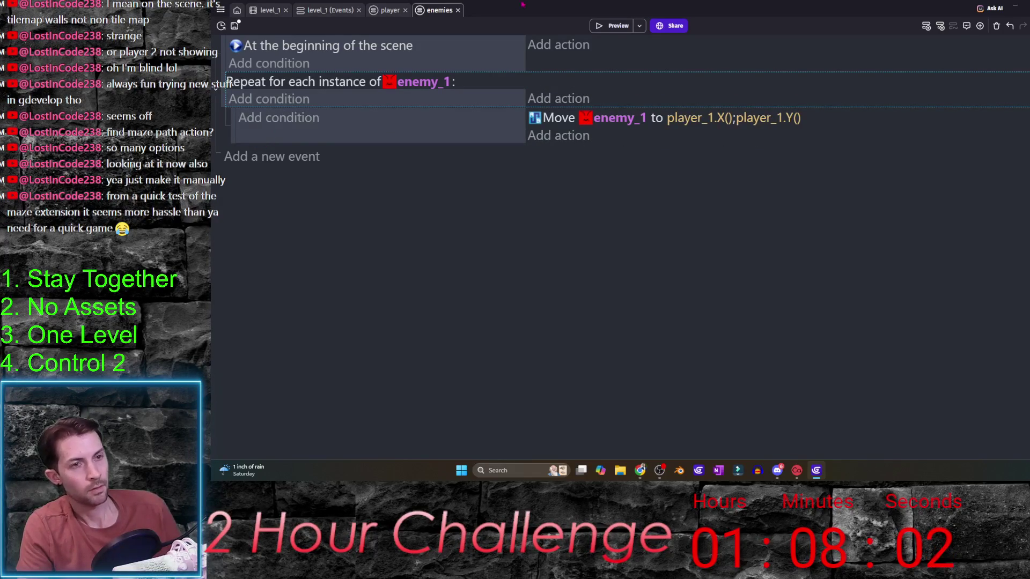
# - Preview again, steering the player around the maze while both red enemies chase
pyautogui.click(611, 25)
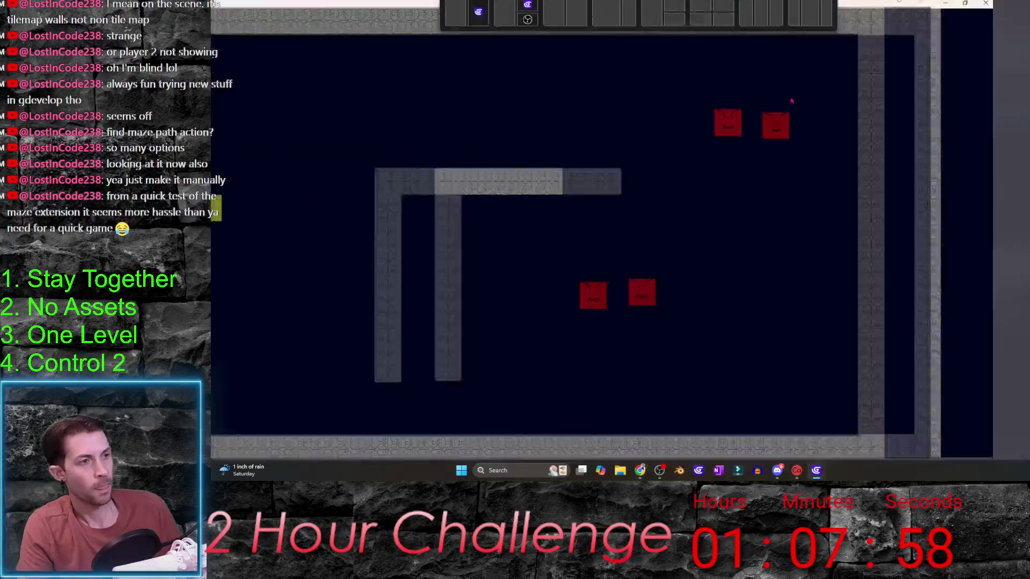
pyautogui.press('Down')
pyautogui.press('Right')
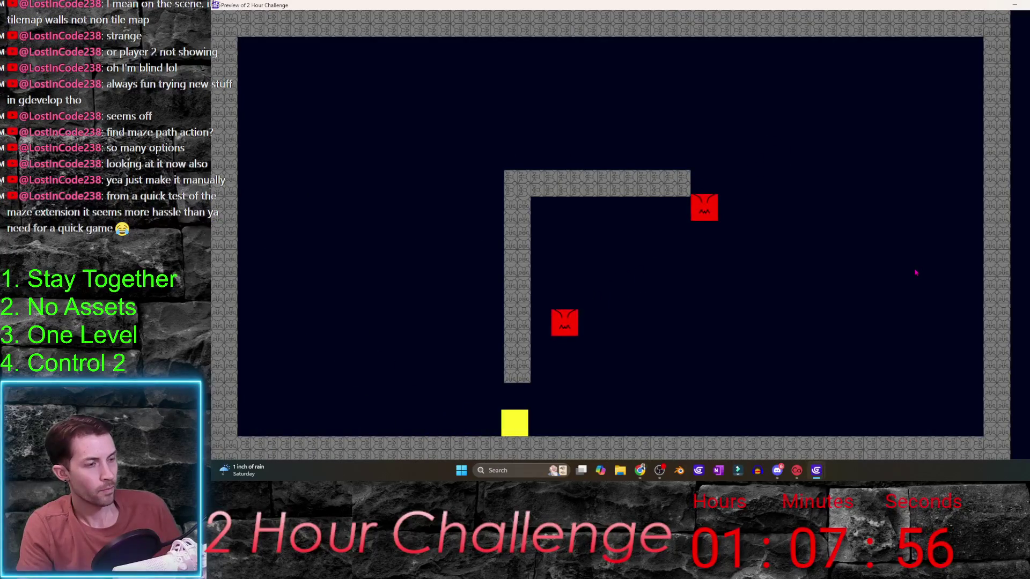
pyautogui.press('Up')
pyautogui.press('Right')
pyautogui.press('Down')
pyautogui.press('Left')
pyautogui.press('Left')
pyautogui.press('Up')
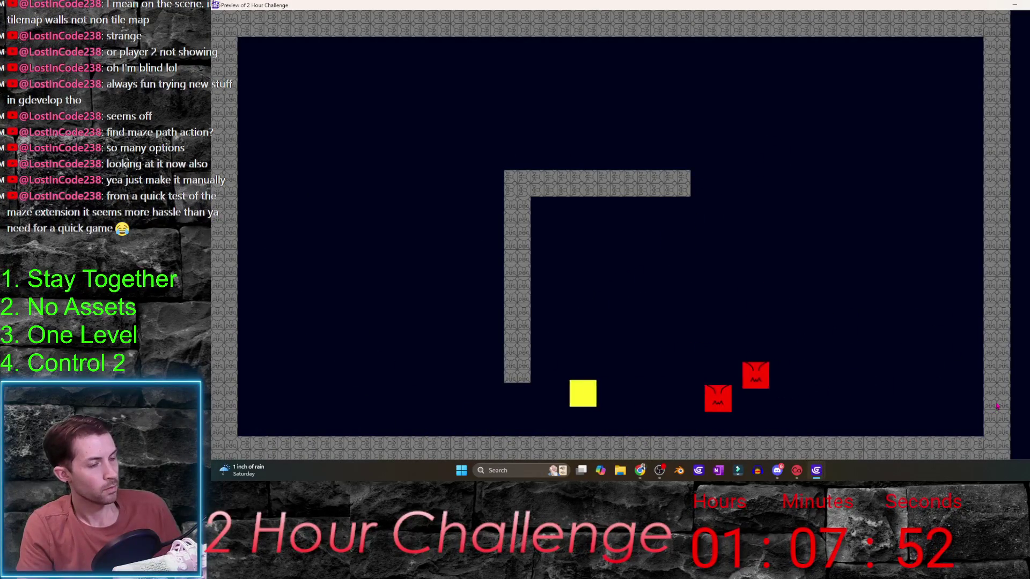
pyautogui.press('Up')
pyautogui.press('Left')
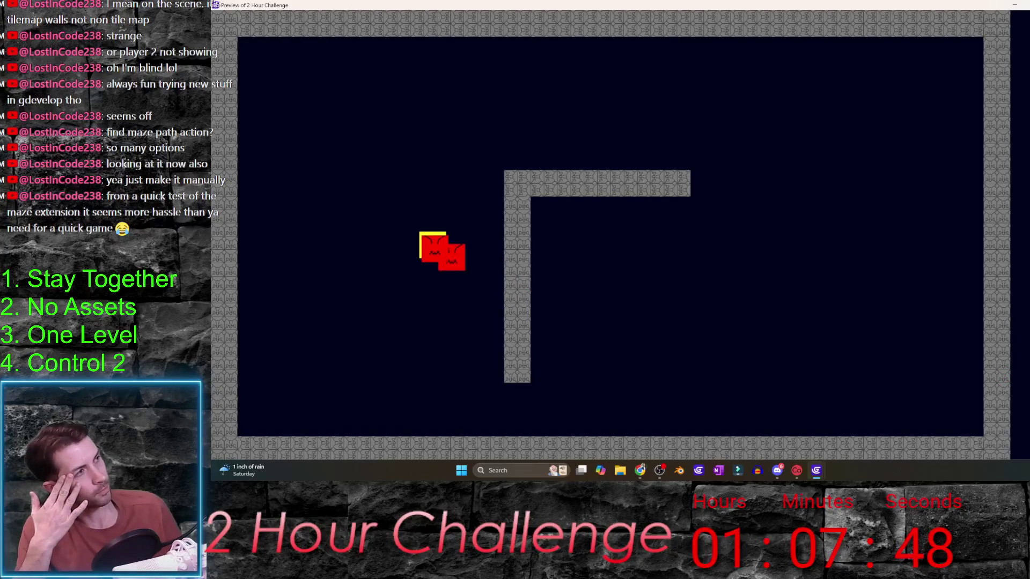
pyautogui.hotkey('alt', 'F4')
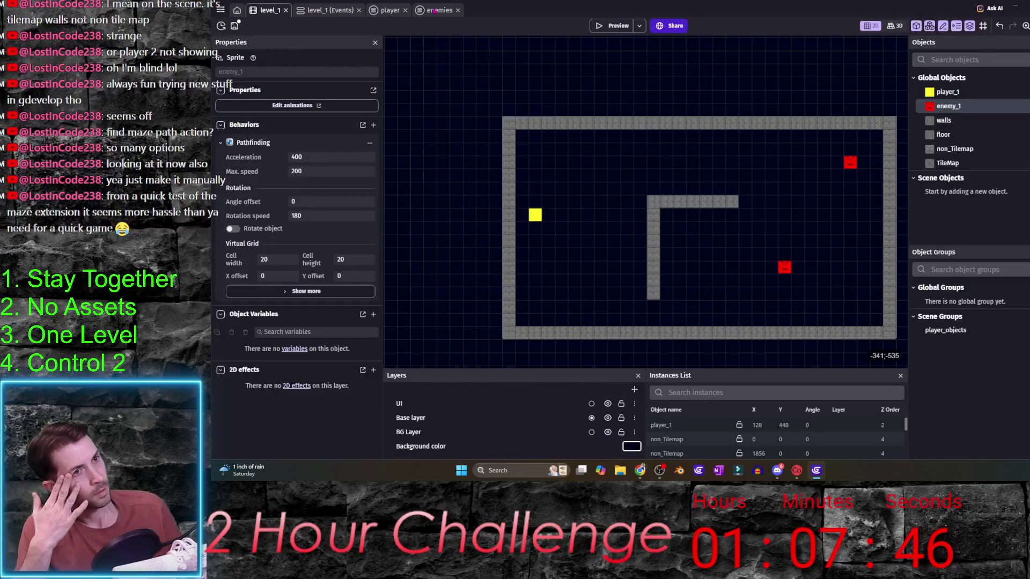
pyautogui.click(438, 9)
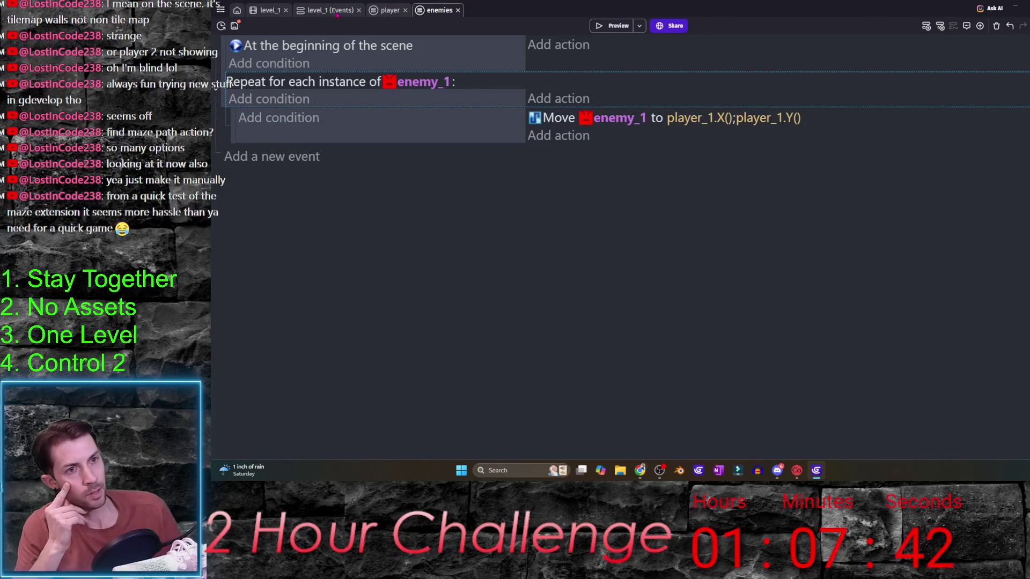
pyautogui.click(331, 10)
pyautogui.click(267, 11)
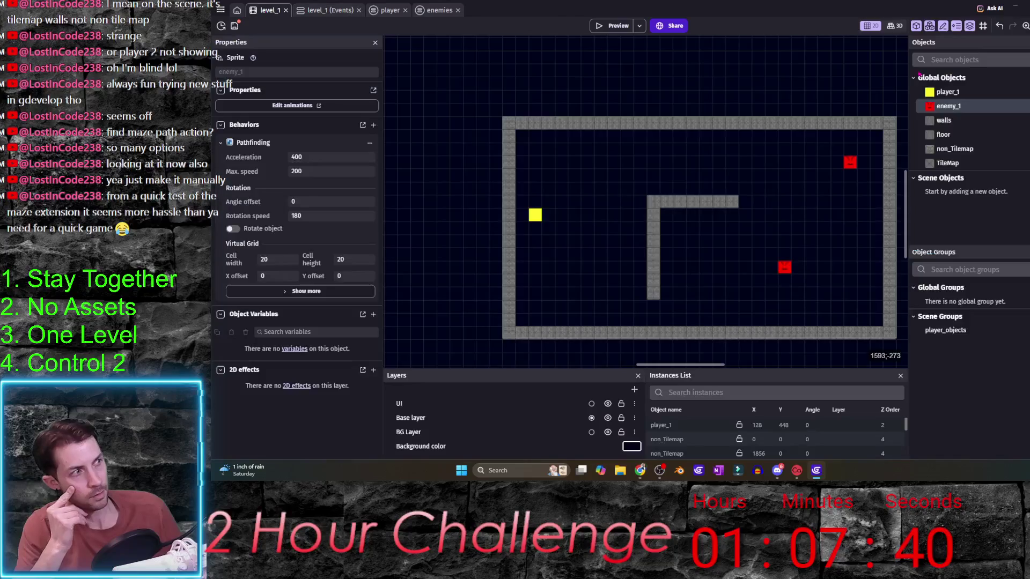
pyautogui.doubleClick(954, 121)
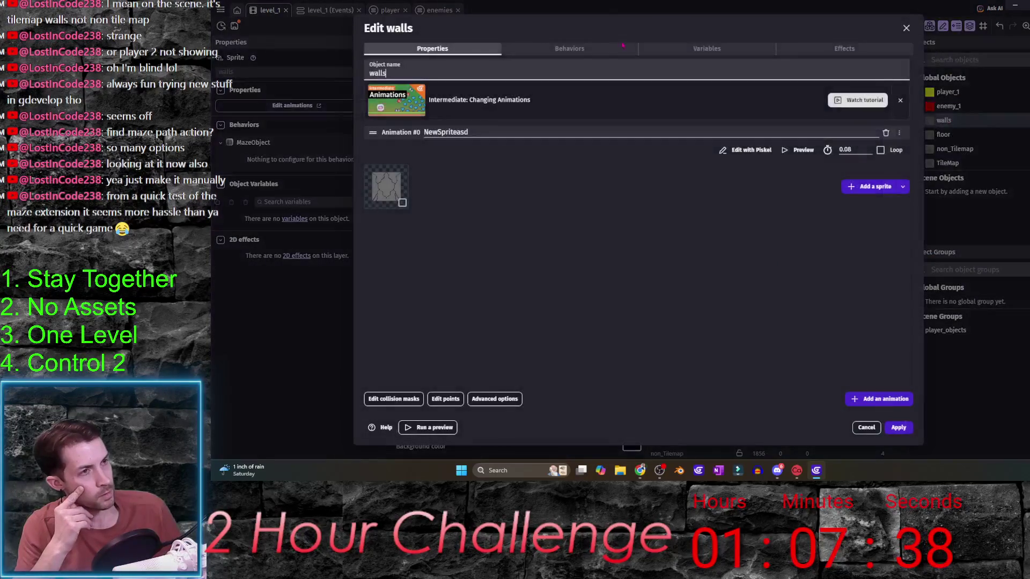
pyautogui.click(589, 49)
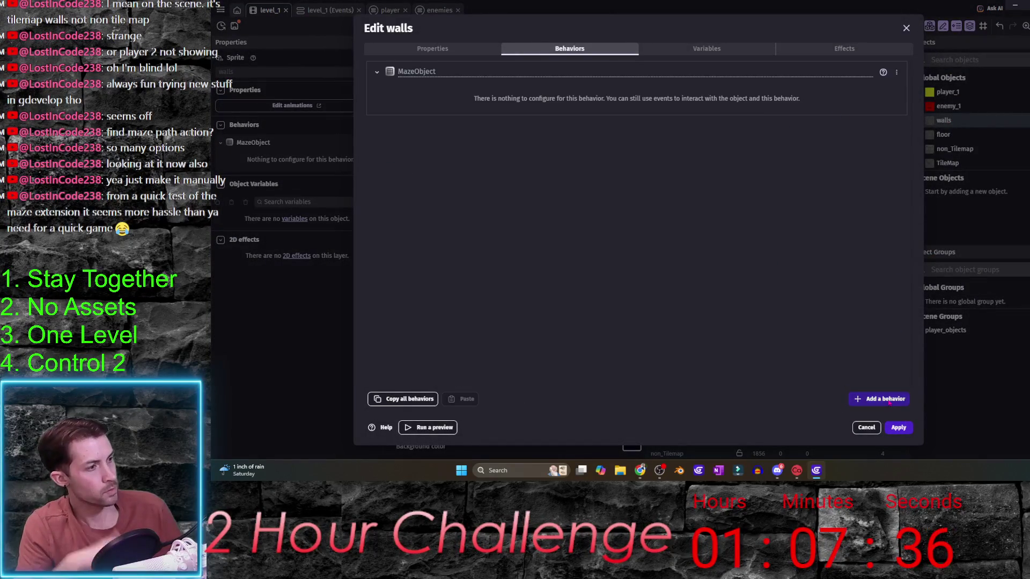
pyautogui.click(885, 400)
pyautogui.write('obs')
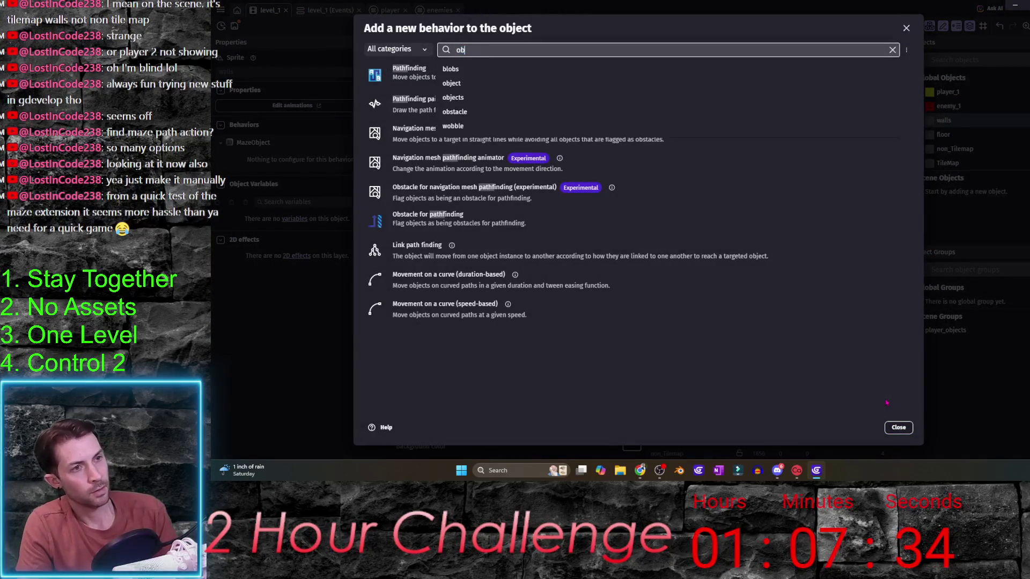
pyautogui.click(432, 69)
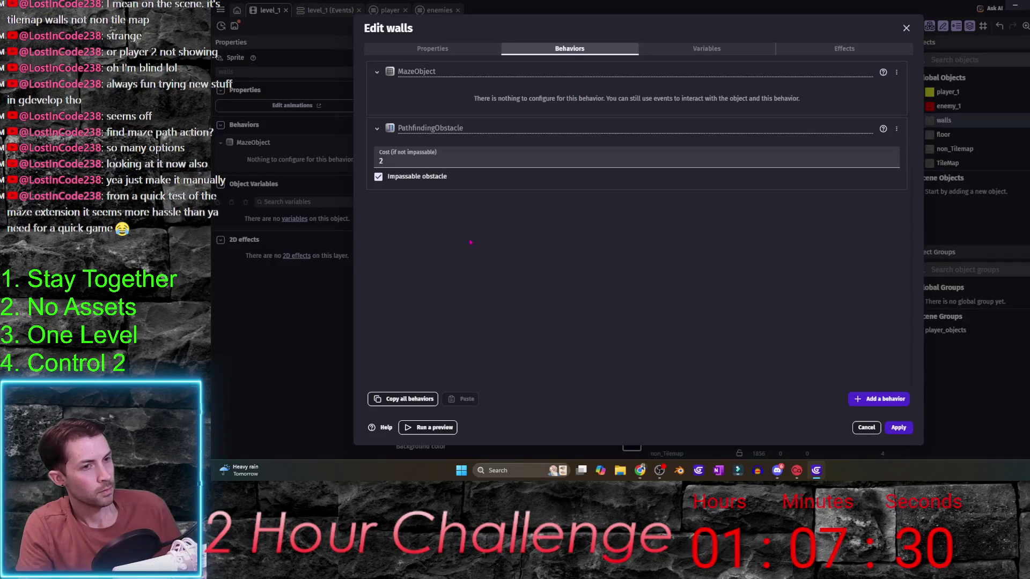
pyautogui.click(899, 428)
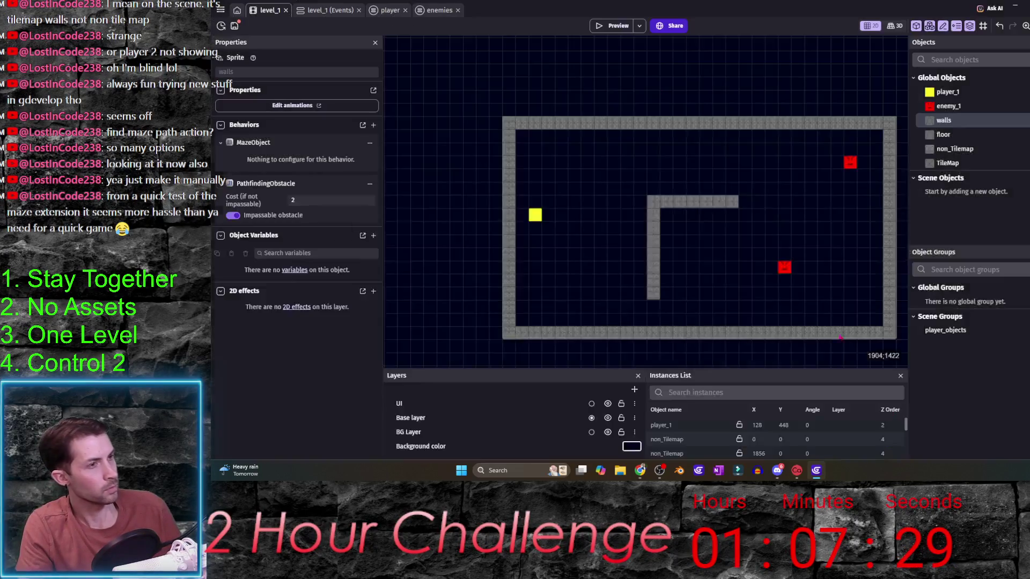
pyautogui.click(612, 28)
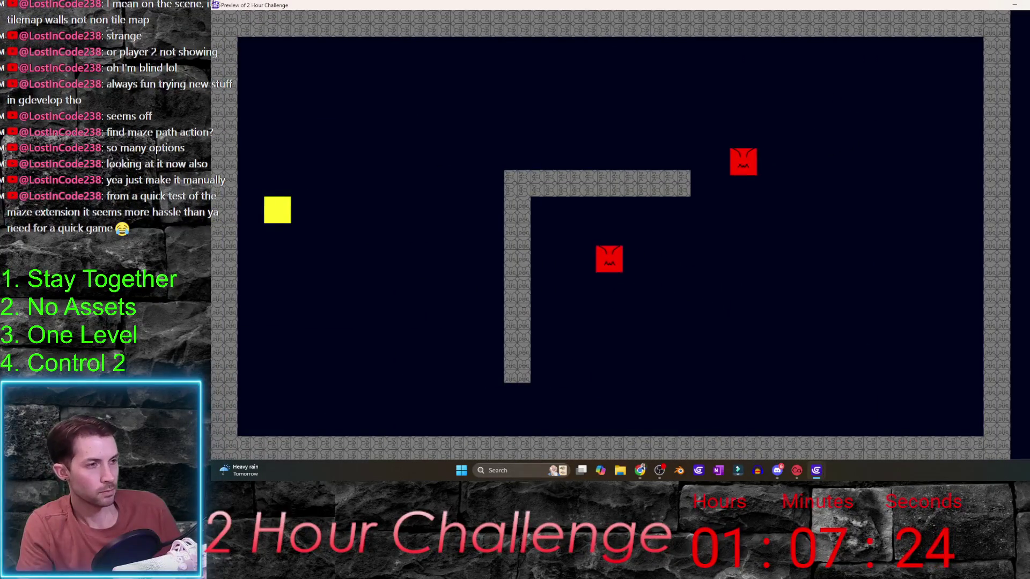
pyautogui.hotkey('alt', 'F4')
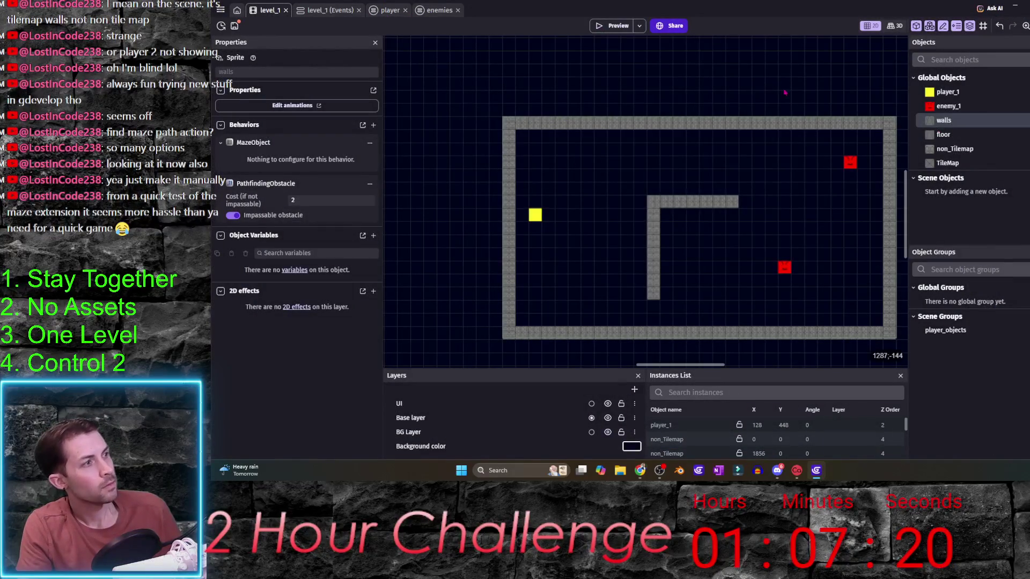
# - Delete the walls object, leaving player_1, enemy_1, floor, non_Tilemap and TileMap
pyautogui.doubleClick(968, 125)
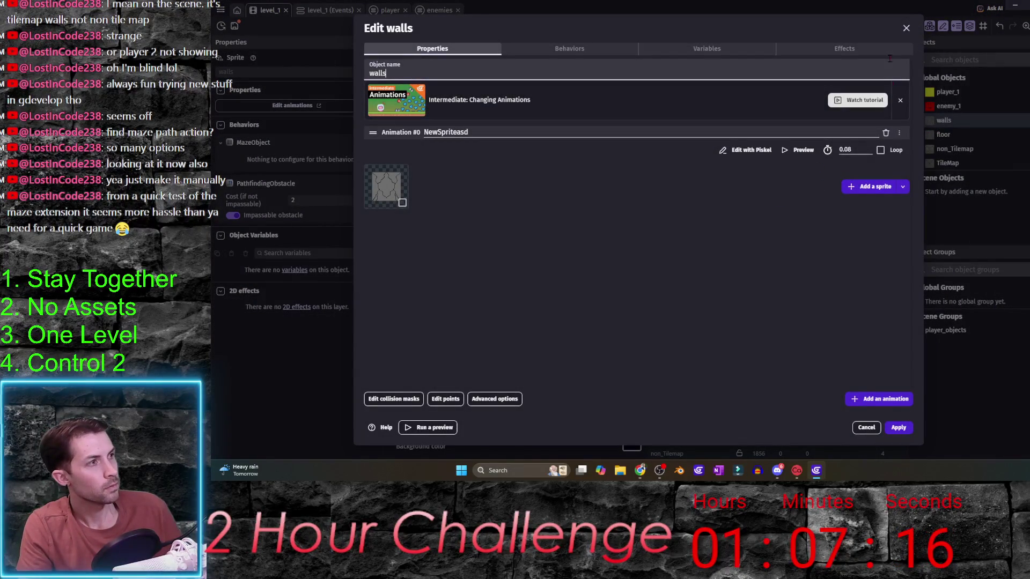
pyautogui.click(906, 29)
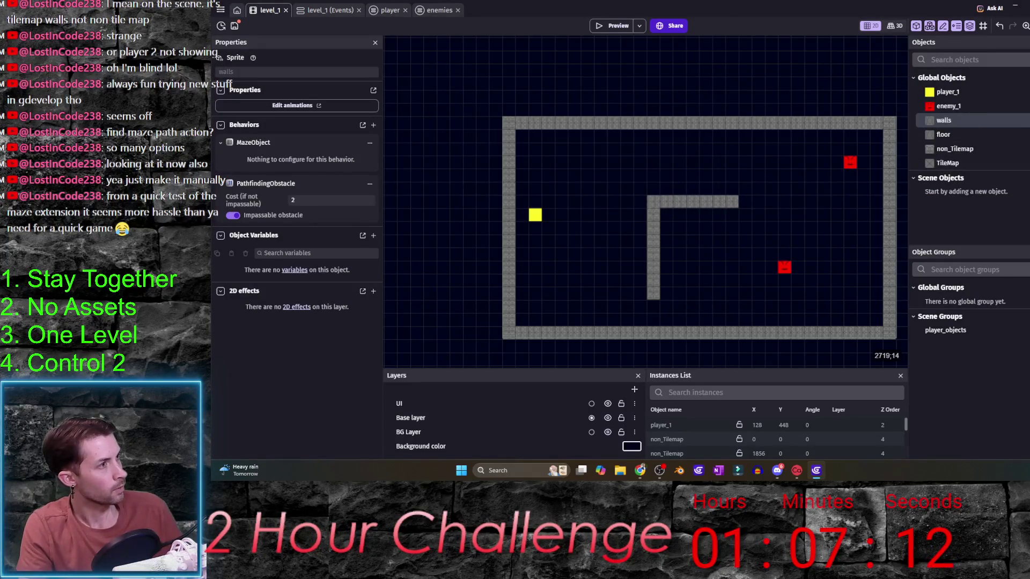
pyautogui.rightClick(944, 120)
pyautogui.click(958, 177)
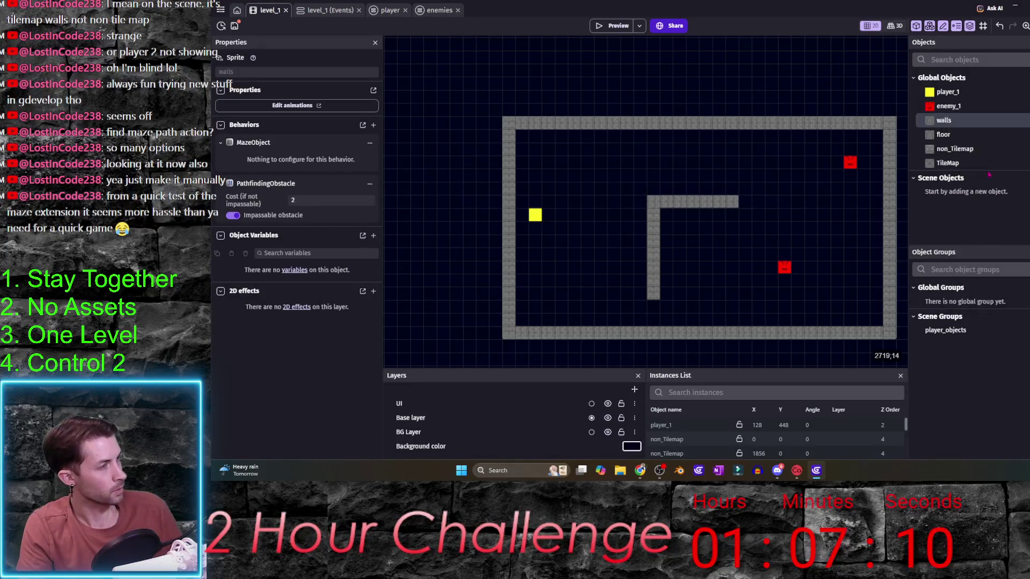
pyautogui.press('Return')
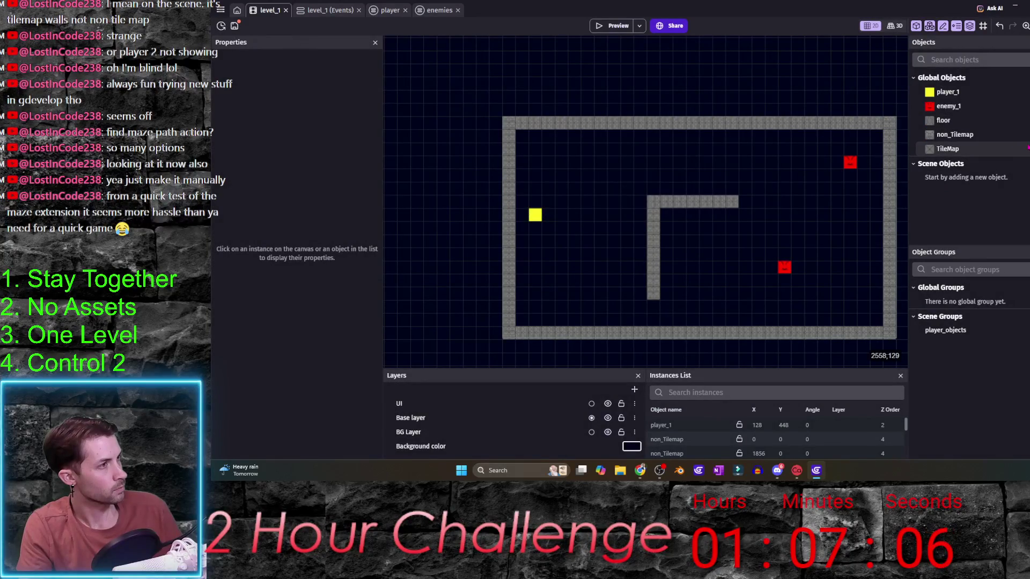
pyautogui.click(947, 149)
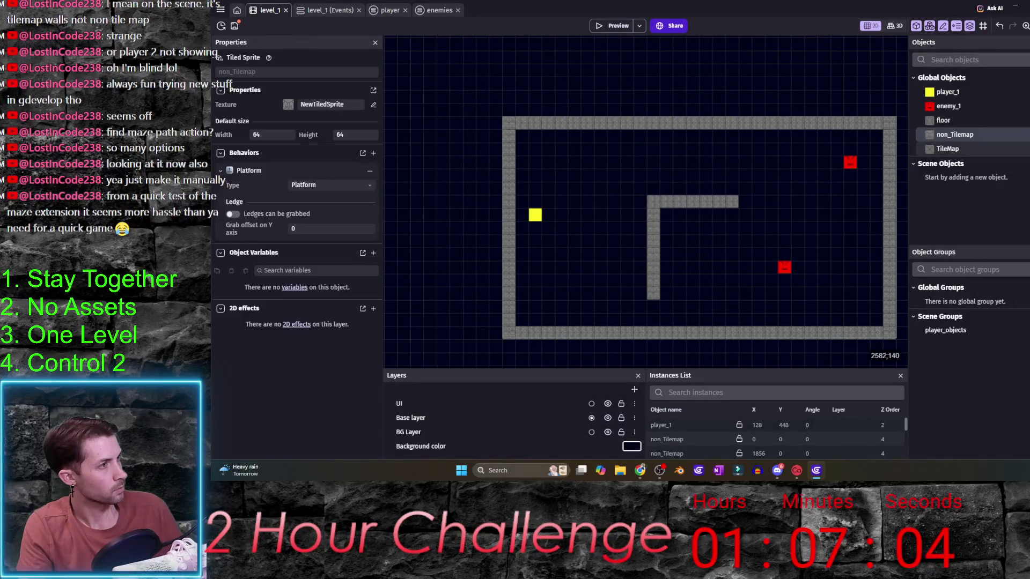
# - Replace non_Tilemap's Platform behavior with the Obstacle for pathfinding behavior
pyautogui.click(955, 134)
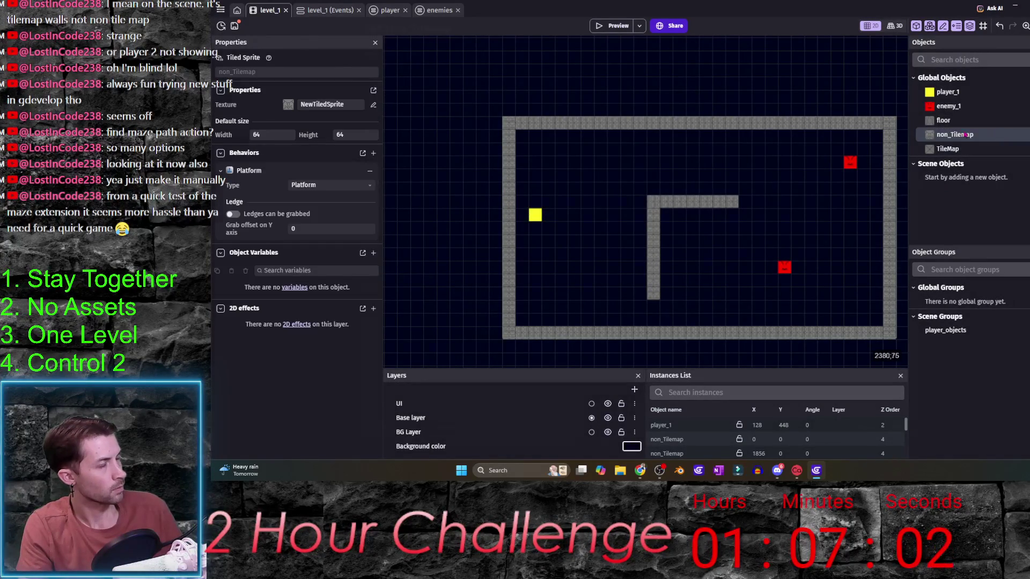
pyautogui.doubleClick(993, 135)
pyautogui.click(570, 49)
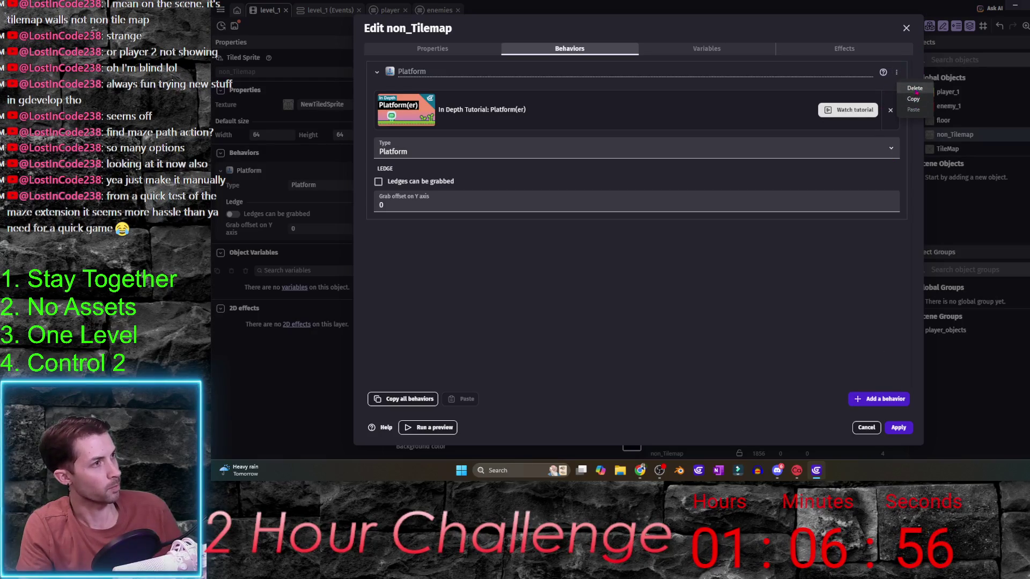
pyautogui.click(915, 88)
pyautogui.click(677, 234)
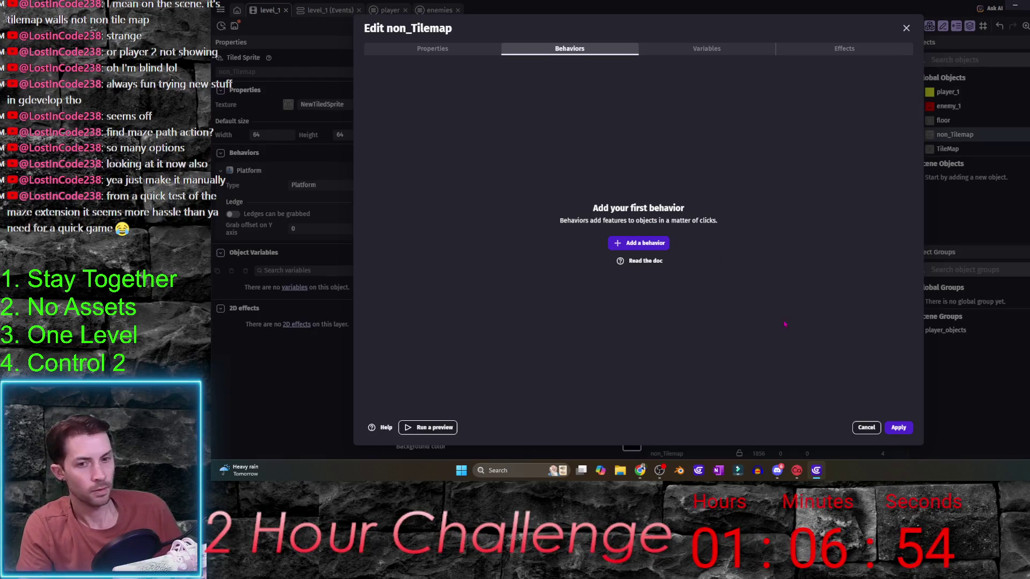
pyautogui.click(657, 250)
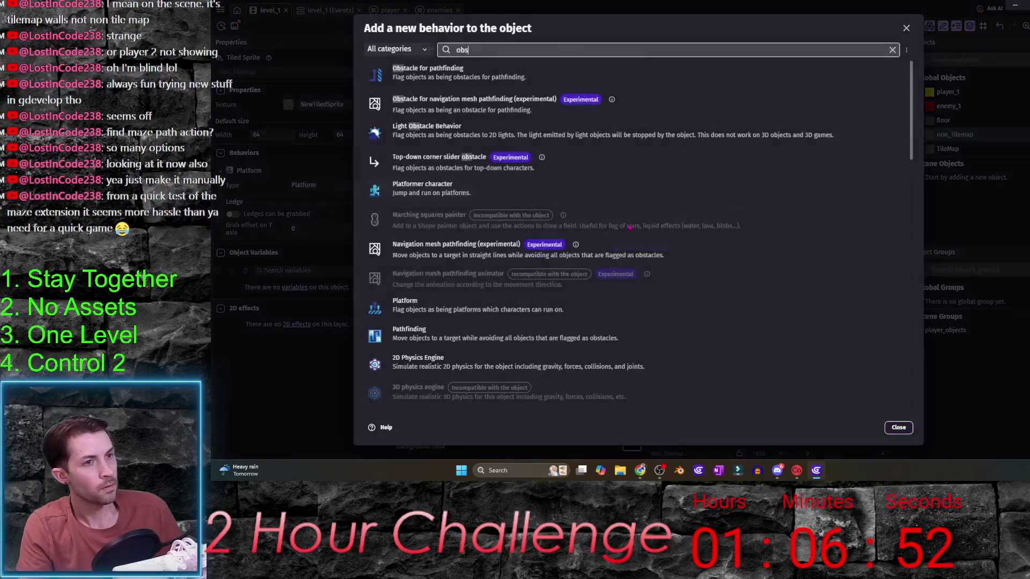
pyautogui.click(483, 67)
pyautogui.click(895, 428)
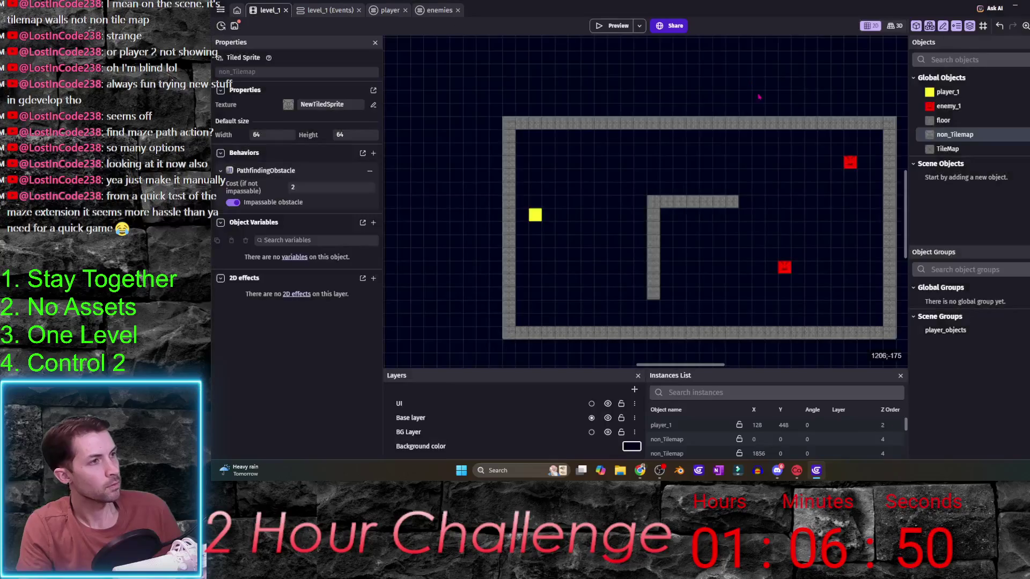
# - Run a quick level preview, moving the player right and down, then close it
pyautogui.click(617, 30)
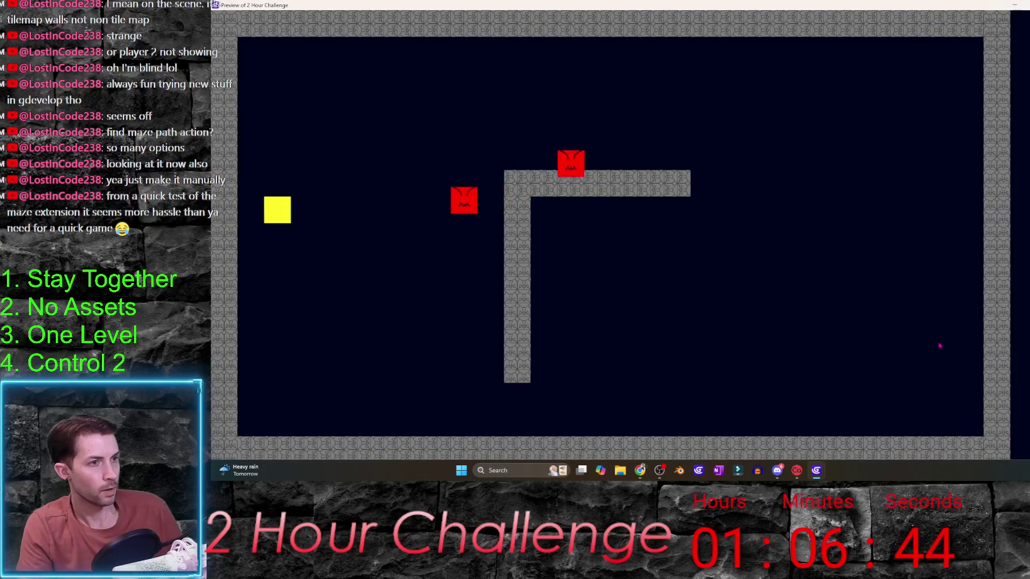
pyautogui.press('Right')
pyautogui.press('Down')
pyautogui.click(990, 9)
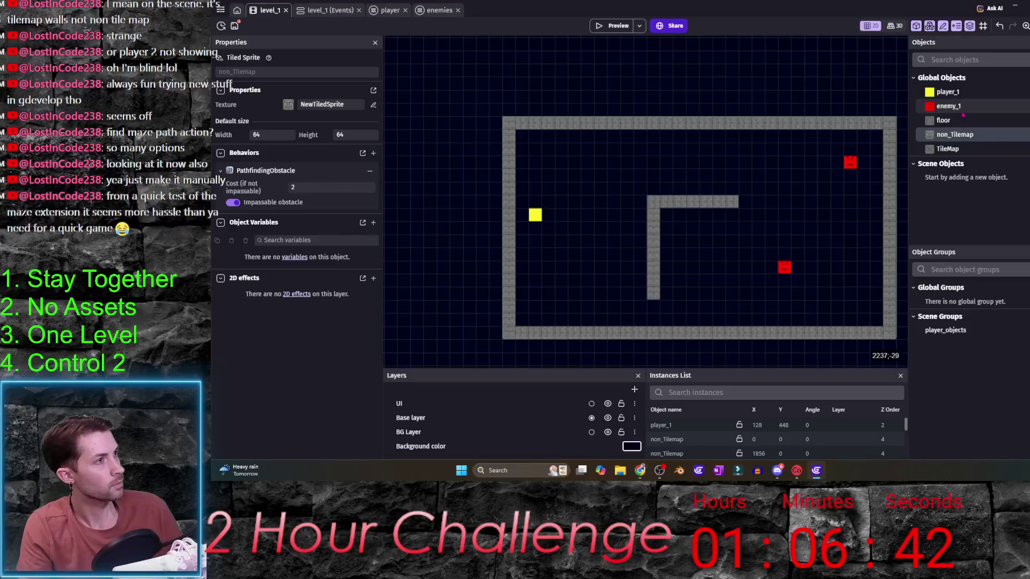
# - Review non_Tilemap's PathfindingObstacle settings, then inspect the enemy_1 object's red sprite animation
pyautogui.doubleClick(960, 135)
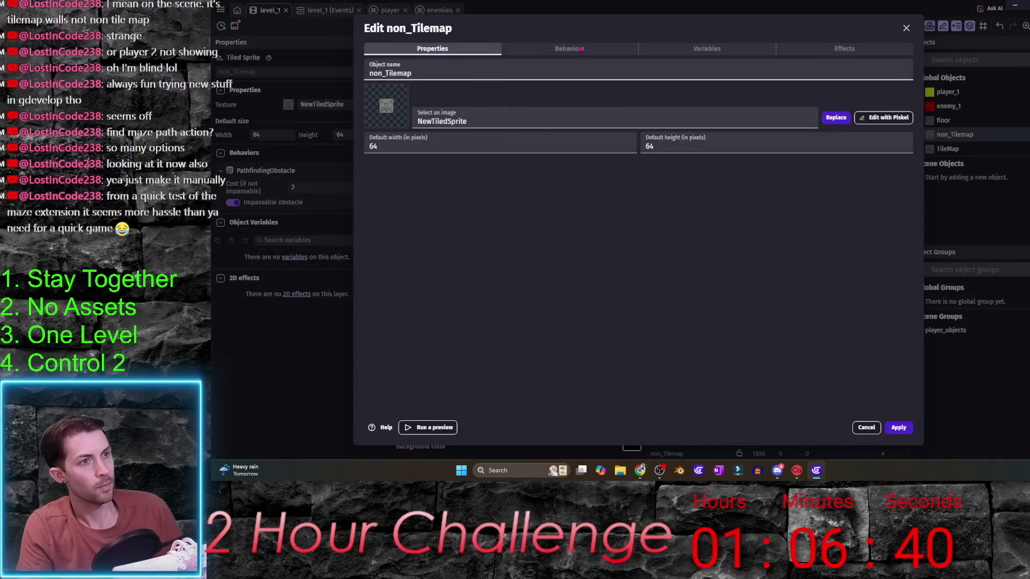
pyautogui.click(576, 50)
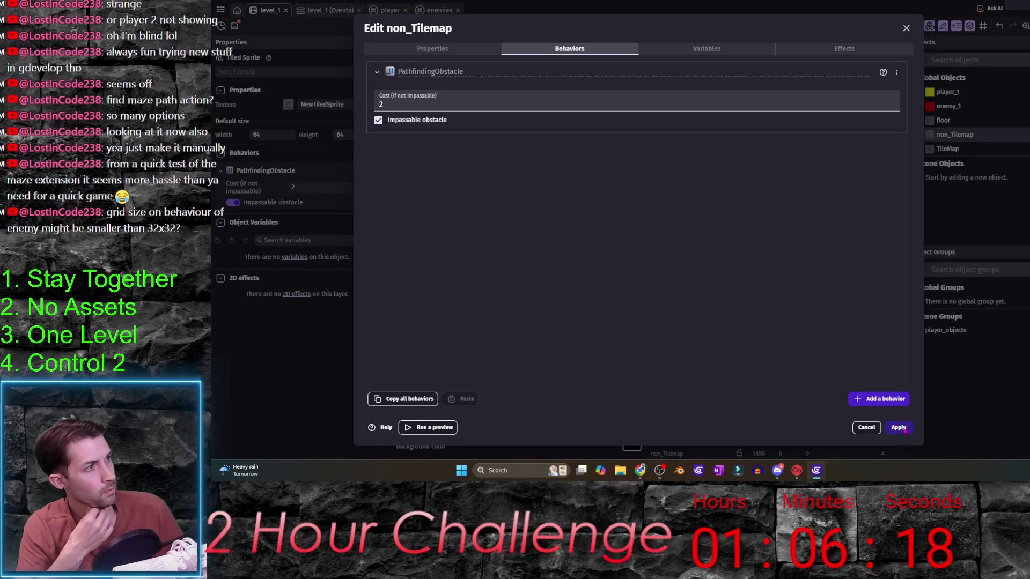
pyautogui.click(898, 427)
pyautogui.doubleClick(954, 107)
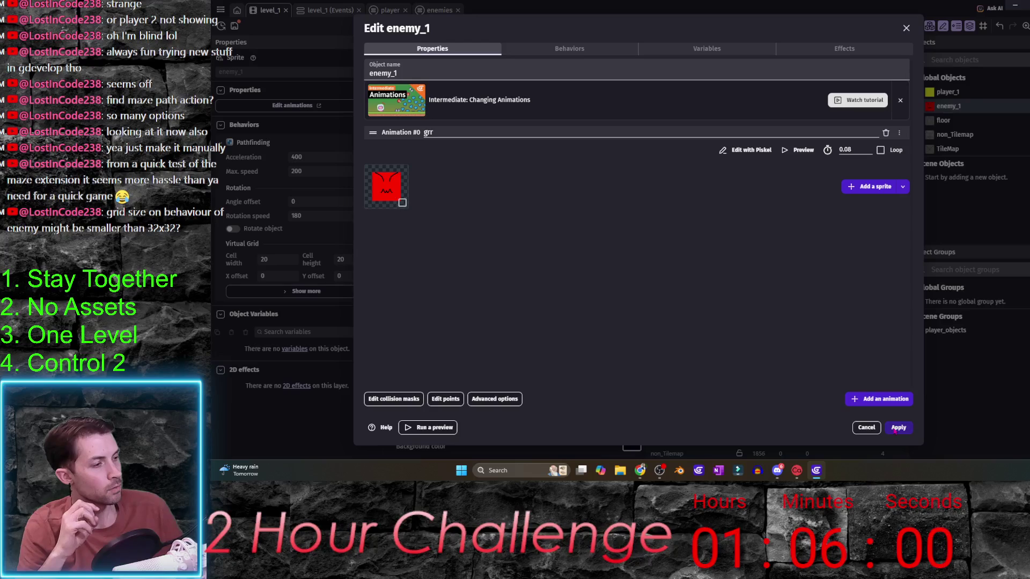
pyautogui.click(872, 428)
# - Drag both enemy_1 instances beside the L-shaped inner wall of the maze
pyautogui.scroll(3, 706, 231)
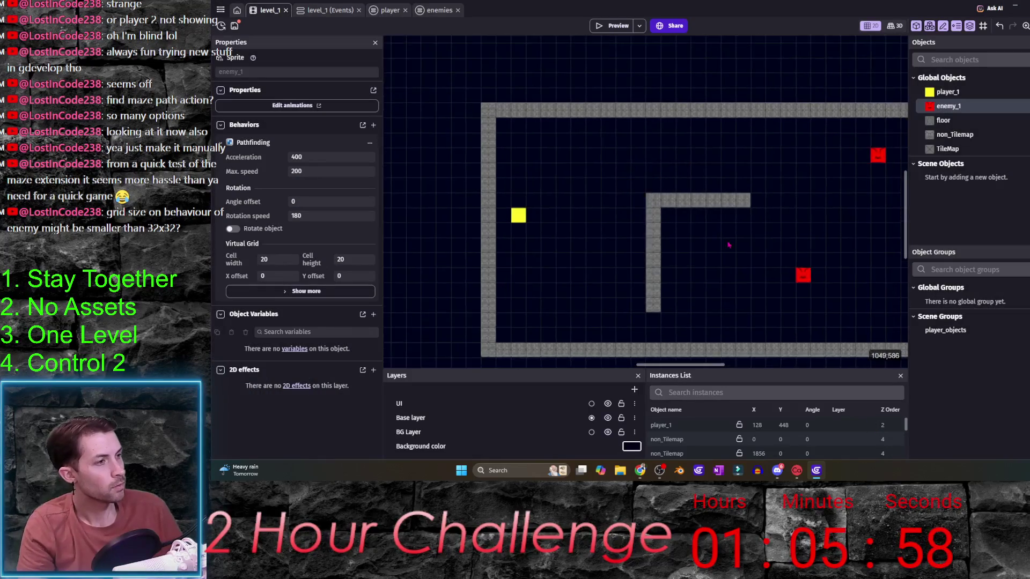
pyautogui.scroll(-2, 805, 295)
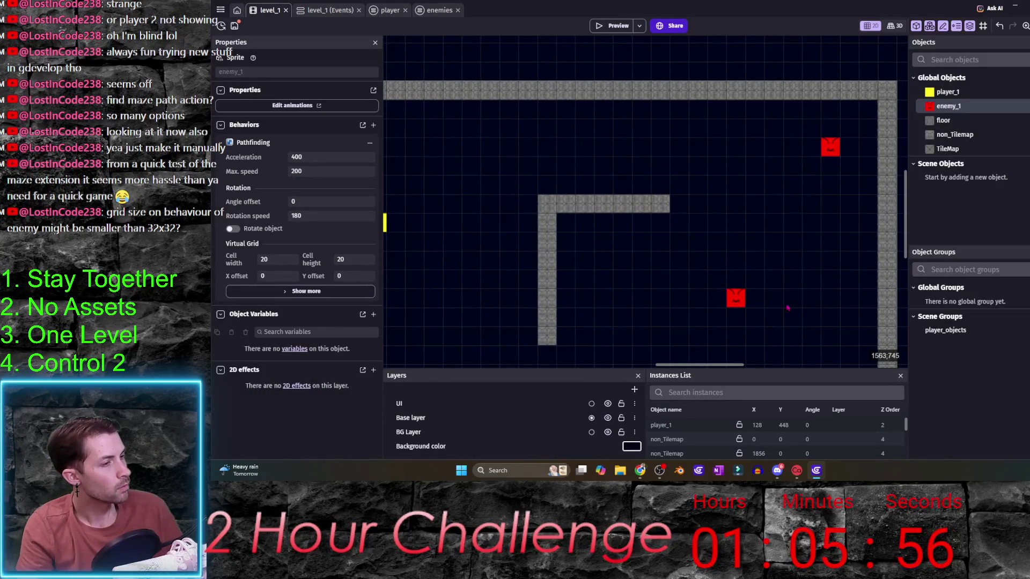
pyautogui.scroll(2, 847, 306)
pyautogui.moveTo(804, 291); pyautogui.dragTo(673, 274)
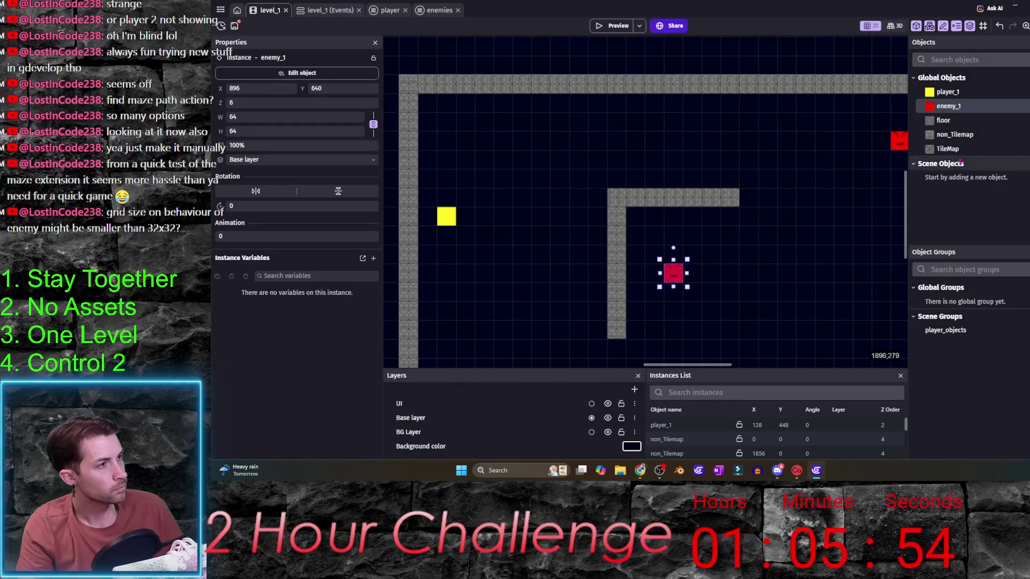
pyautogui.moveTo(898, 140); pyautogui.dragTo(755, 236)
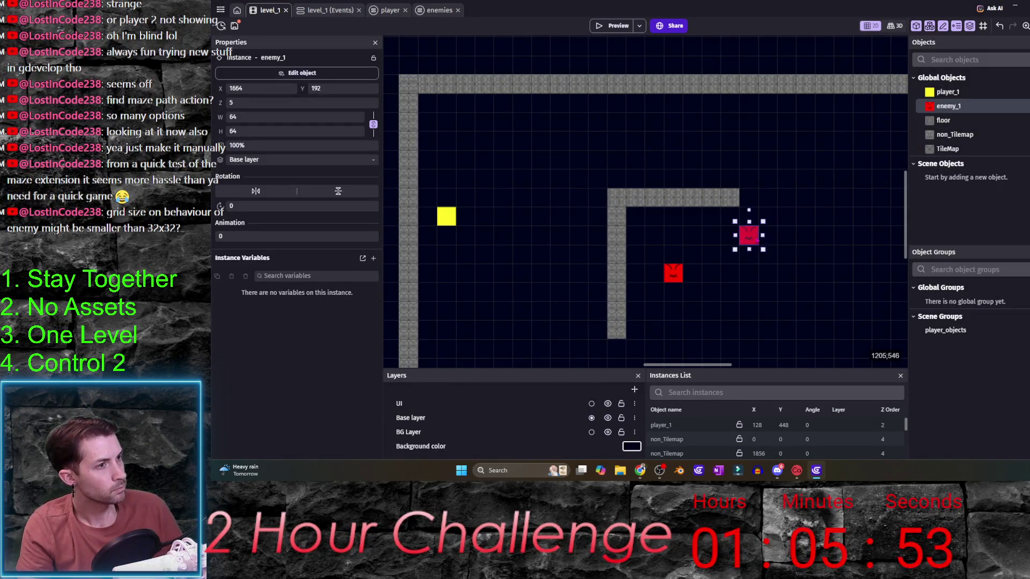
pyautogui.click(823, 292)
pyautogui.moveTo(562, 266); pyautogui.dragTo(594, 268)
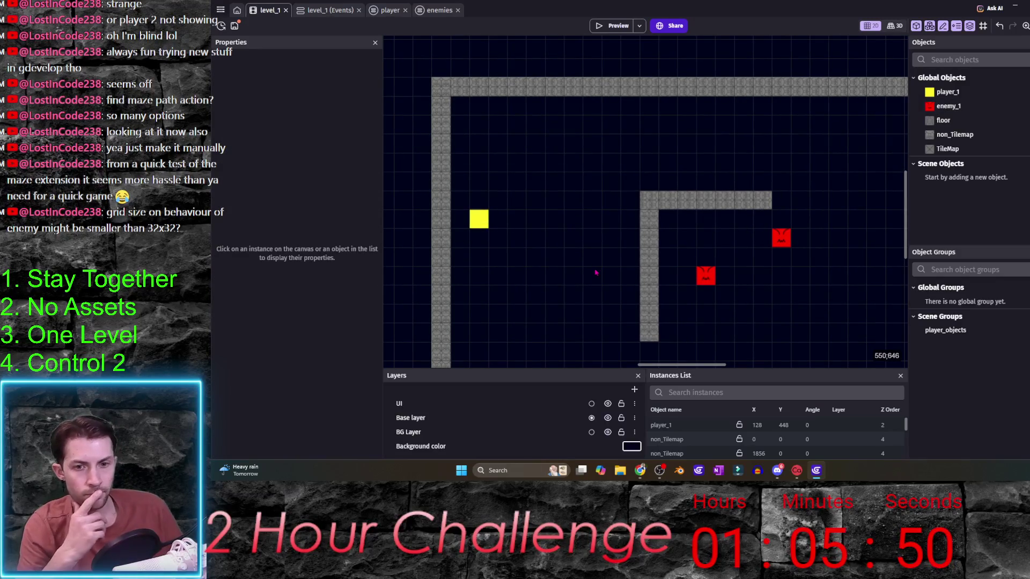
# - Set enemy_1's pathfinding cell width and height to 64 and launch a preview
pyautogui.moveTo(705, 278)
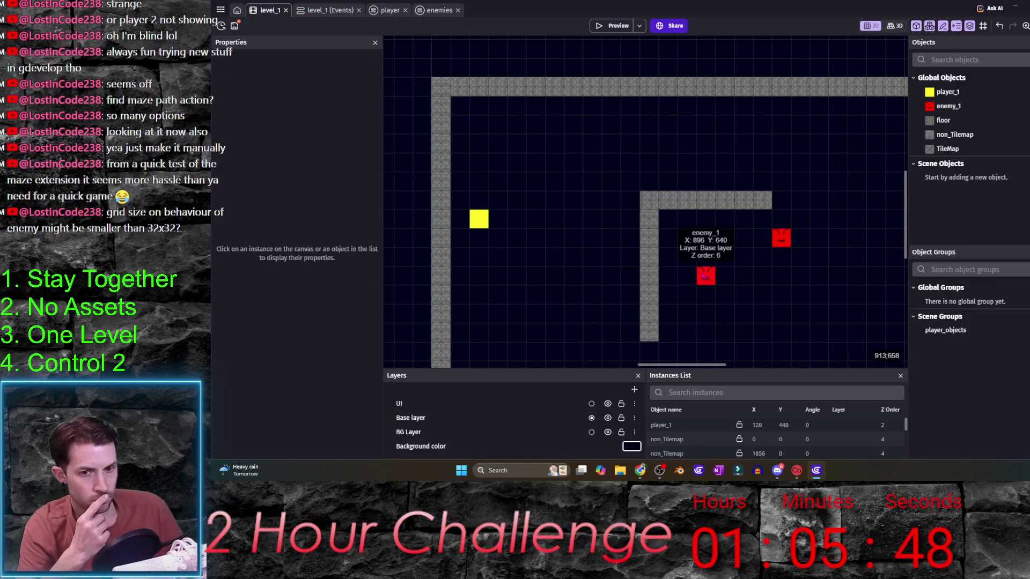
pyautogui.doubleClick(706, 276)
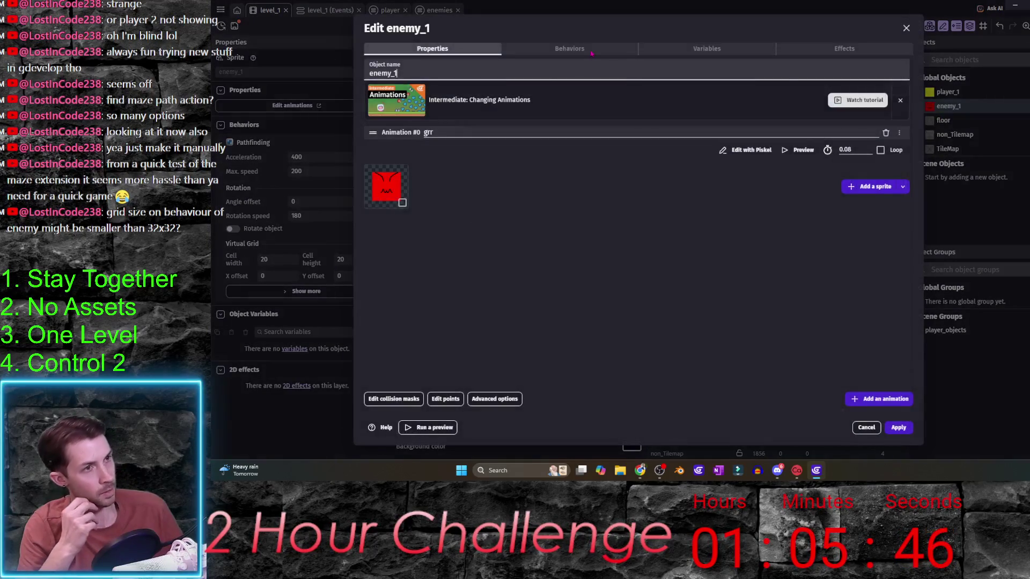
pyautogui.click(408, 249)
pyautogui.write('64')
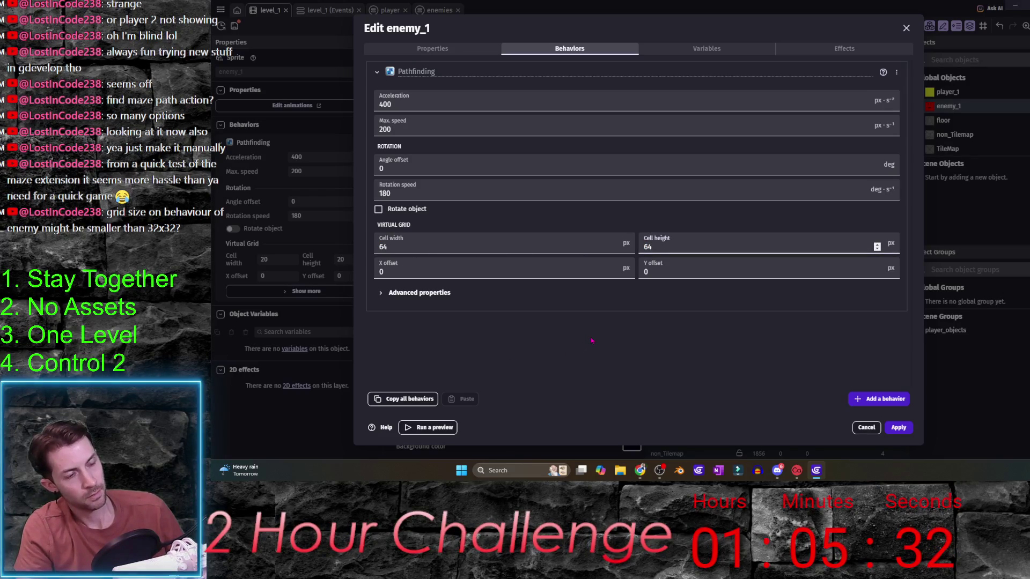
pyautogui.click(898, 427)
pyautogui.click(612, 23)
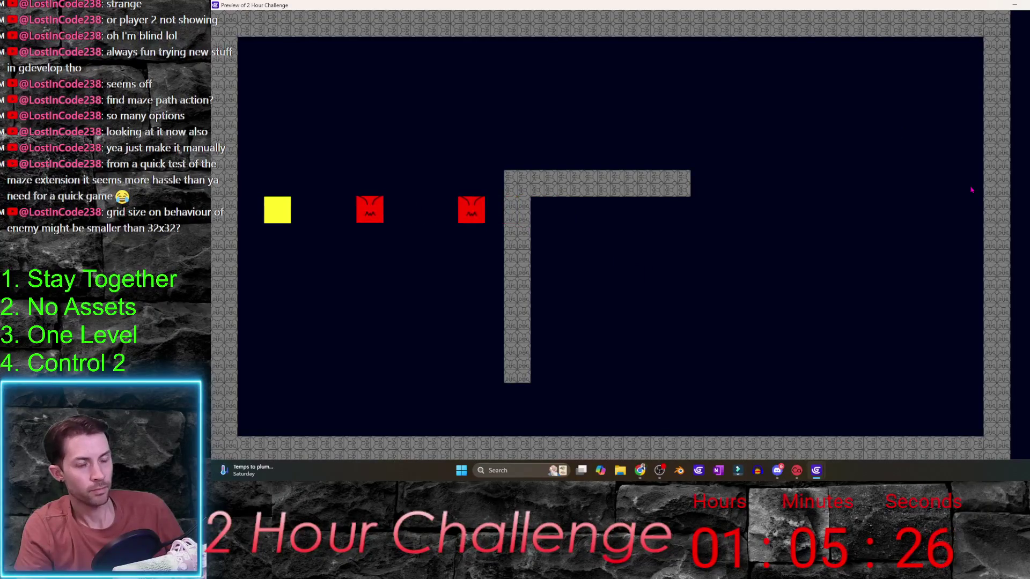
# - Steer the player around the maze with the arrow keys as enemies chase, then close the preview
pyautogui.press('Down')
pyautogui.press('Right')
pyautogui.press('Up')
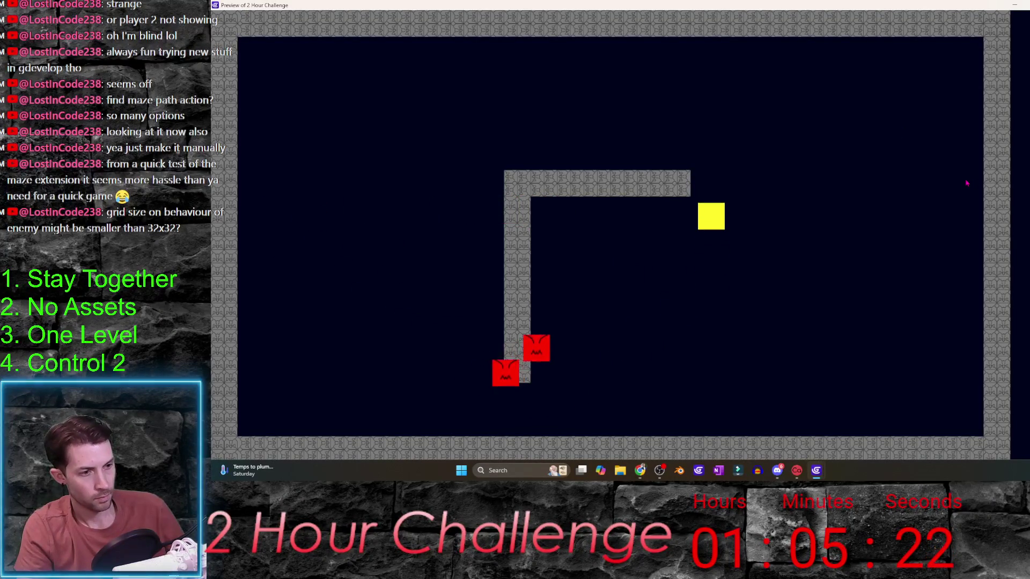
pyautogui.press('Up')
pyautogui.press('Right')
pyautogui.press('Left')
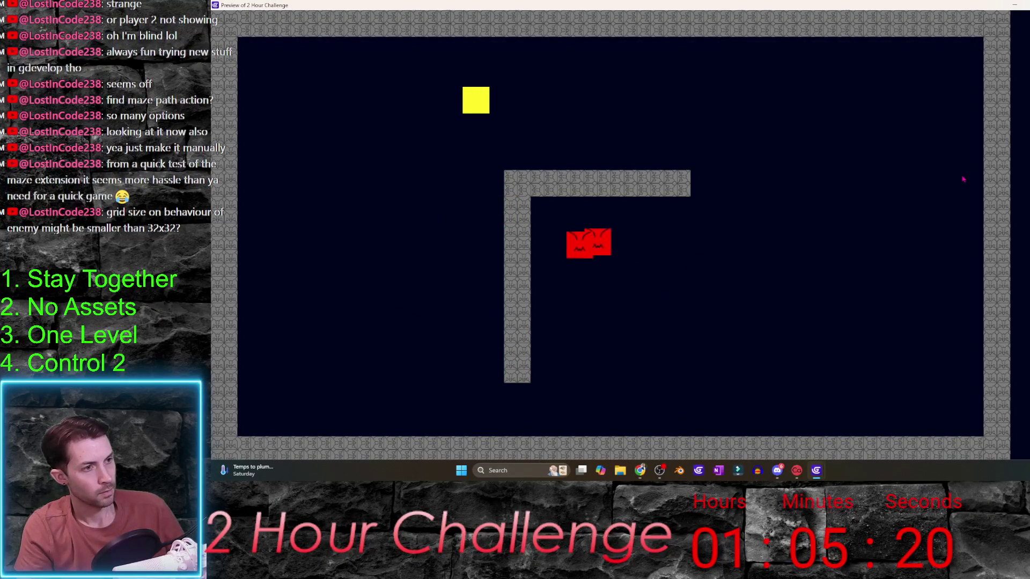
pyautogui.press('Down')
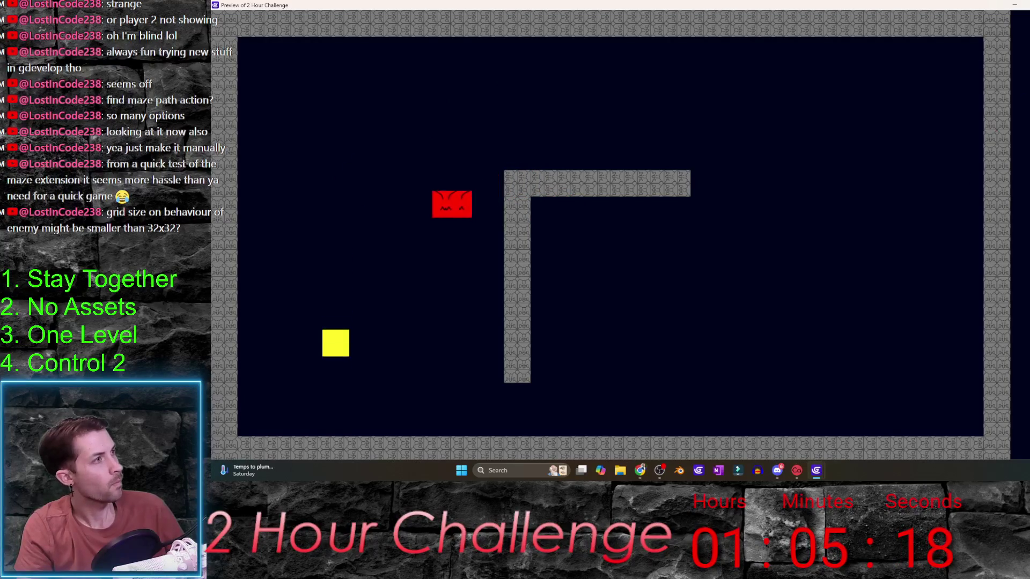
pyautogui.press('Right')
pyautogui.press('Up')
pyautogui.press('Left')
pyautogui.press('Right')
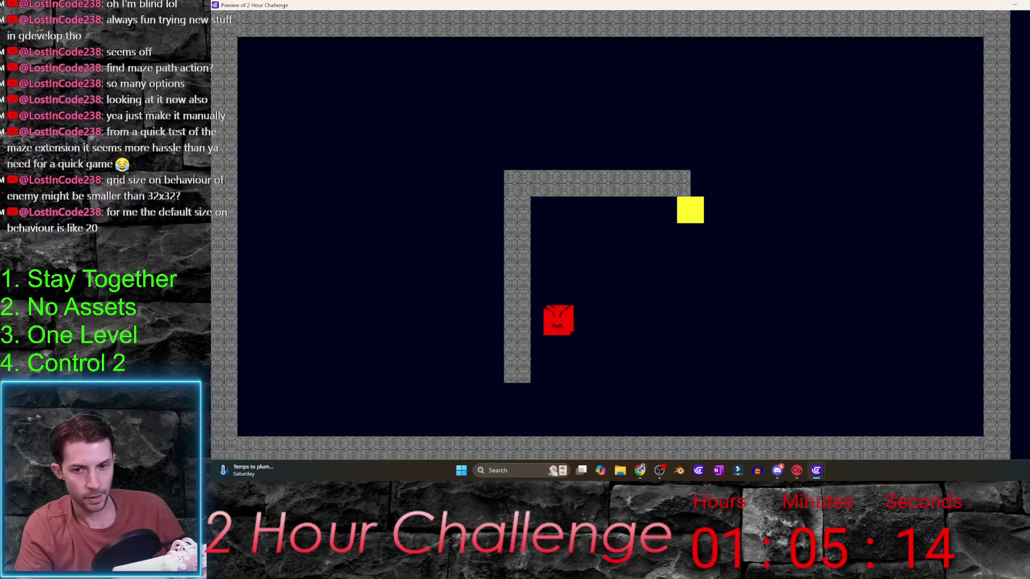
pyautogui.press('Up')
pyautogui.press('Left')
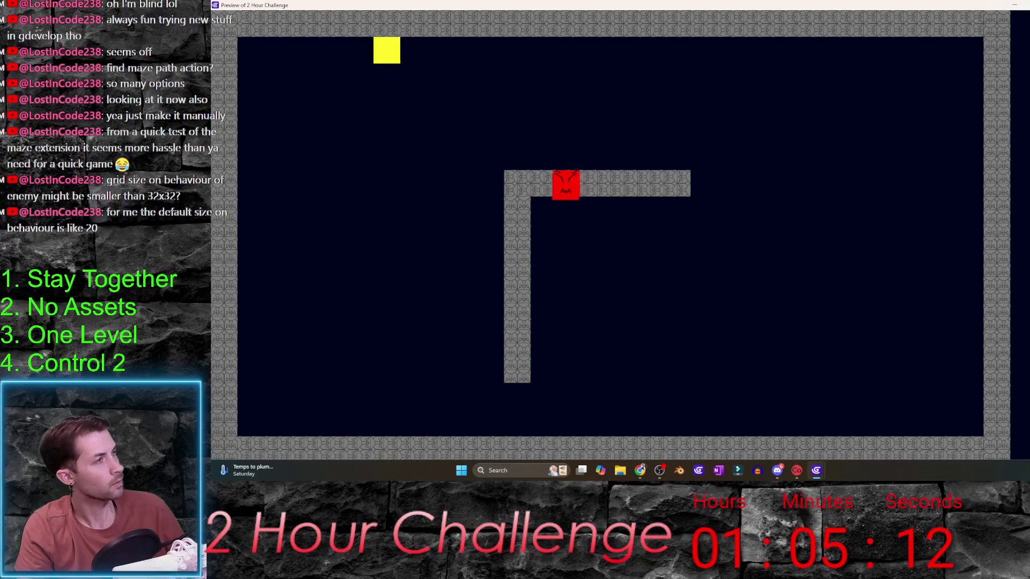
pyautogui.press('Down')
pyautogui.hotkey('alt', 'F4')
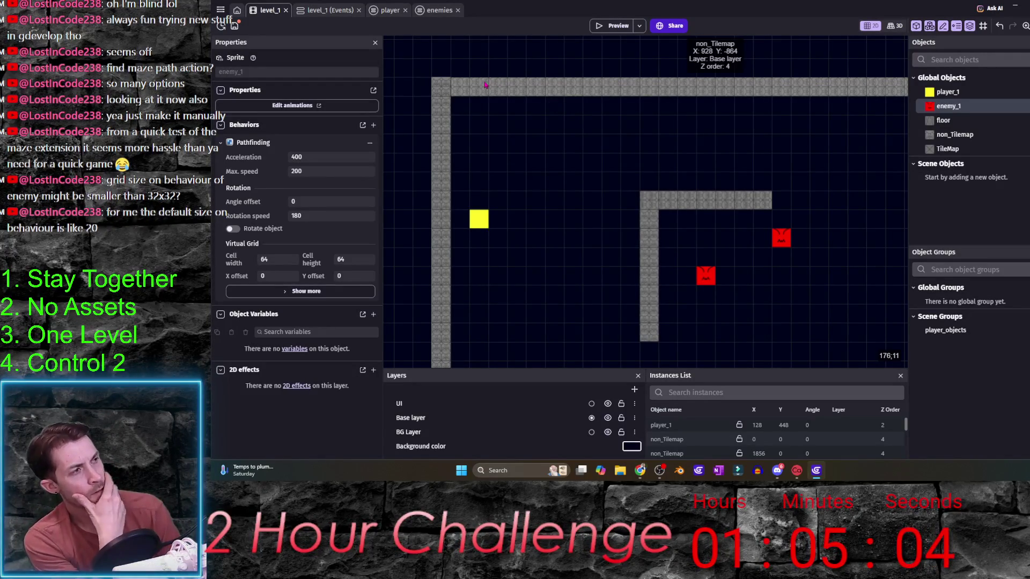
# - Change enemy_1's advanced pathfinding cell width and height from 64 to 32
pyautogui.doubleClick(989, 108)
pyautogui.click(570, 48)
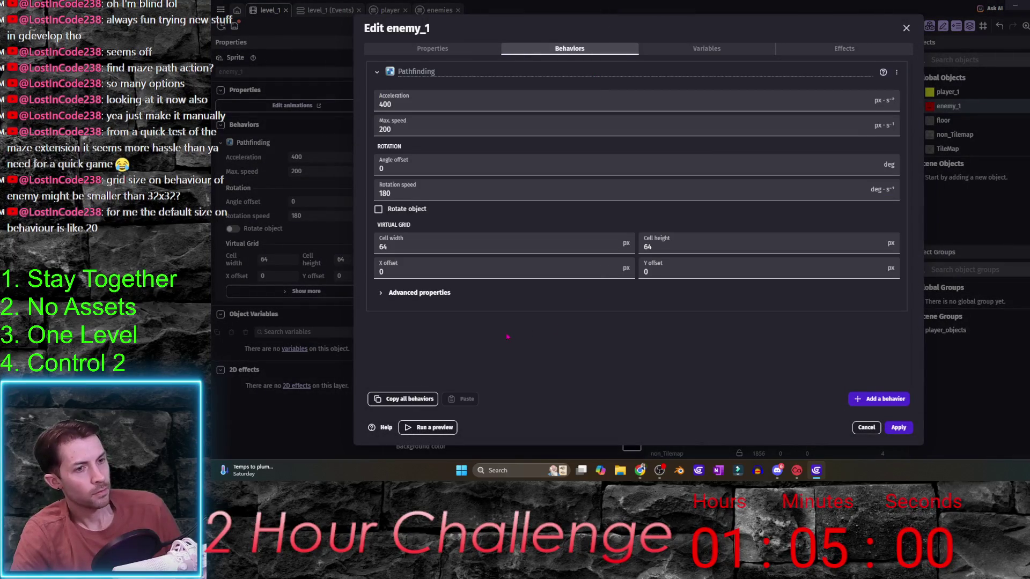
pyautogui.click(415, 293)
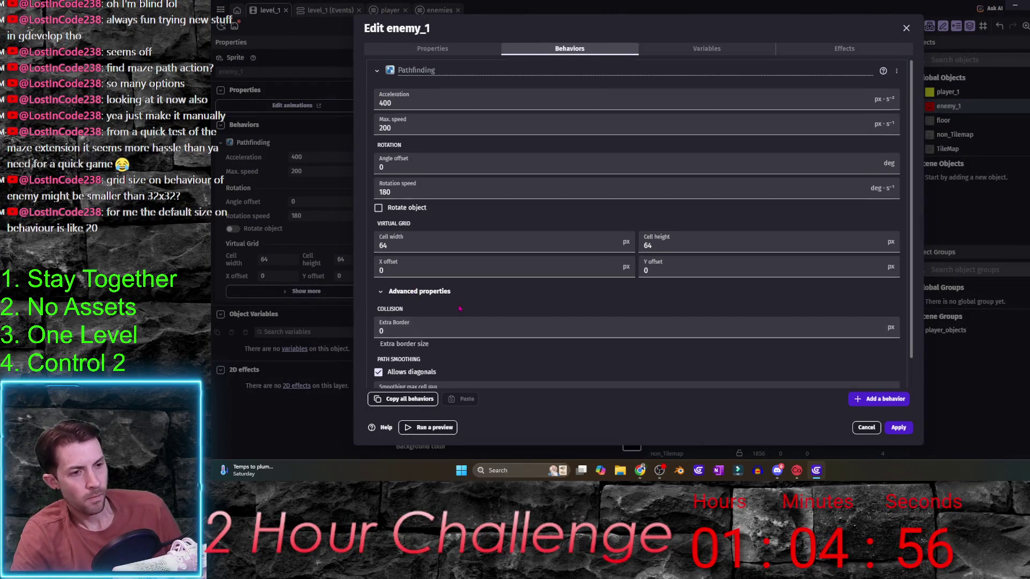
pyautogui.scroll(-1, 470, 310)
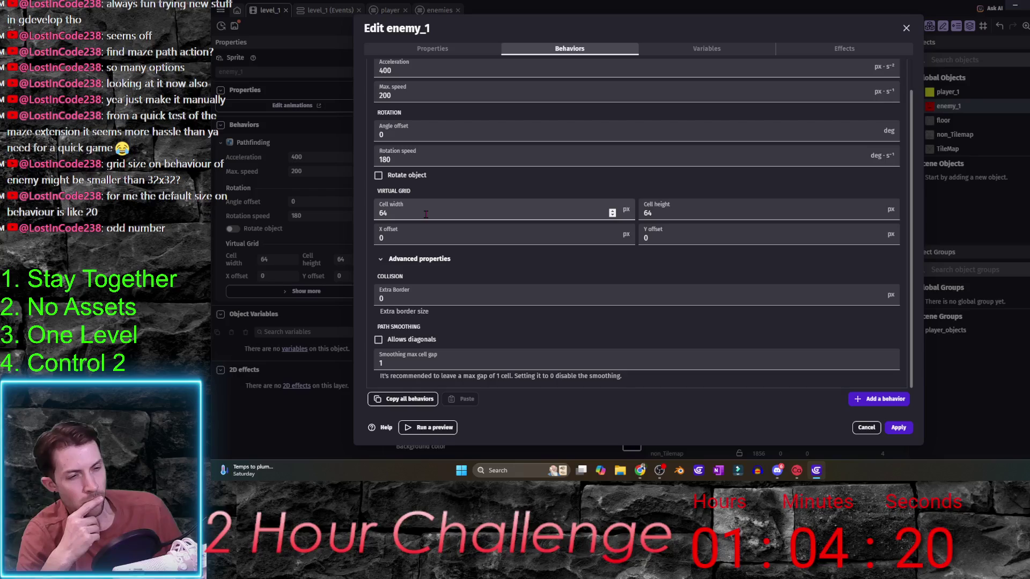
pyautogui.scroll(1, 428, 214)
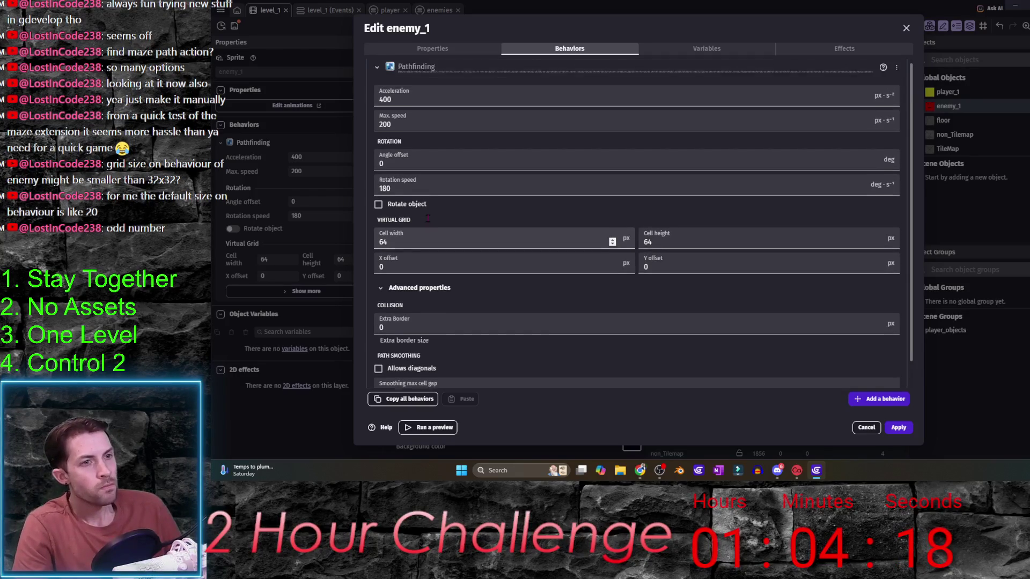
pyautogui.doubleClick(382, 246)
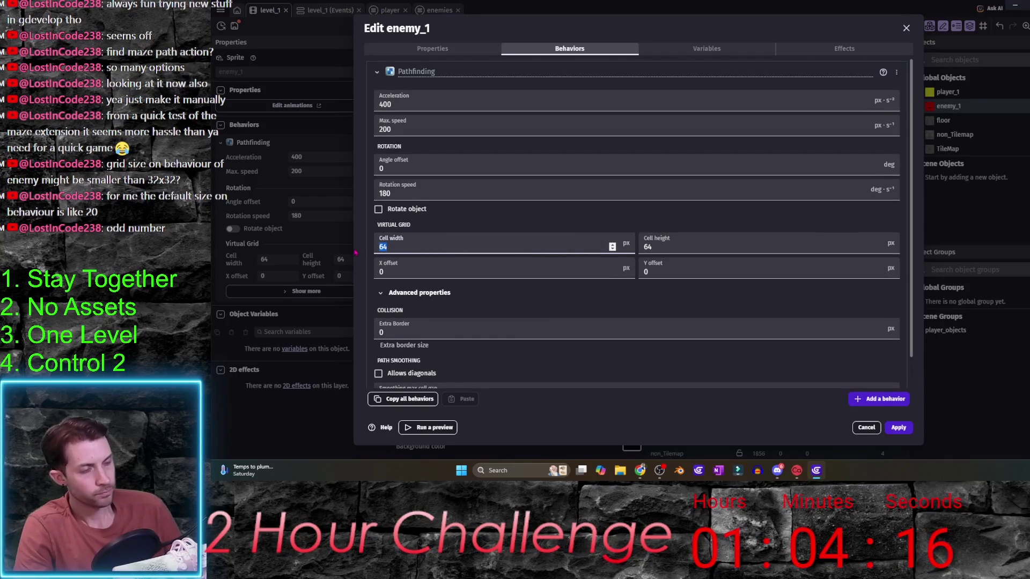
pyautogui.write('32')
pyautogui.press('Tab')
pyautogui.write('32')
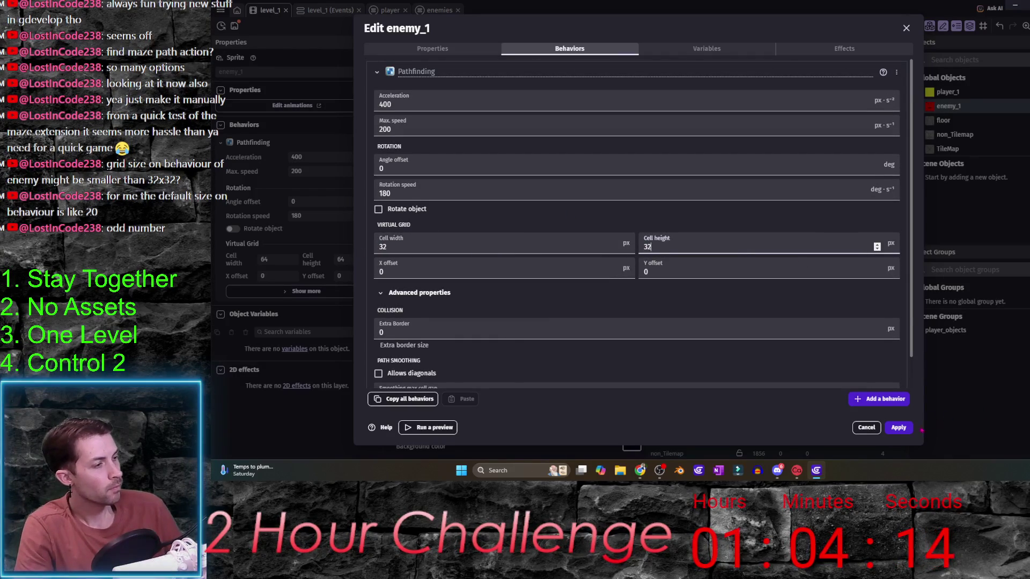
pyautogui.press('Return')
pyautogui.click(613, 25)
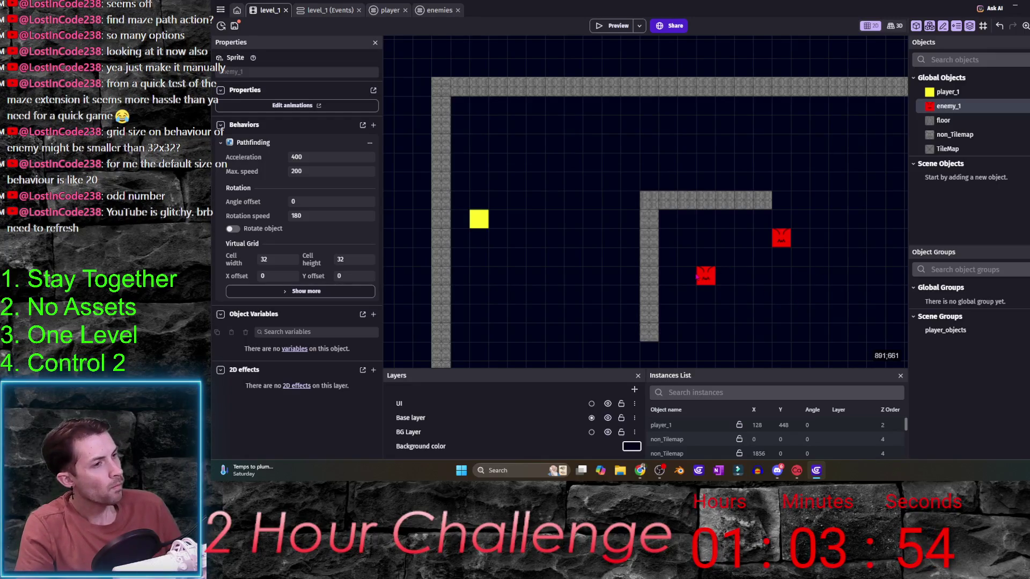
pyautogui.click(640, 471)
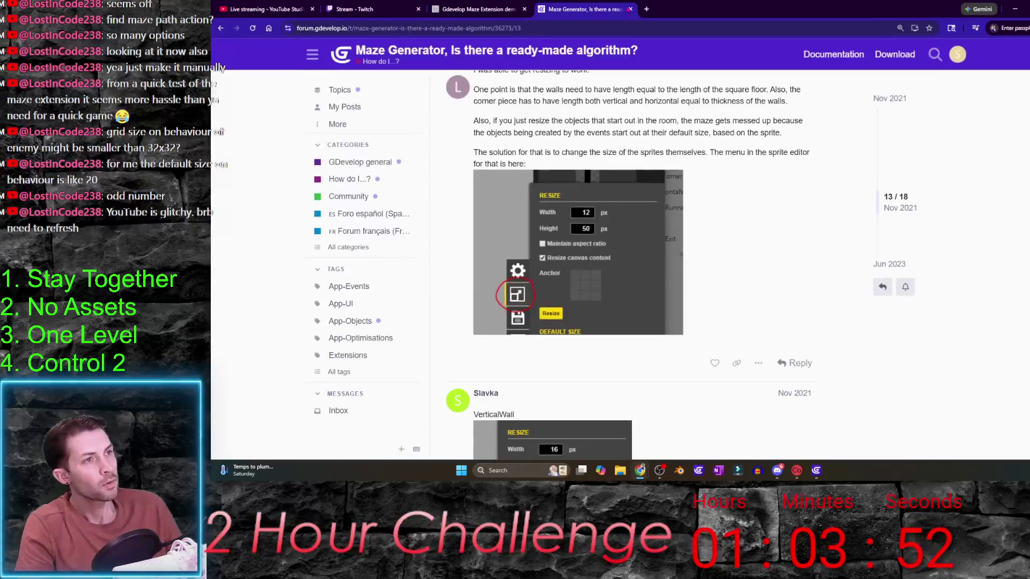
# - Search Google in a new tab for 'gdevelop pathfinding objects passing through obstacles'
pyautogui.hotkey('ctrl', 't')
pyautogui.write('gdevel')
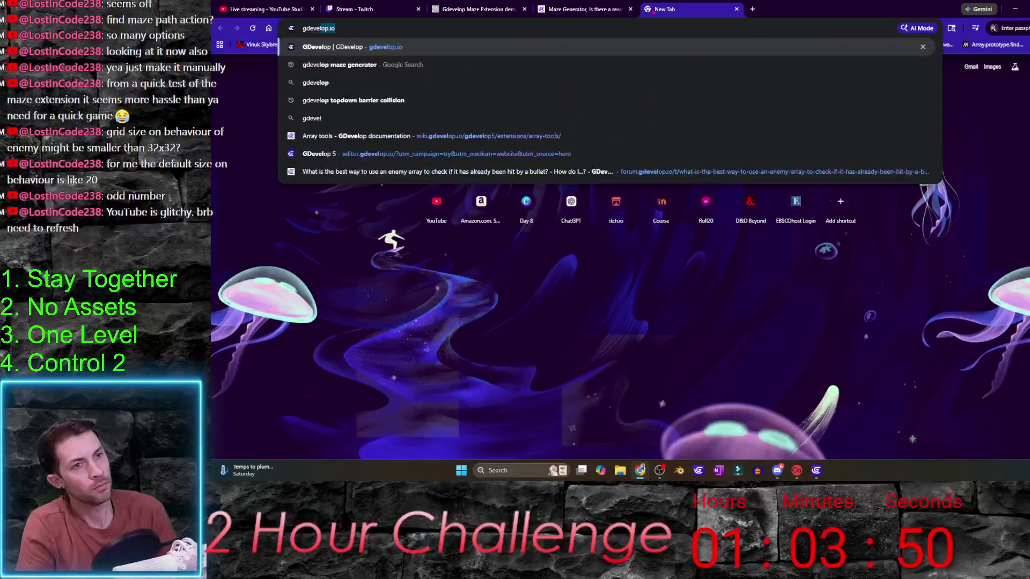
pyautogui.write('op ob')
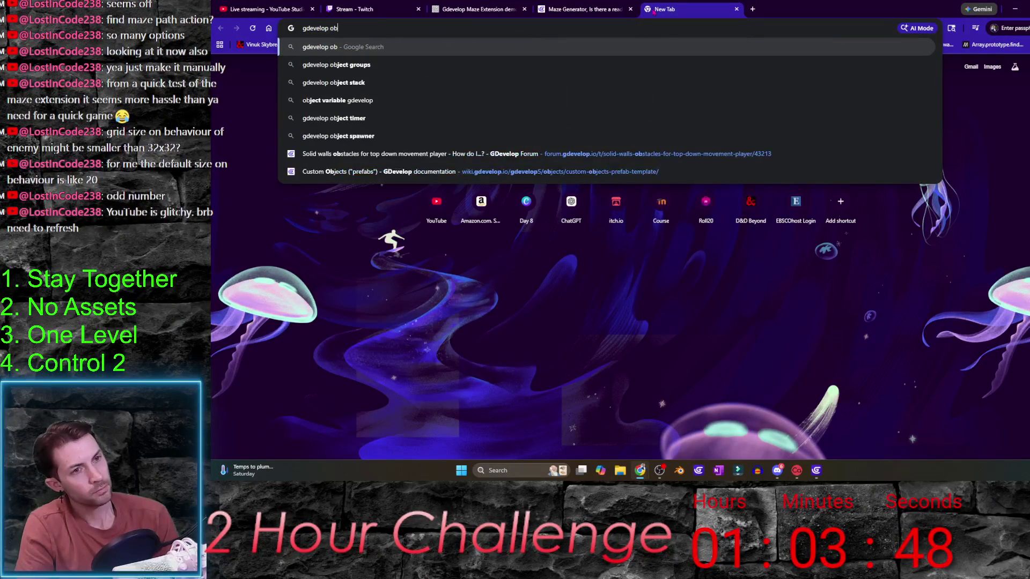
pyautogui.press('BackSpace')
pyautogui.press('BackSpace')
pyautogui.write('pathfindin')
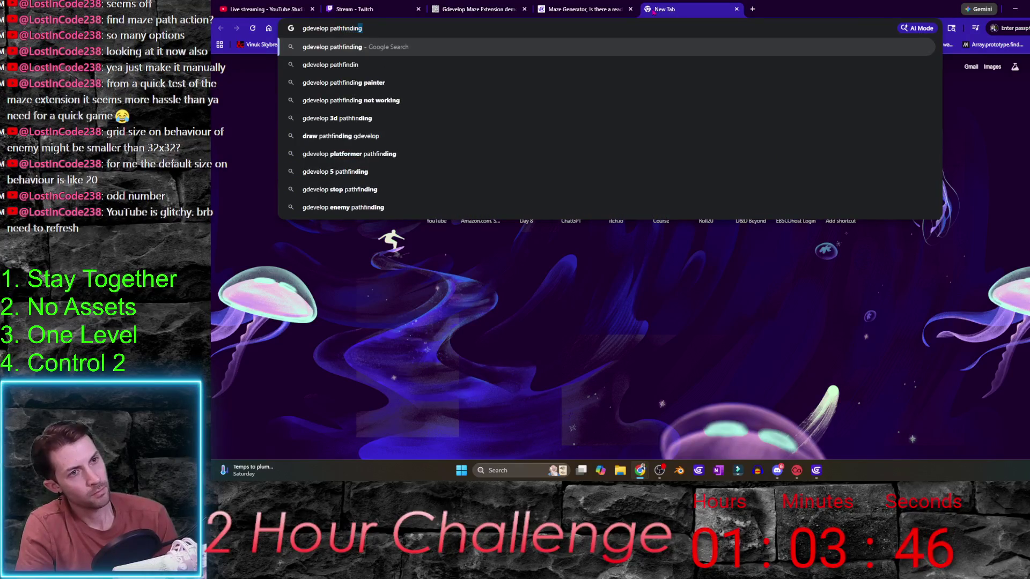
pyautogui.write('g objects passi')
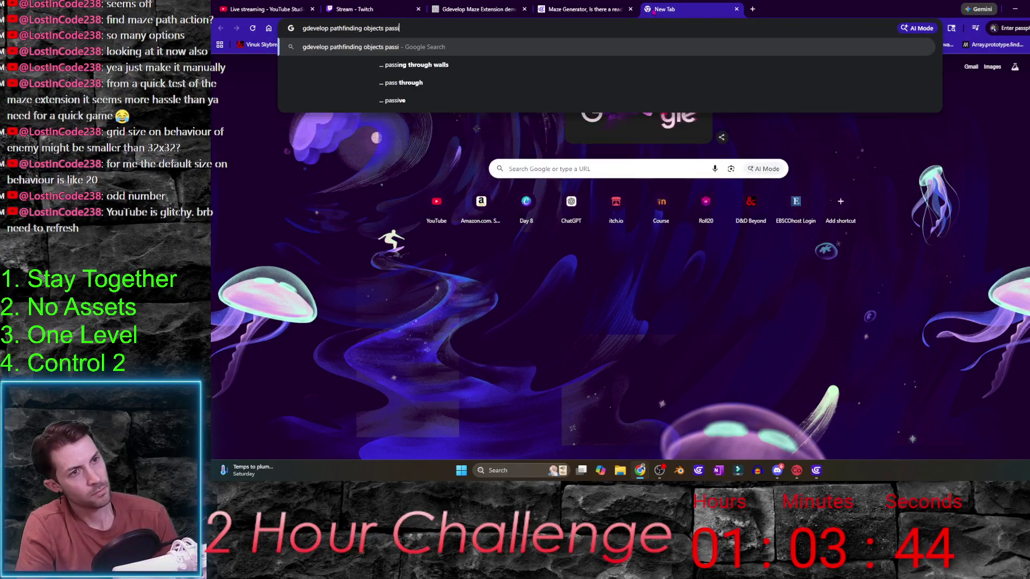
pyautogui.write('ng throu')
pyautogui.press('BackSpace')
pyautogui.press('BackSpace')
pyautogui.write('h obstacles')
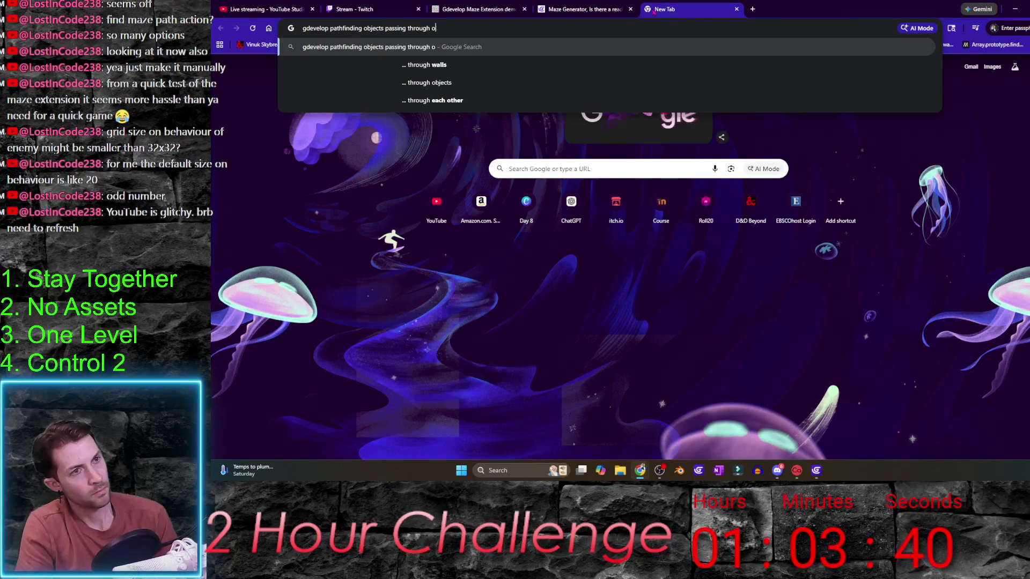
pyautogui.press('Return')
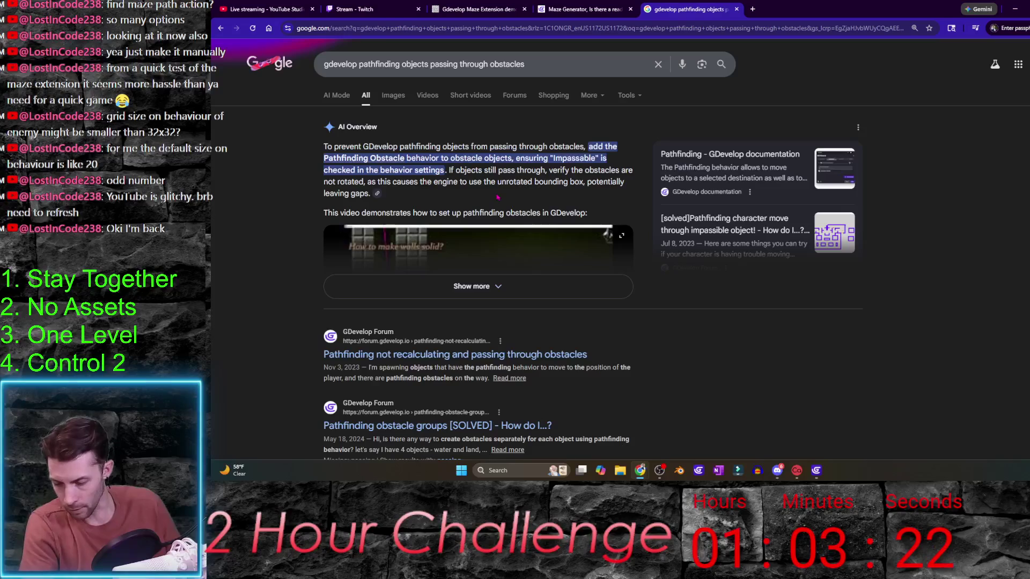
# - Expand the AI overview, read its troubleshooting steps, and open the forum thread on pathfinding through obstacles
pyautogui.click(589, 283)
pyautogui.scroll(-1, 589, 279)
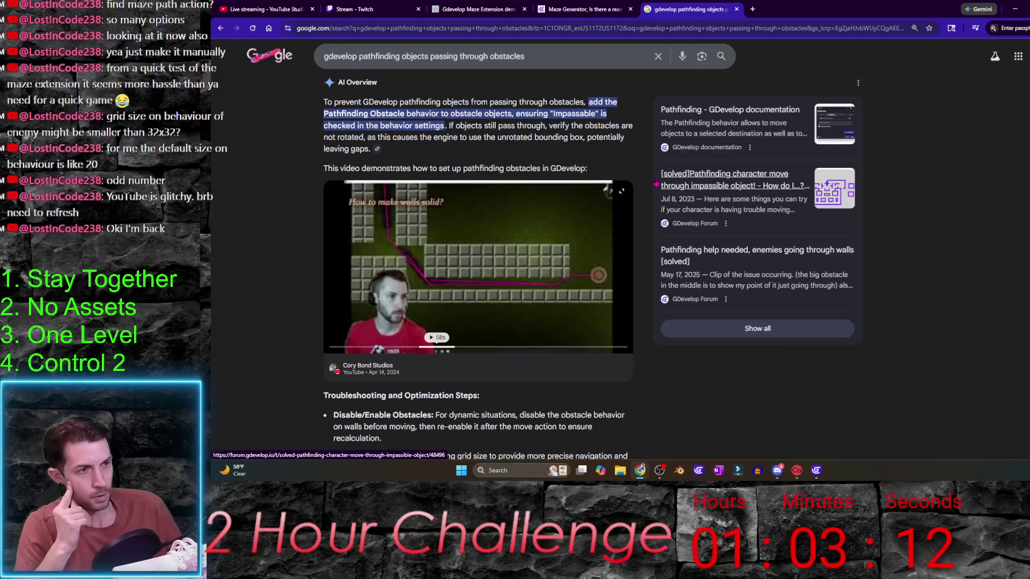
pyautogui.scroll(-3, 268, 341)
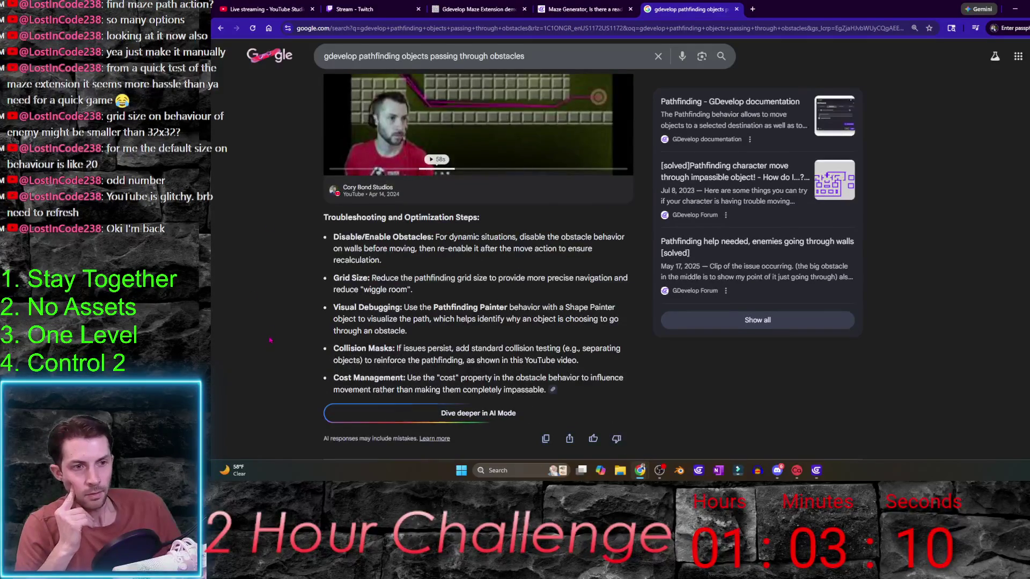
pyautogui.scroll(-2, 270, 337)
pyautogui.scroll(7, 268, 340)
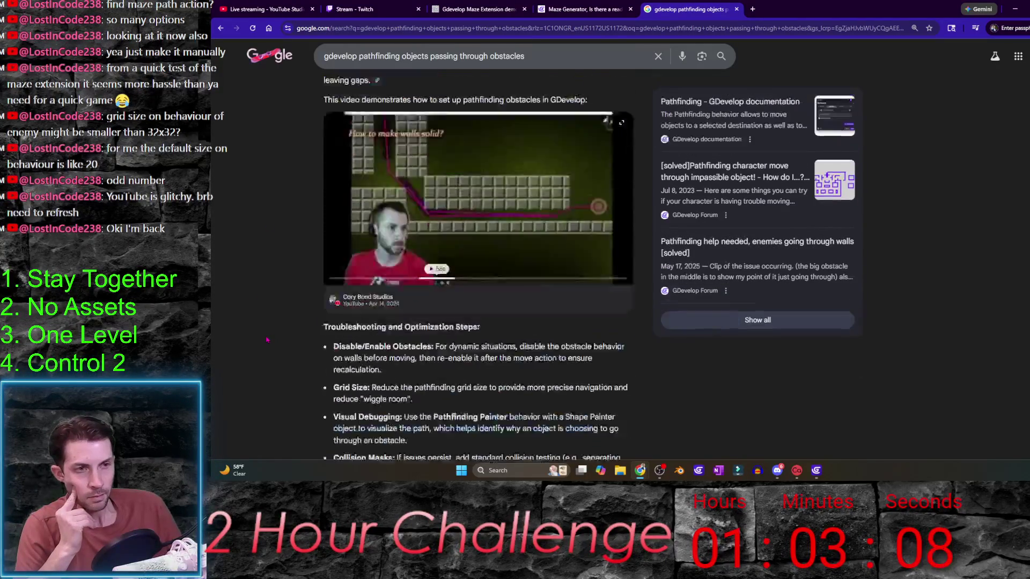
pyautogui.scroll(-3, 268, 340)
pyautogui.scroll(-7, 267, 340)
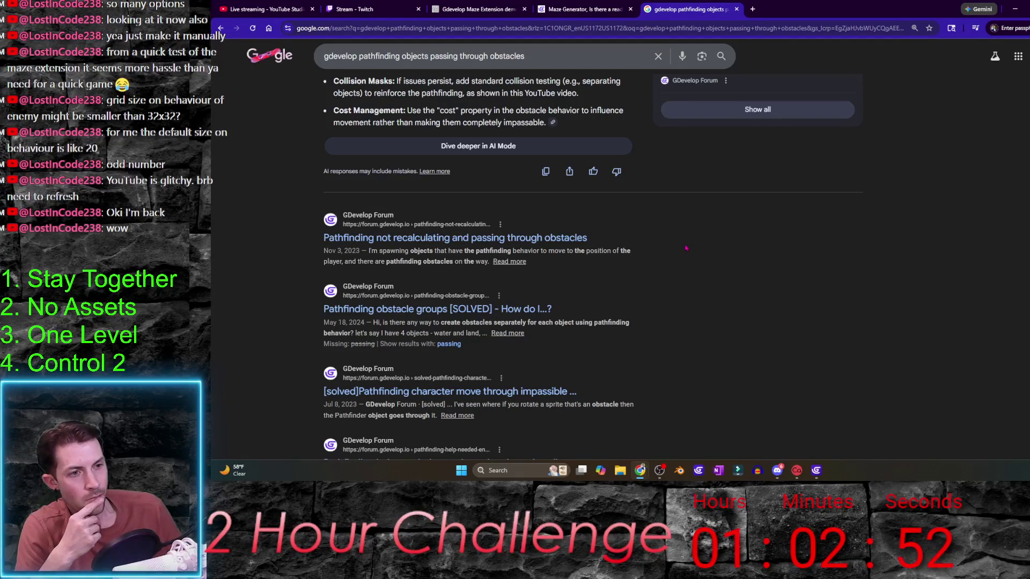
pyautogui.click(576, 239)
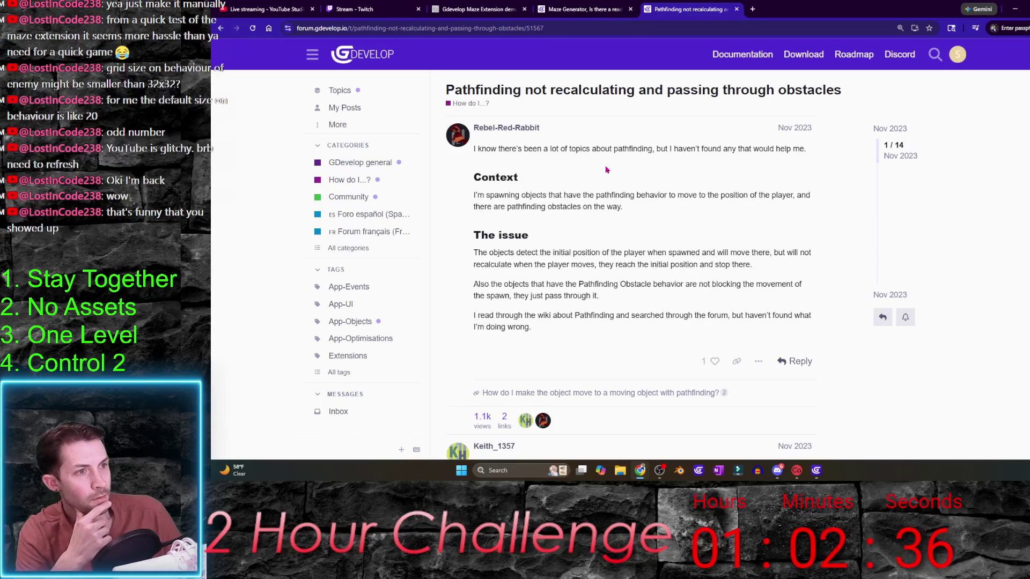
# - Read the forum reply and highlight its advice against rotating copied walls
pyautogui.scroll(-4, 788, 247)
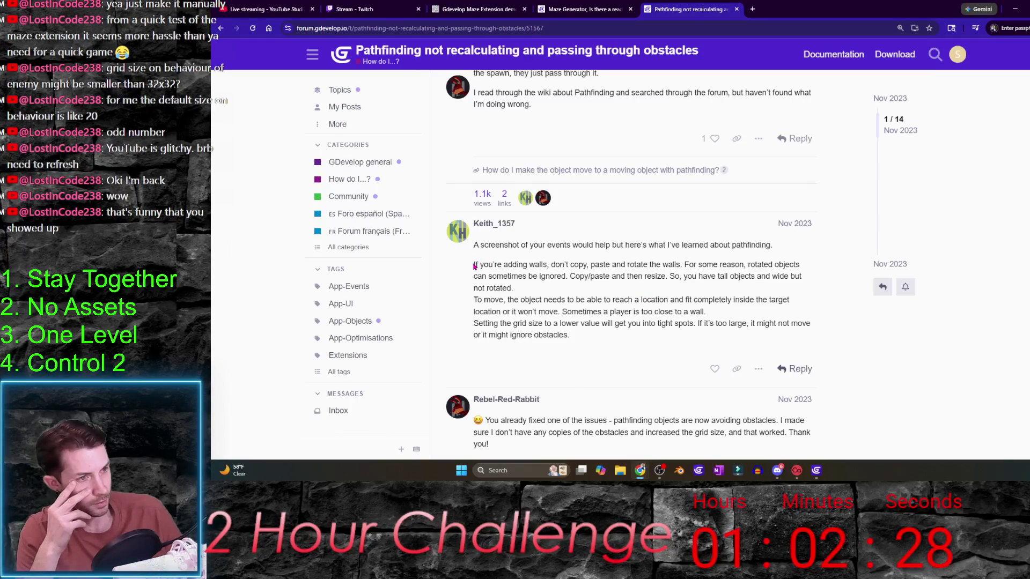
pyautogui.moveTo(475, 264); pyautogui.dragTo(680, 265)
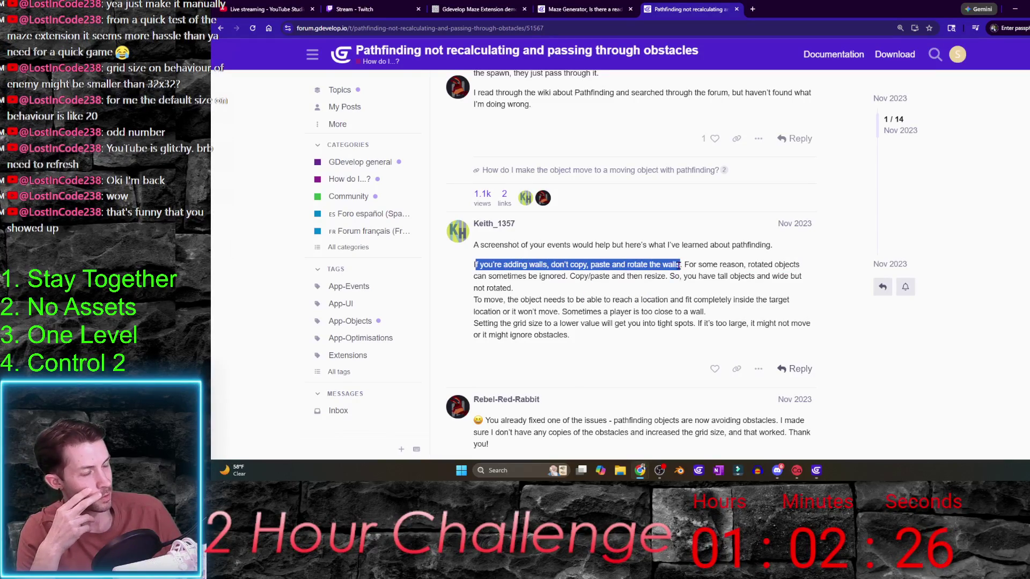
pyautogui.click(681, 264)
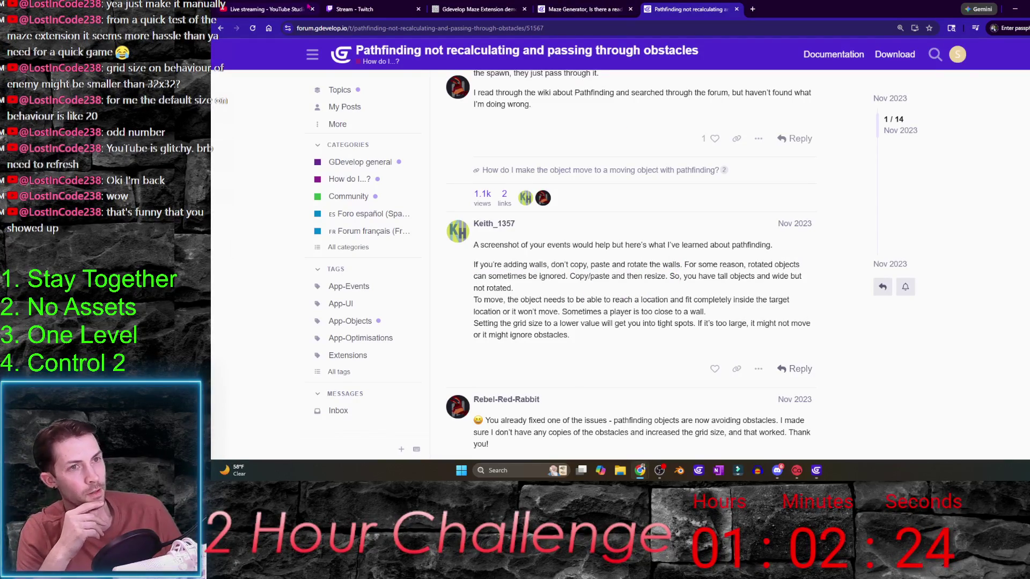
# - Back in GDevelop, delete both rotated non_Tilemap inner wall pieces from level_1
pyautogui.hotkey('alt', 'Tab')
pyautogui.click(724, 207)
pyautogui.press('Delete')
pyautogui.click(649, 231)
pyautogui.press('Delete')
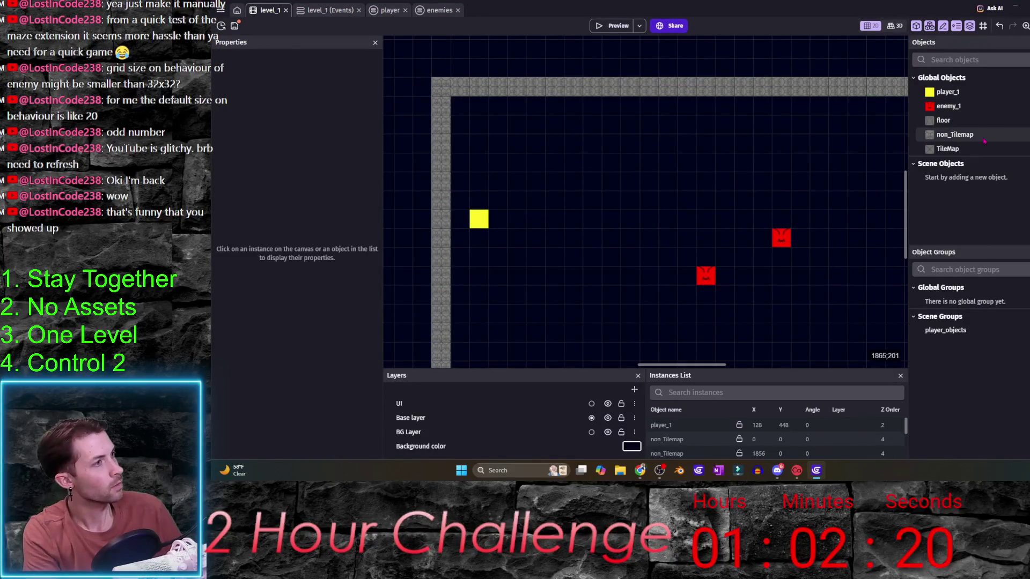
# - Build an unrotated non_Tilemap L-wall (512 px bar, 448 px pillar) and launch a preview
pyautogui.click(997, 136)
pyautogui.moveTo(996, 141)
pyautogui.mouseDown()
pyautogui.moveTo(685, 179)
pyautogui.moveTo(649, 214)
pyautogui.moveTo(648, 201)
pyautogui.moveTo(649, 309)
pyautogui.mouseUp()
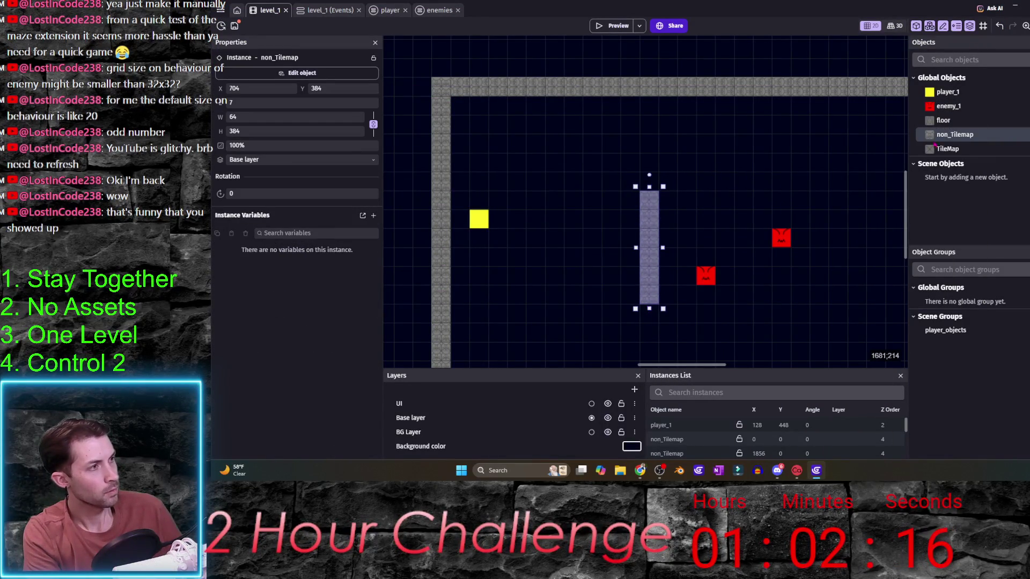
pyautogui.moveTo(963, 141)
pyautogui.mouseDown()
pyautogui.moveTo(662, 193)
pyautogui.moveTo(649, 181)
pyautogui.moveTo(832, 182)
pyautogui.moveTo(796, 189)
pyautogui.mouseUp()
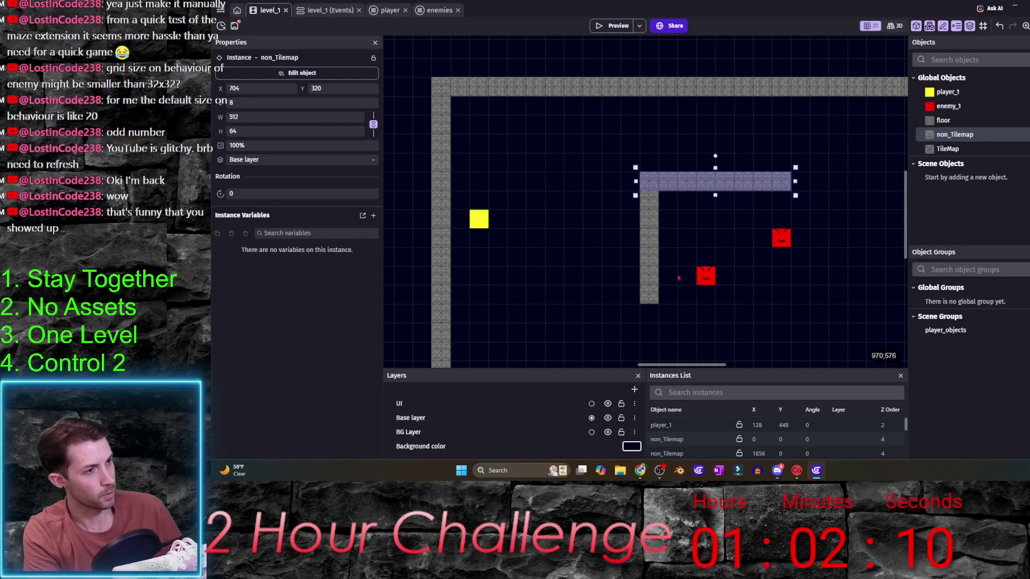
pyautogui.click(649, 204)
pyautogui.moveTo(649, 309); pyautogui.dragTo(650, 327)
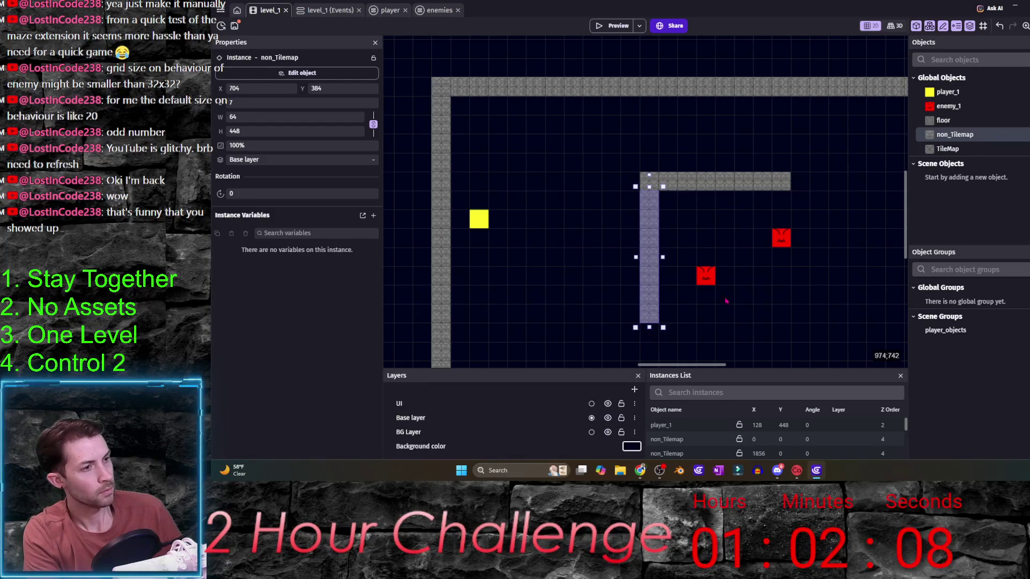
pyautogui.click(616, 25)
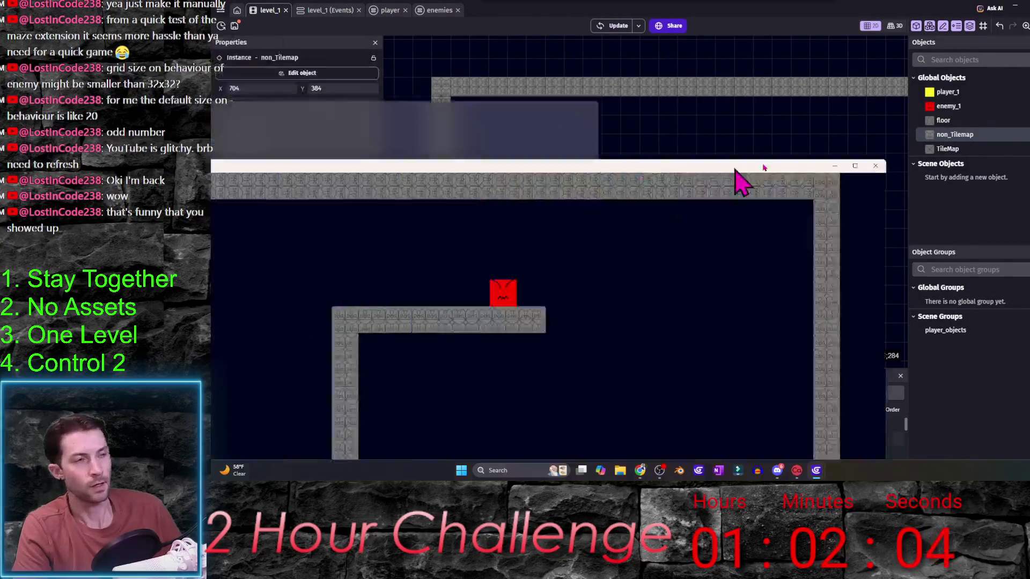
# - Steer the player around the L-wall while both red enemies pathfind after it, then close the preview
pyautogui.press('Right')
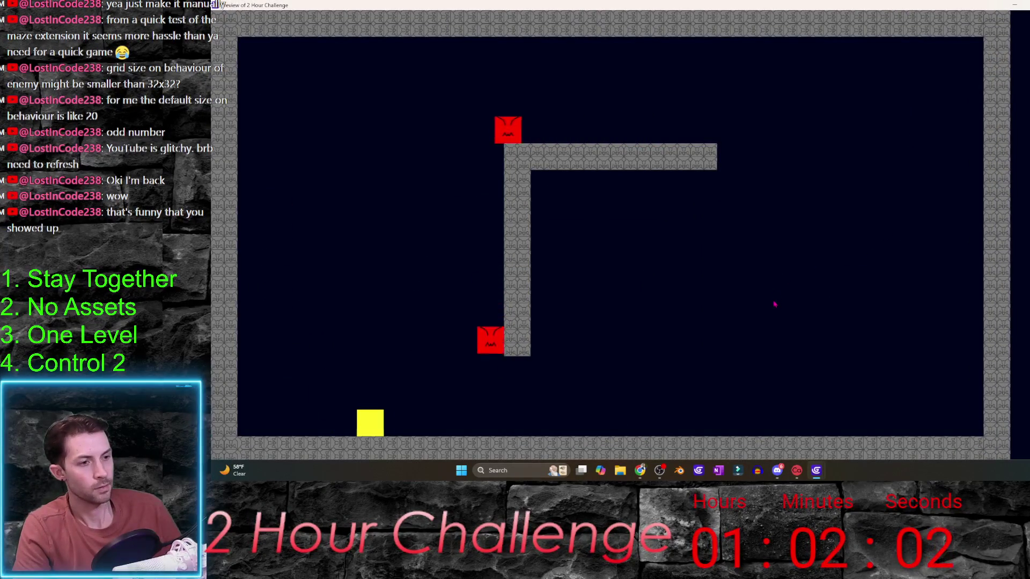
pyautogui.press('Up')
pyautogui.press('Right')
pyautogui.press('Left')
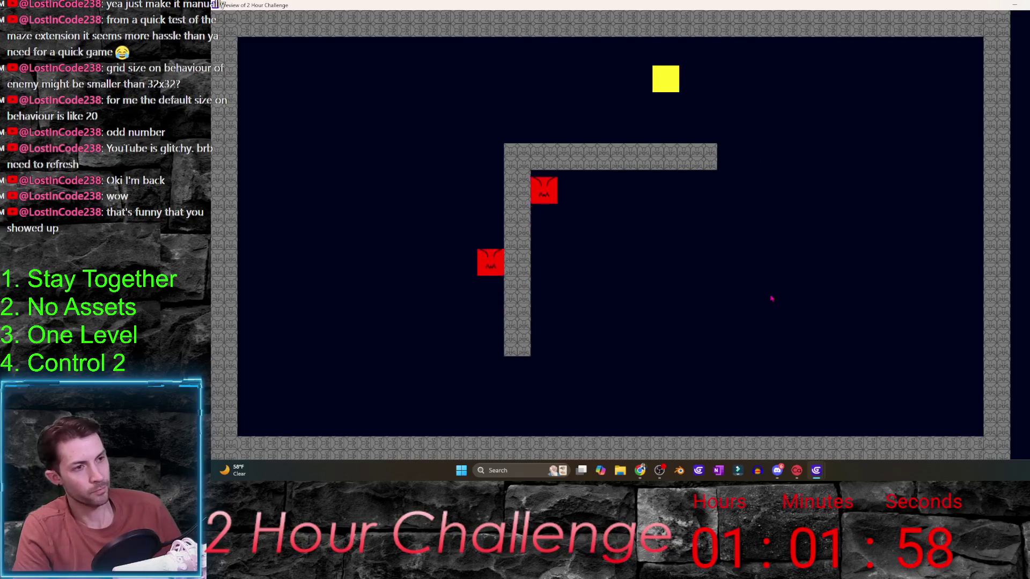
pyautogui.press('Down')
pyautogui.press('Right')
pyautogui.press('Down')
pyautogui.press('Left')
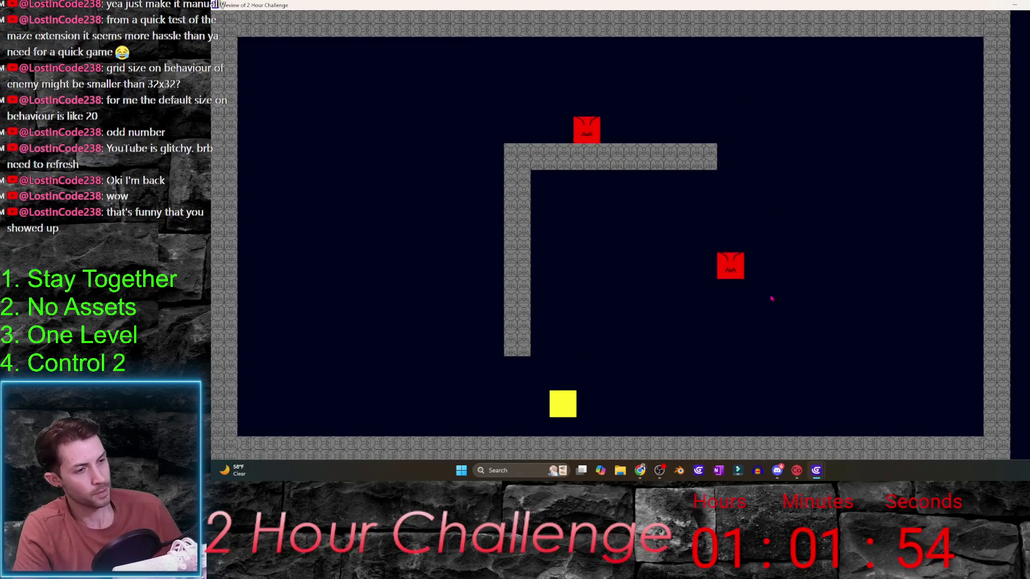
pyautogui.press('Left')
pyautogui.press('Up')
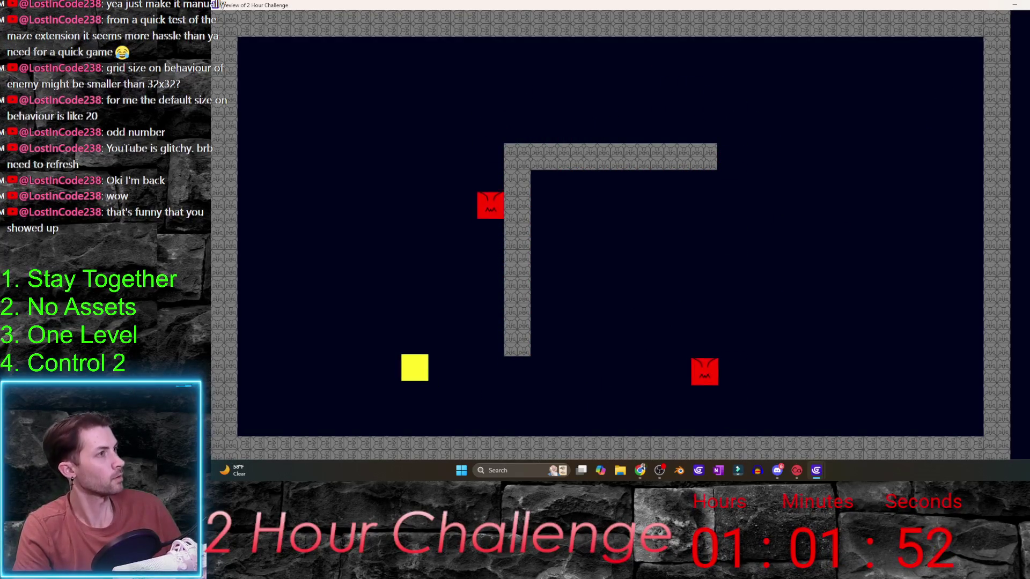
pyautogui.hotkey('alt', 'F4')
# - Rework the split pillar beside the player: move it to 256,448, shorten it, widen the horizontal wall
pyautogui.moveTo(586, 266); pyautogui.dragTo(604, 189)
pyautogui.moveTo(674, 183); pyautogui.dragTo(542, 203)
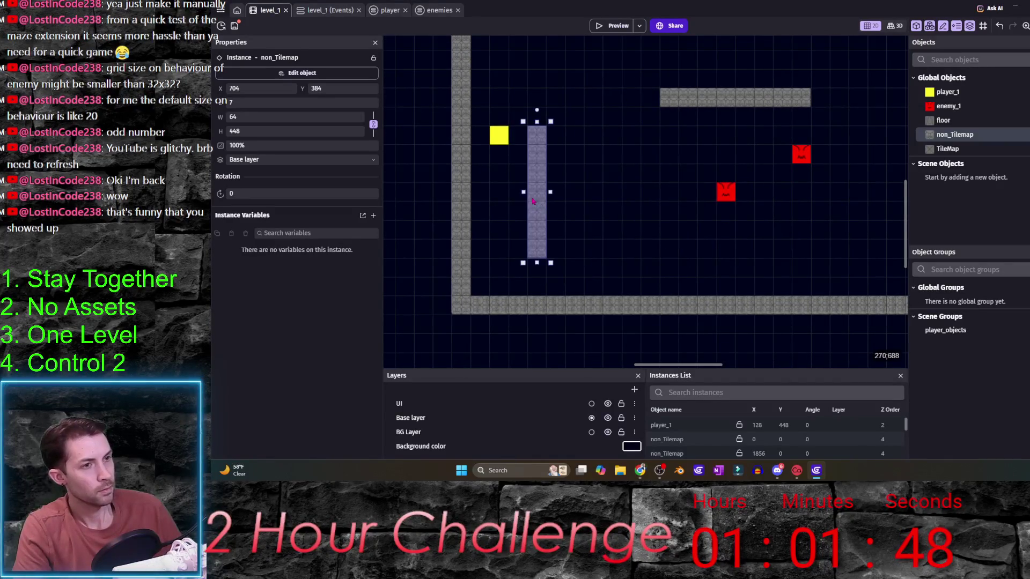
pyautogui.moveTo(593, 170); pyautogui.dragTo(601, 244)
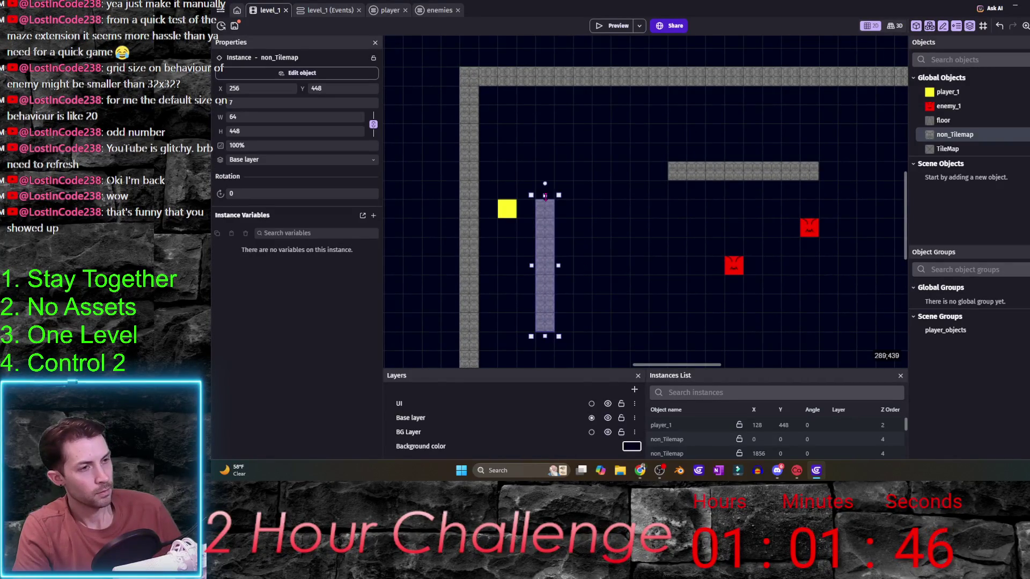
pyautogui.moveTo(544, 214); pyautogui.dragTo(545, 252)
pyautogui.scroll(-2, 544, 236)
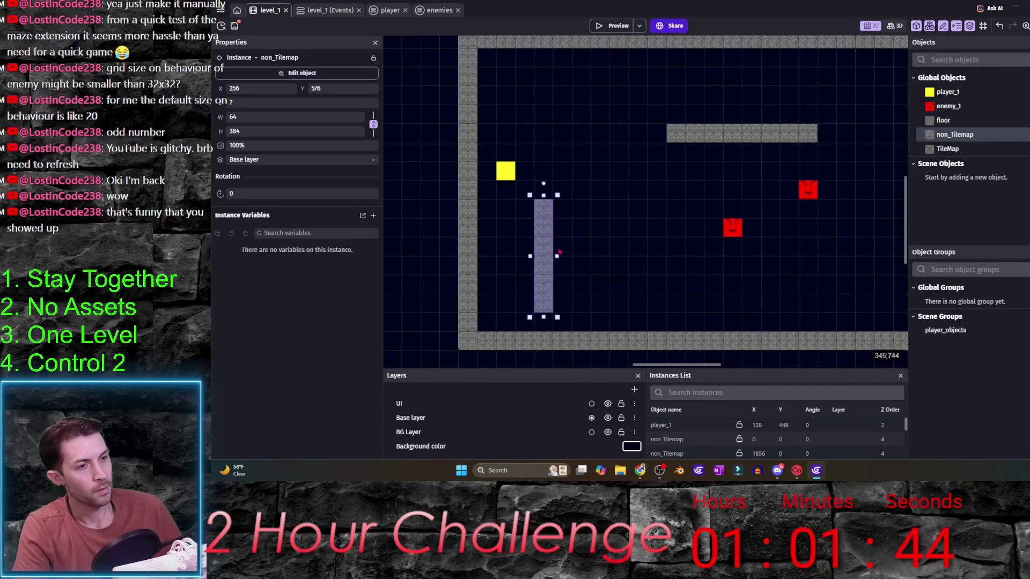
pyautogui.moveTo(544, 239); pyautogui.dragTo(547, 102)
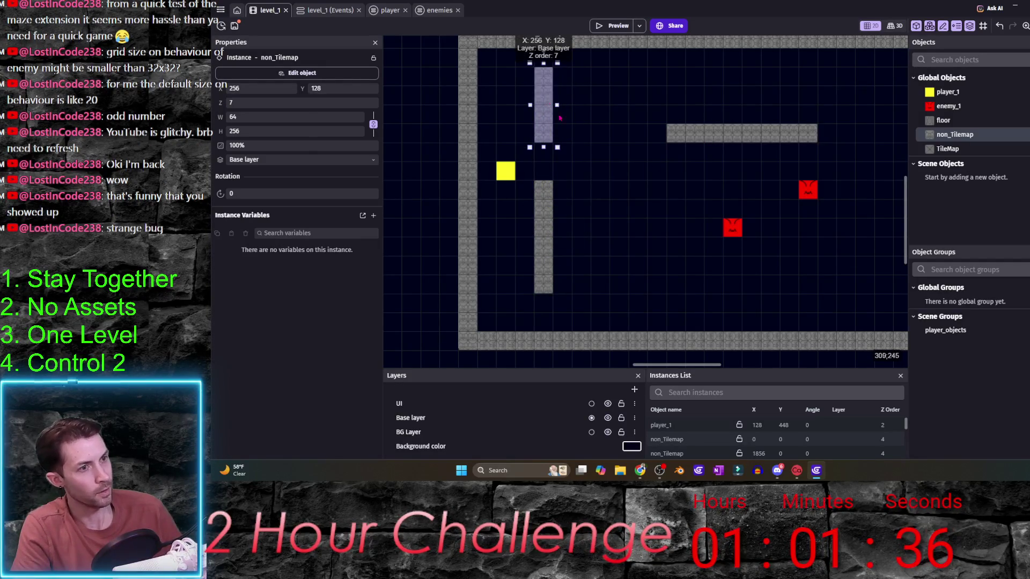
pyautogui.moveTo(543, 63); pyautogui.dragTo(544, 83)
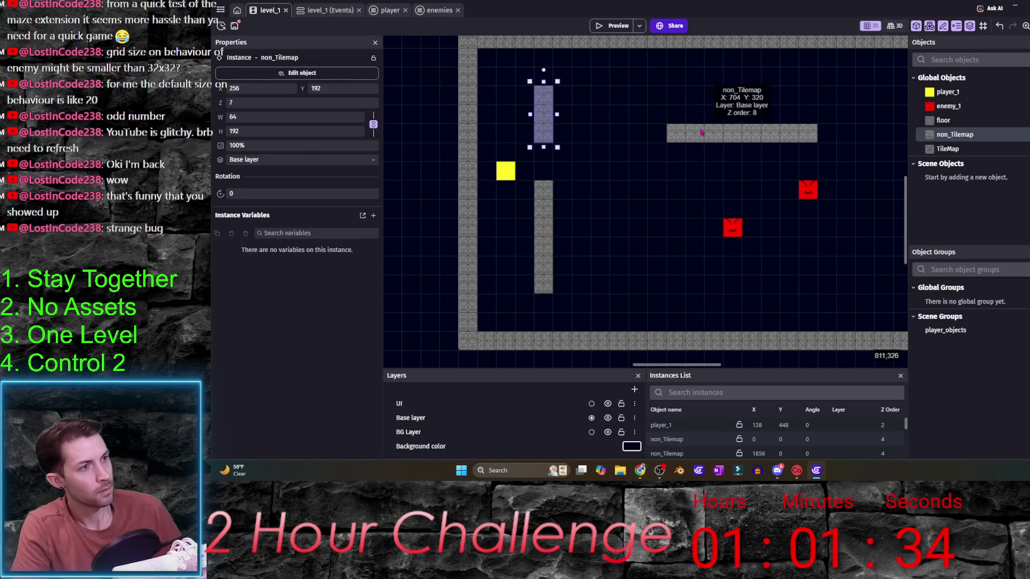
pyautogui.moveTo(705, 136)
pyautogui.mouseDown()
pyautogui.moveTo(628, 99)
pyautogui.moveTo(587, 101)
pyautogui.moveTo(674, 105)
pyautogui.mouseUp()
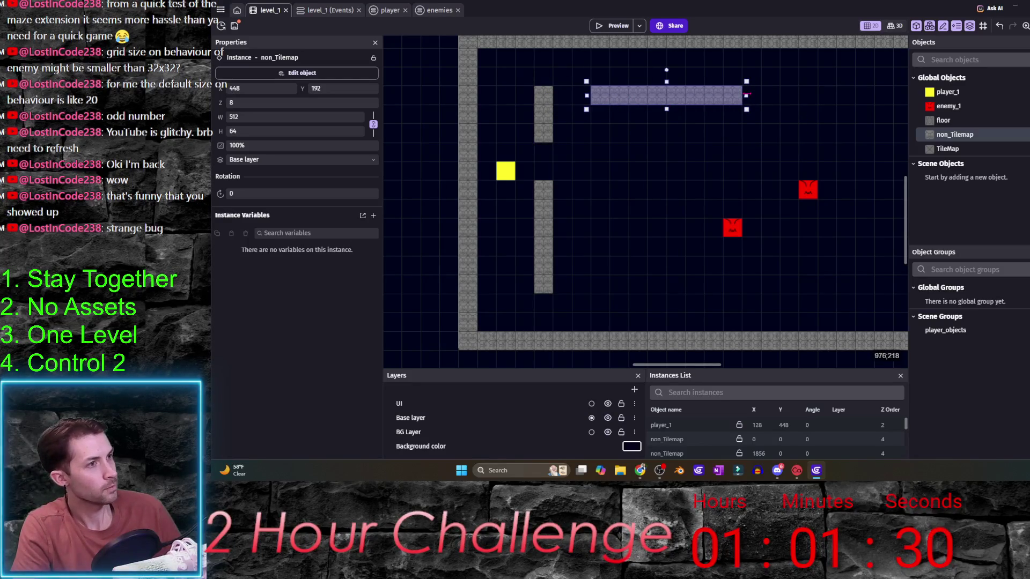
pyautogui.moveTo(746, 110); pyautogui.dragTo(844, 107)
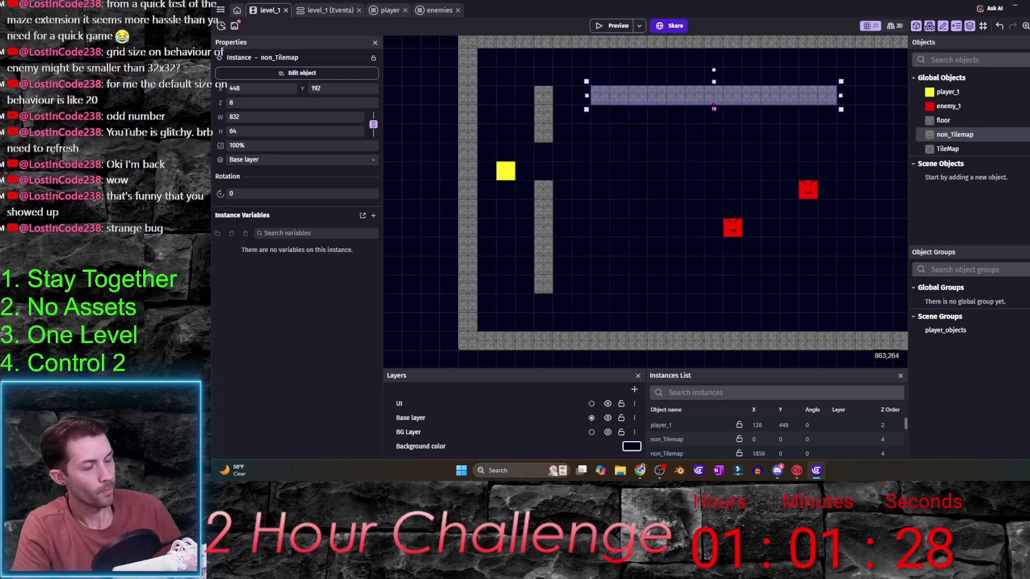
pyautogui.moveTo(713, 108); pyautogui.dragTo(758, 140)
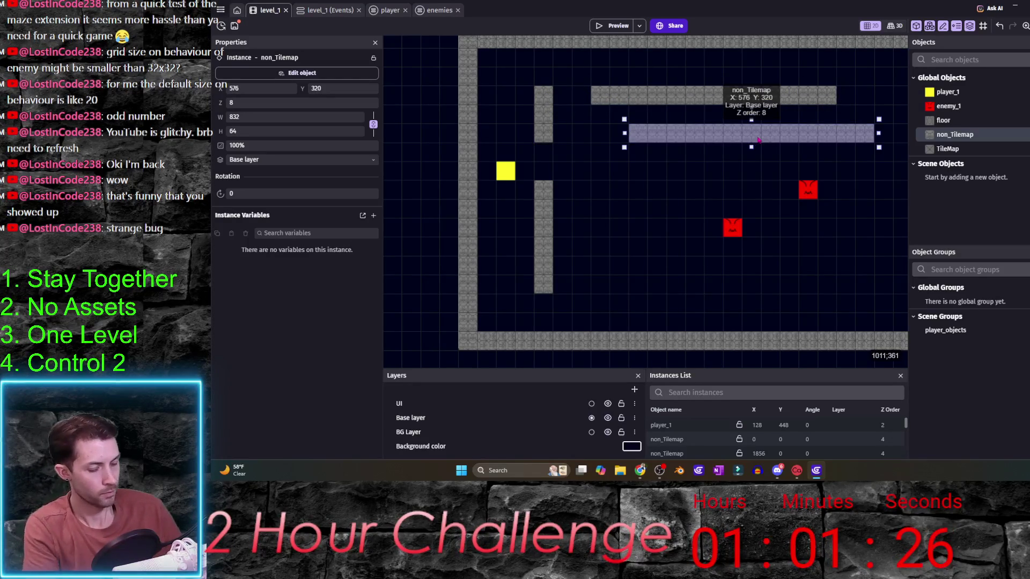
pyautogui.press('Delete')
# - Add non_Tilemap tiles near the bottom and stretch them into a tall wall and long bar
pyautogui.moveTo(955, 134)
pyautogui.mouseDown()
pyautogui.moveTo(635, 244)
pyautogui.moveTo(561, 286)
pyautogui.mouseUp()
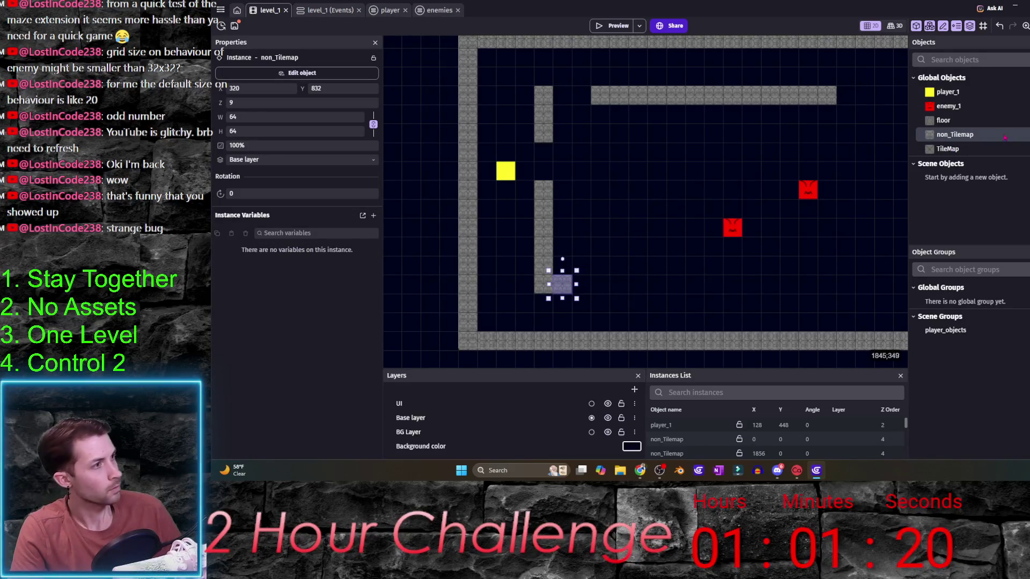
pyautogui.moveTo(562, 285); pyautogui.dragTo(806, 274)
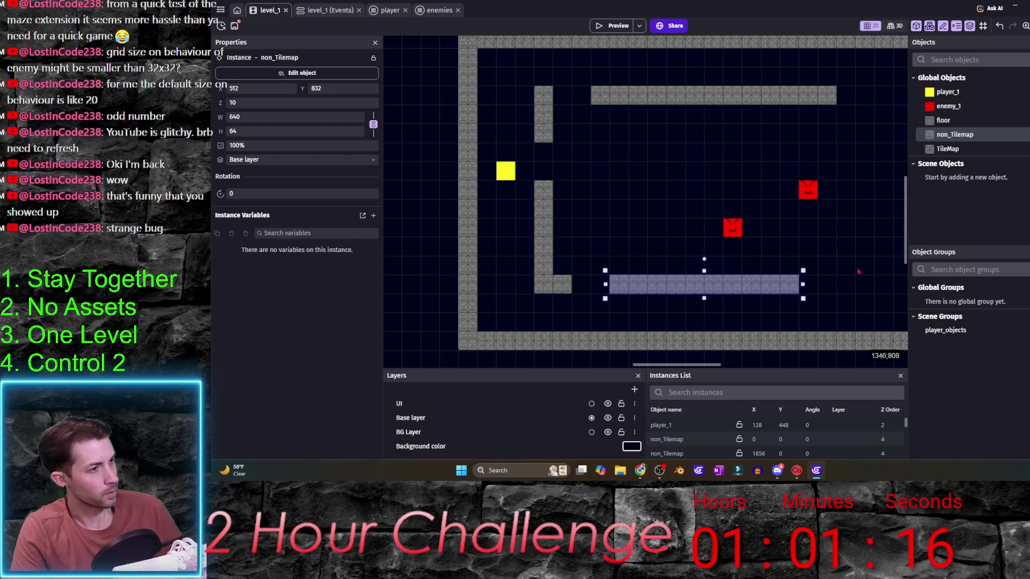
pyautogui.hscroll(3, 857, 273)
pyautogui.scroll(1, 857, 273)
pyautogui.moveTo(943, 120)
pyautogui.mouseDown()
pyautogui.moveTo(711, 191)
pyautogui.moveTo(554, 283)
pyautogui.mouseUp()
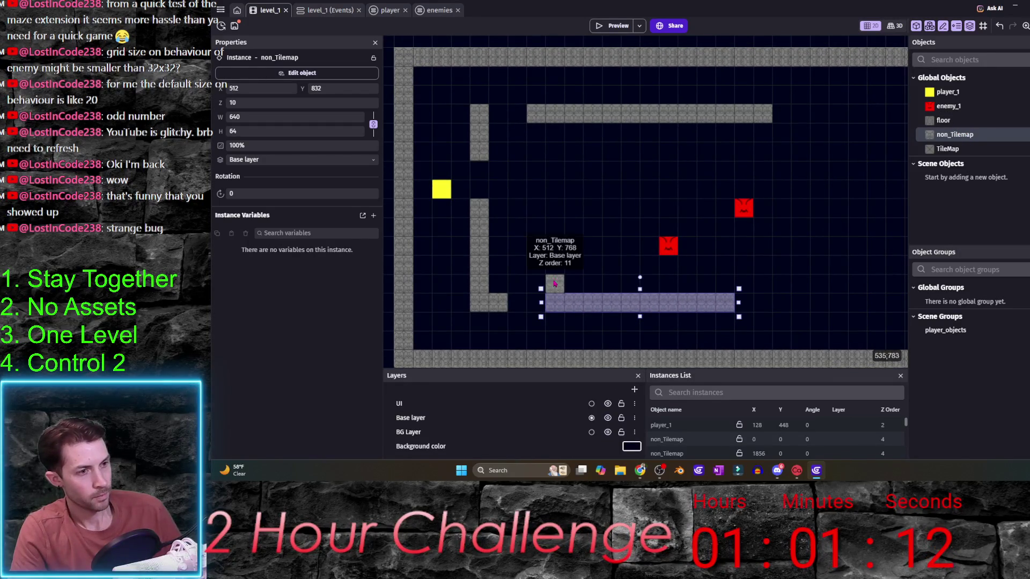
pyautogui.moveTo(557, 248)
pyautogui.mouseDown()
pyautogui.moveTo(556, 270)
pyautogui.moveTo(558, 255)
pyautogui.mouseUp()
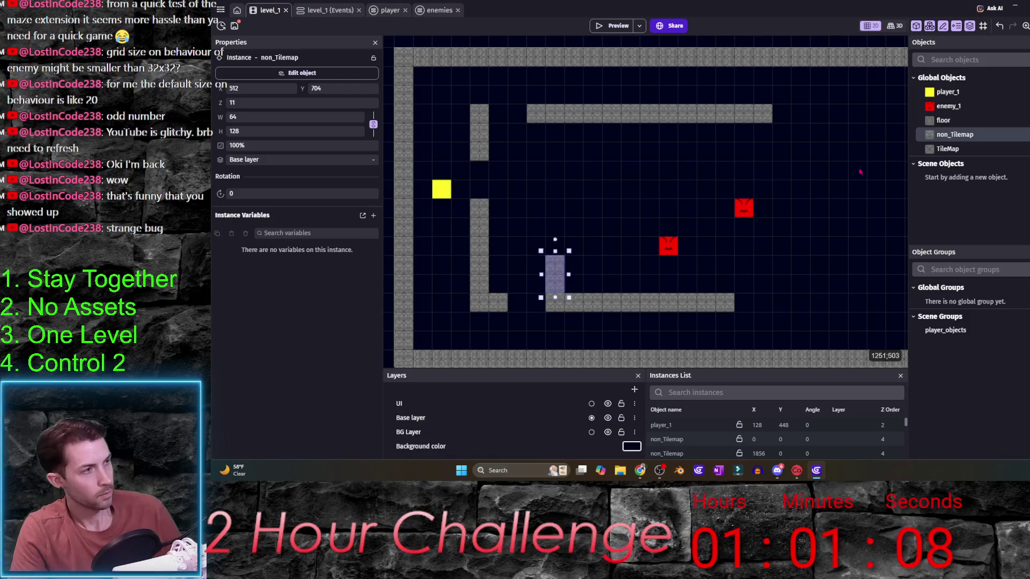
pyautogui.click(528, 265)
pyautogui.moveTo(549, 255); pyautogui.dragTo(547, 151)
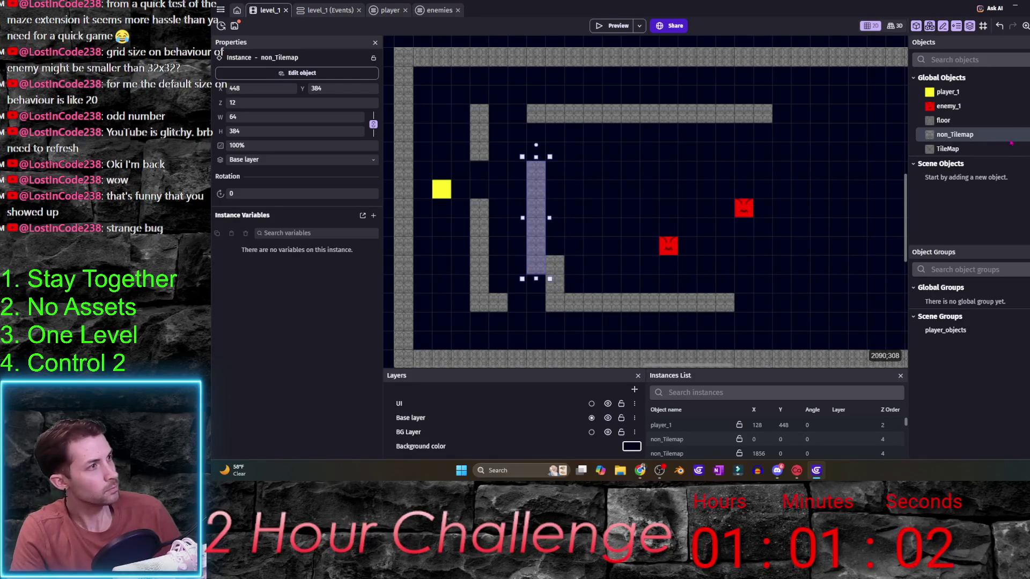
pyautogui.moveTo(570, 184); pyautogui.dragTo(818, 183)
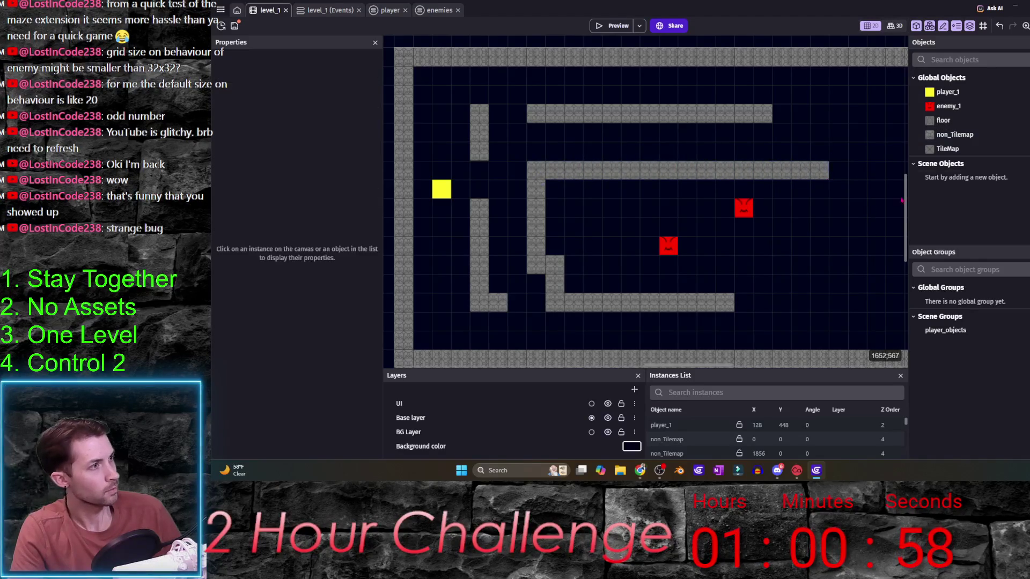
# - Place a non_Tilemap tile at the top right and stretch it to three tiles wide
pyautogui.click(960, 134)
pyautogui.moveTo(972, 132)
pyautogui.mouseDown()
pyautogui.moveTo(856, 97)
pyautogui.moveTo(818, 93)
pyautogui.moveTo(799, 110)
pyautogui.mouseUp()
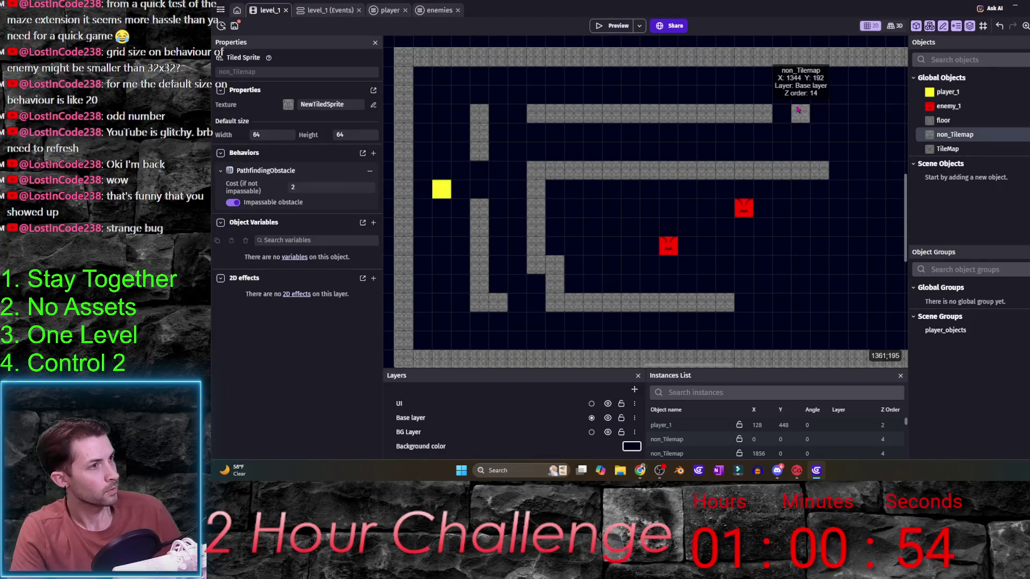
pyautogui.click(818, 120)
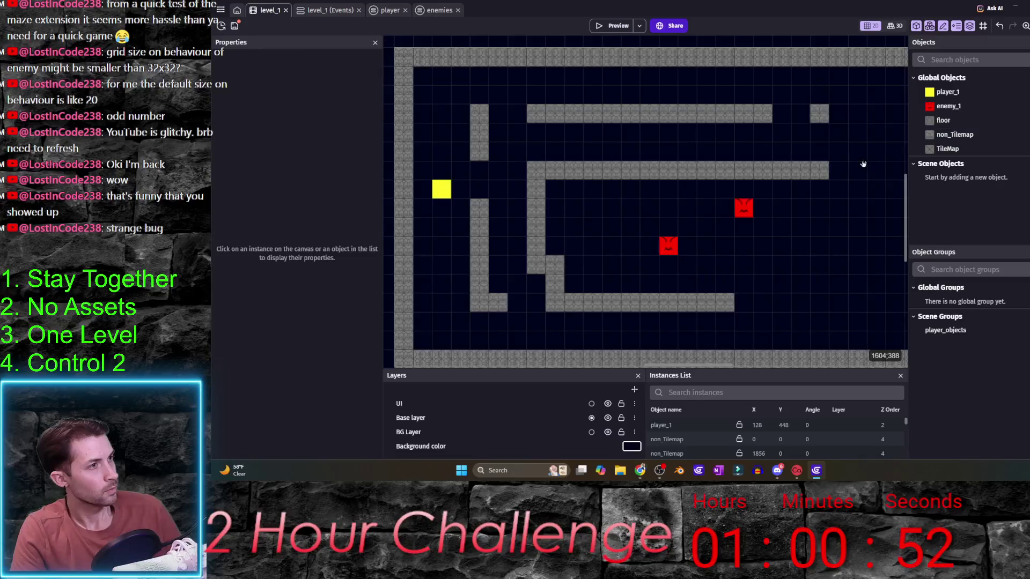
pyautogui.scroll(1, 778, 161)
pyautogui.hscroll(2, 778, 161)
pyautogui.click(726, 157)
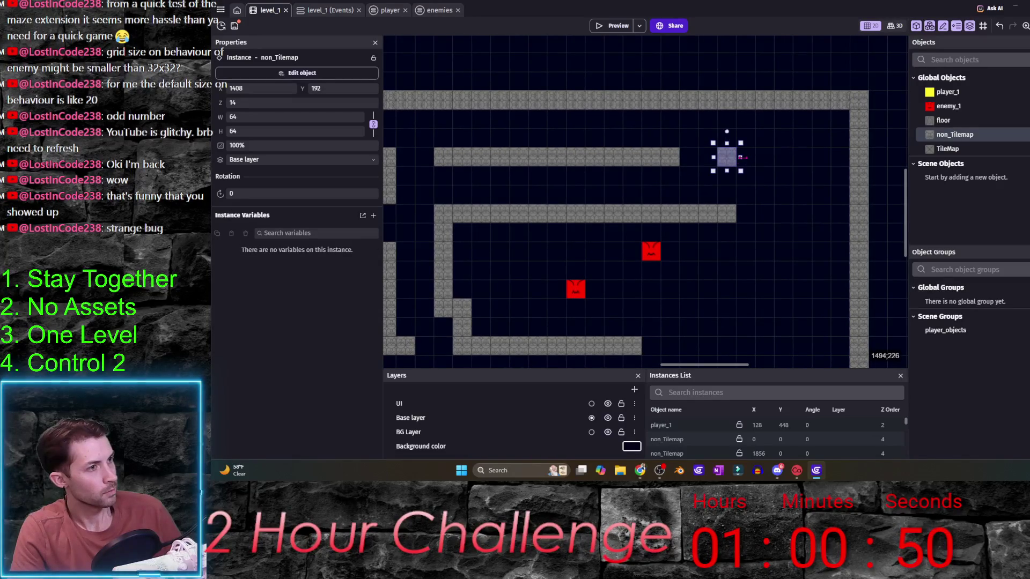
pyautogui.moveTo(740, 170); pyautogui.dragTo(788, 170)
pyautogui.click(796, 232)
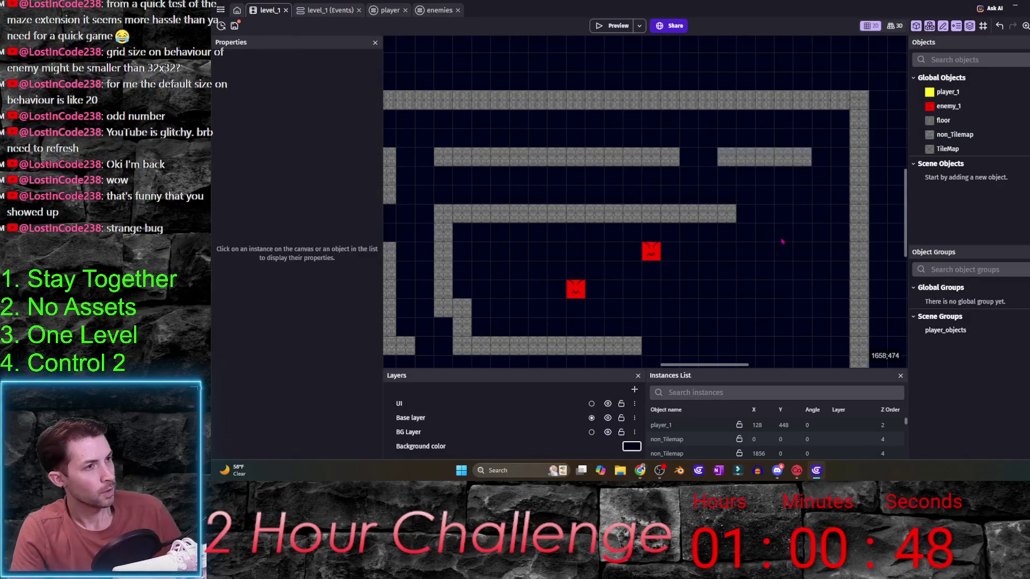
pyautogui.scroll(3, 805, 232)
pyautogui.hscroll(-3, 805, 232)
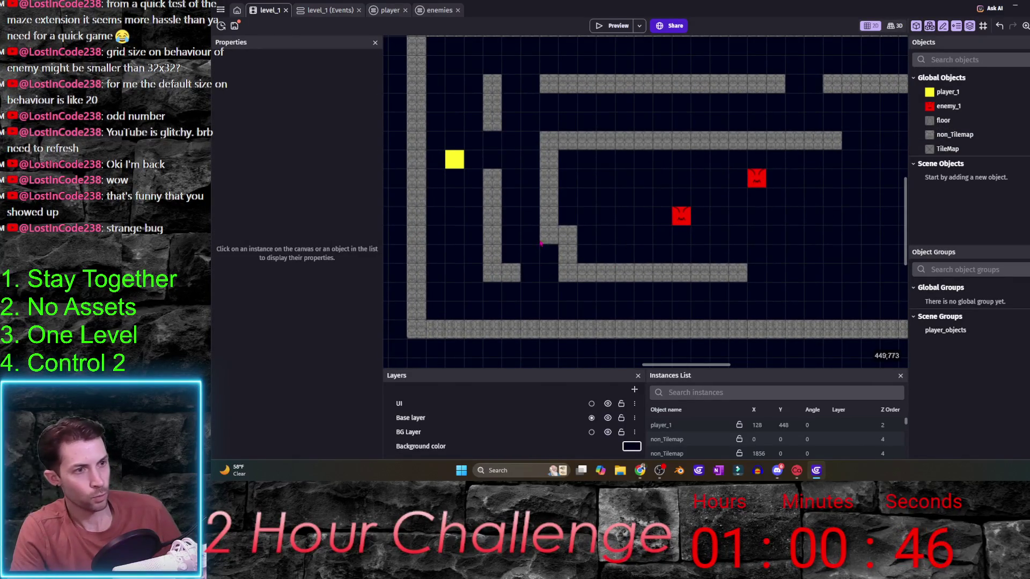
pyautogui.scroll(2, 523, 201)
pyautogui.hscroll(-2, 524, 201)
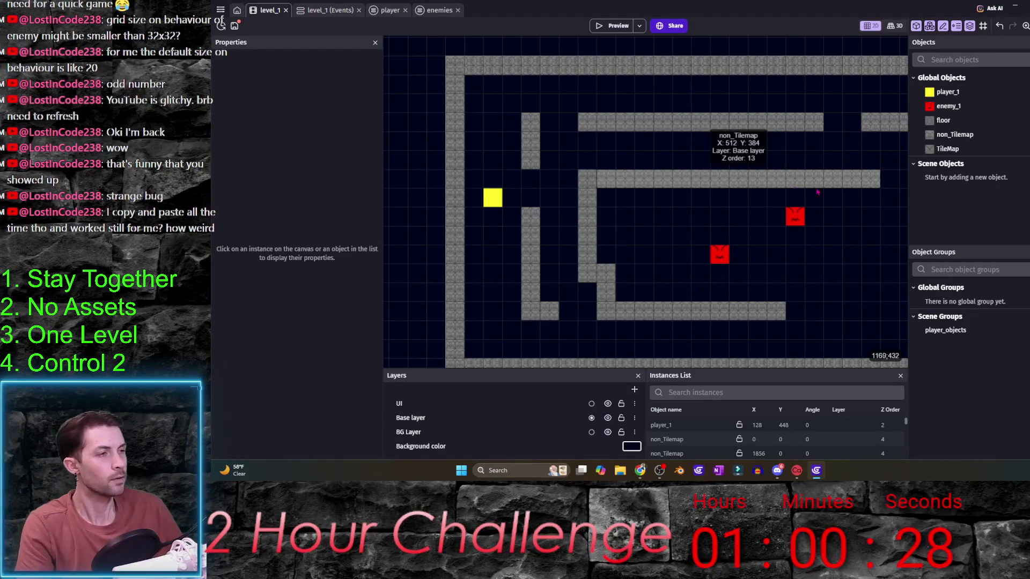
# - Add a tall wall on the right side, shifted one cell right, plus a nearby tile
pyautogui.click(799, 184)
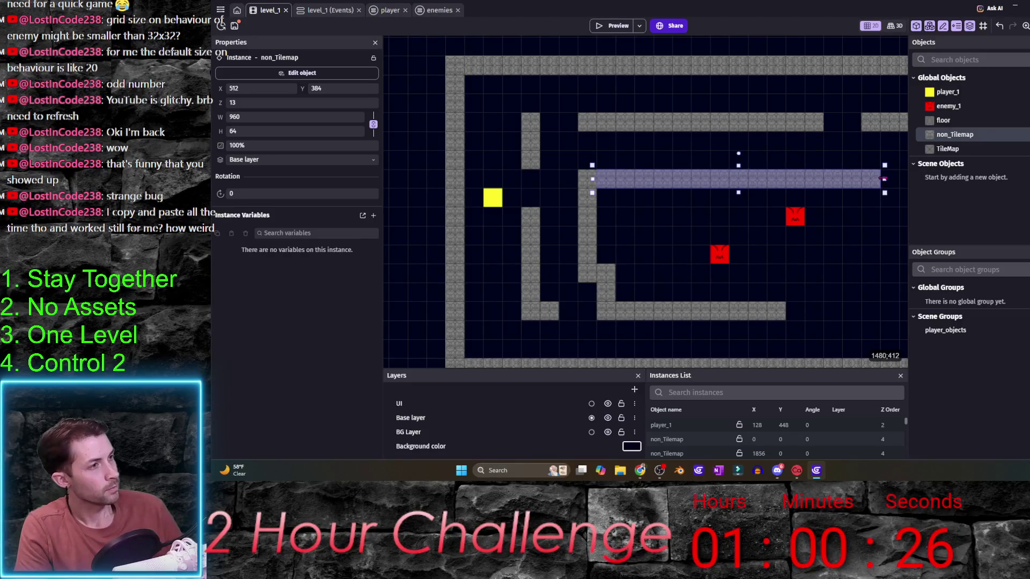
pyautogui.hscroll(5, 883, 178)
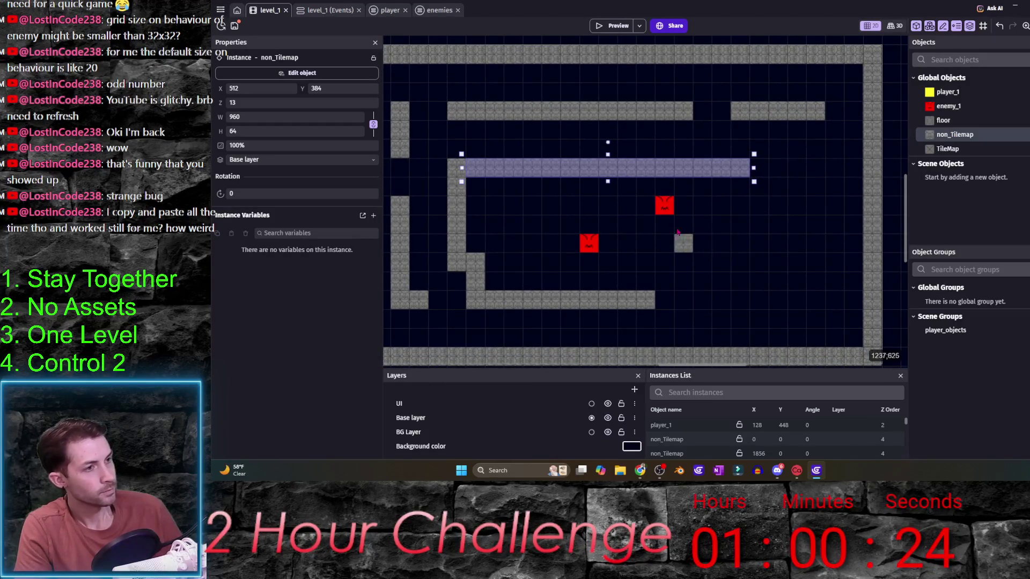
pyautogui.click(796, 175)
pyautogui.moveTo(797, 181); pyautogui.dragTo(796, 314)
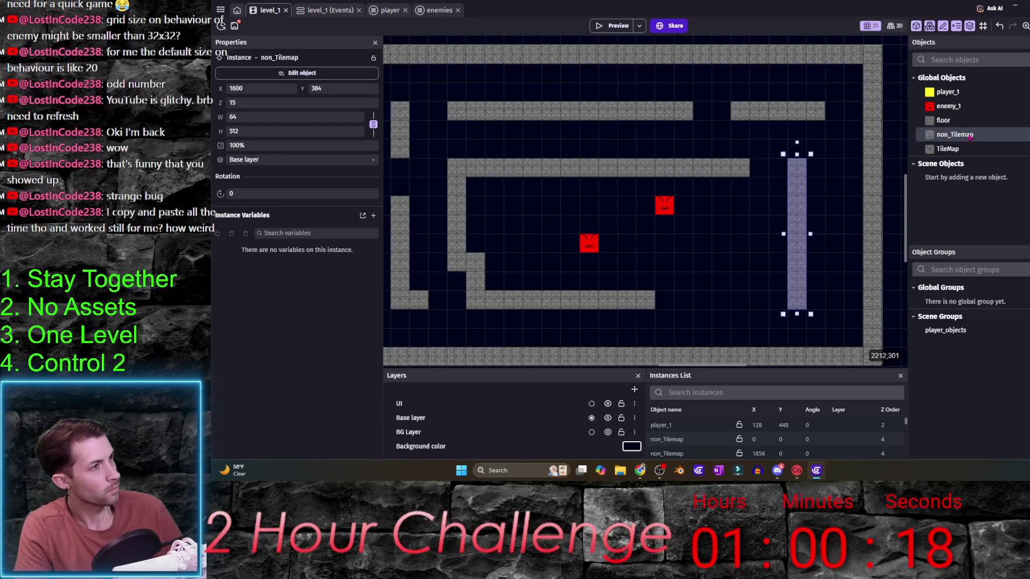
pyautogui.moveTo(792, 213); pyautogui.dragTo(811, 213)
pyautogui.moveTo(955, 135)
pyautogui.mouseDown()
pyautogui.moveTo(743, 263)
pyautogui.moveTo(743, 226)
pyautogui.moveTo(762, 208)
pyautogui.moveTo(769, 225)
pyautogui.moveTo(707, 226)
pyautogui.moveTo(740, 277)
pyautogui.mouseUp()
pyautogui.click(739, 312)
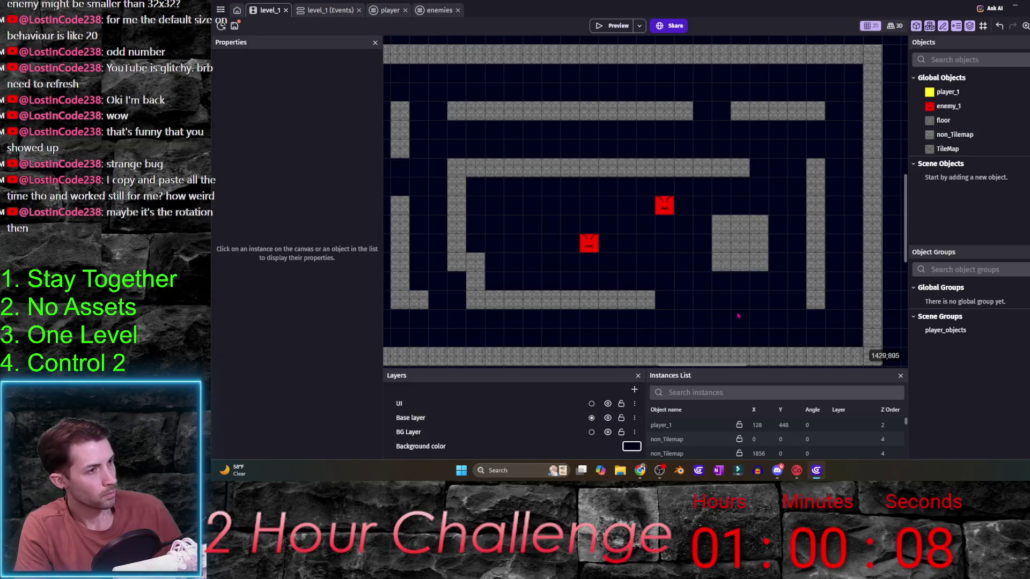
pyautogui.scroll(-1, 745, 282)
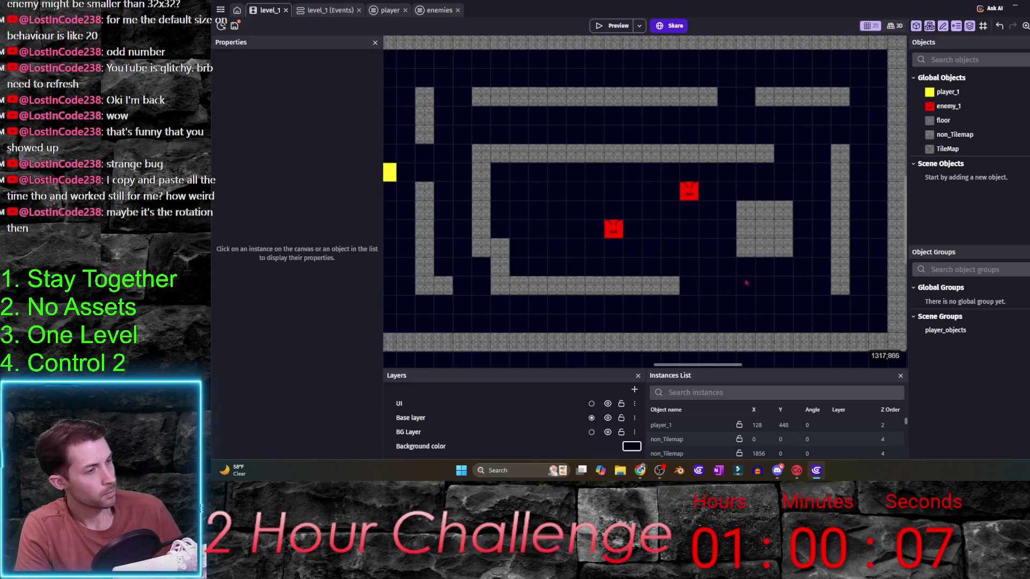
# - Add a bottom-right tile widened to two cells and a vertical wall piece below the enemies
pyautogui.click(955, 135)
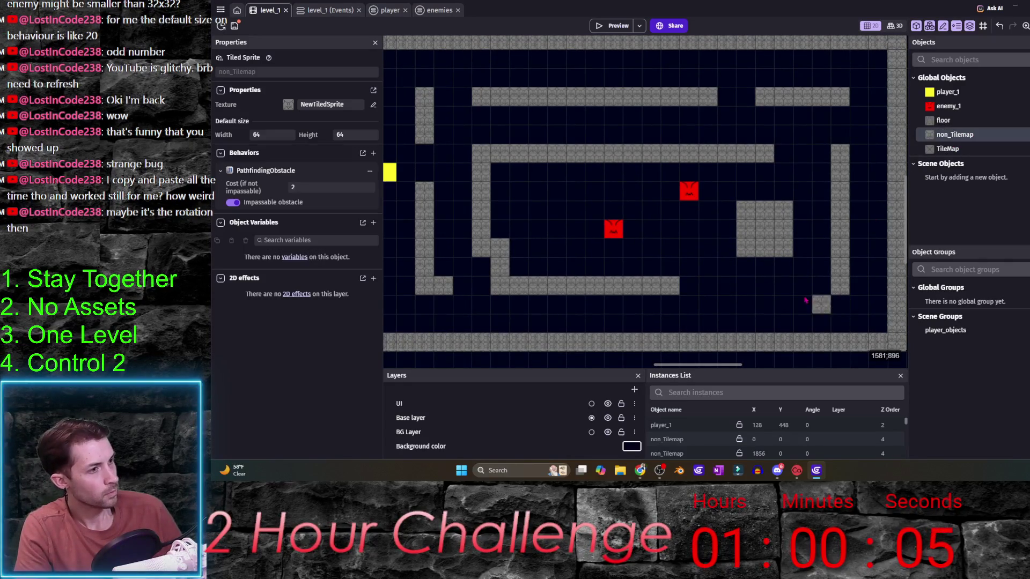
pyautogui.click(746, 287)
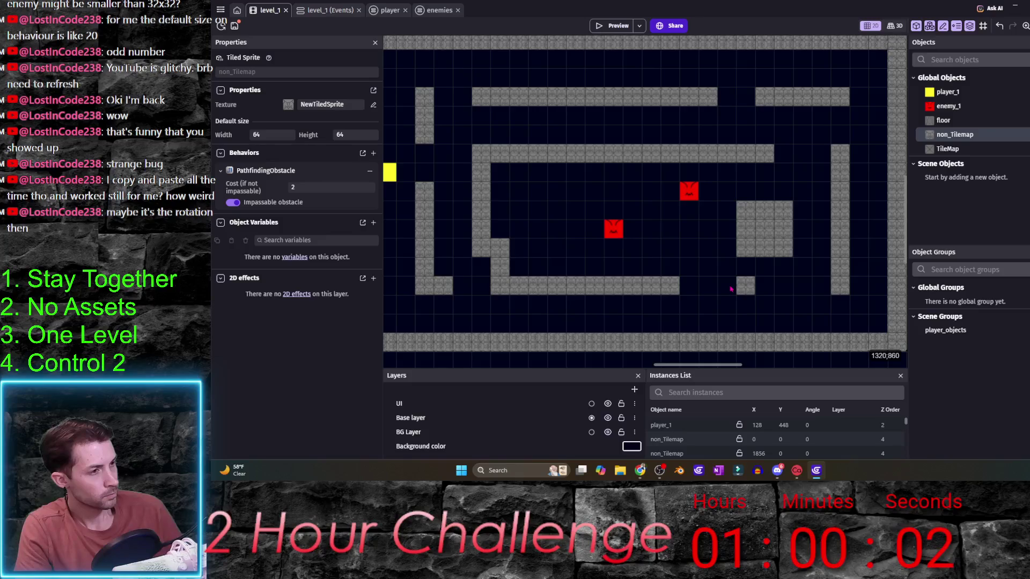
pyautogui.click(727, 285)
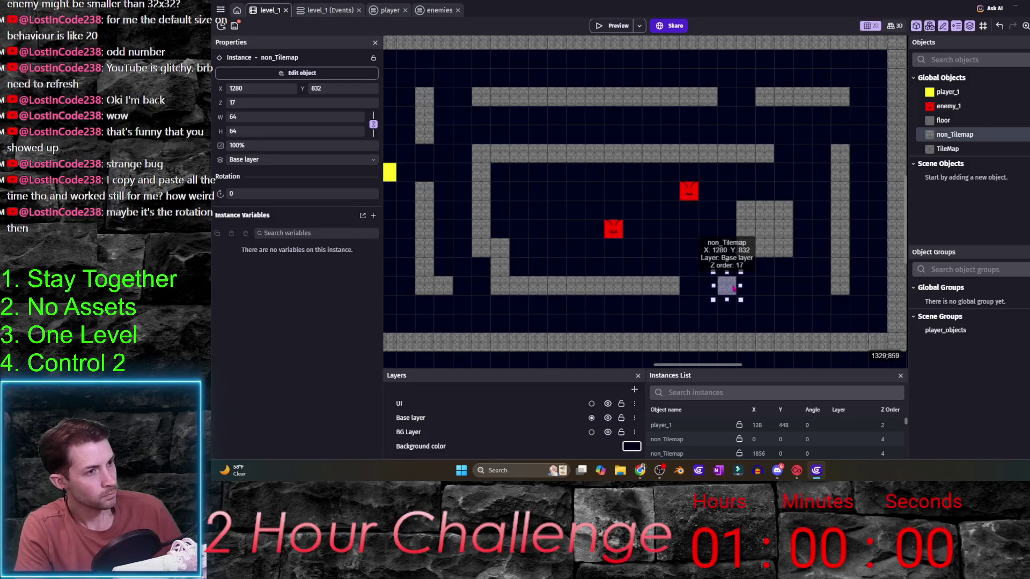
pyautogui.moveTo(741, 286); pyautogui.dragTo(797, 294)
pyautogui.click(654, 318)
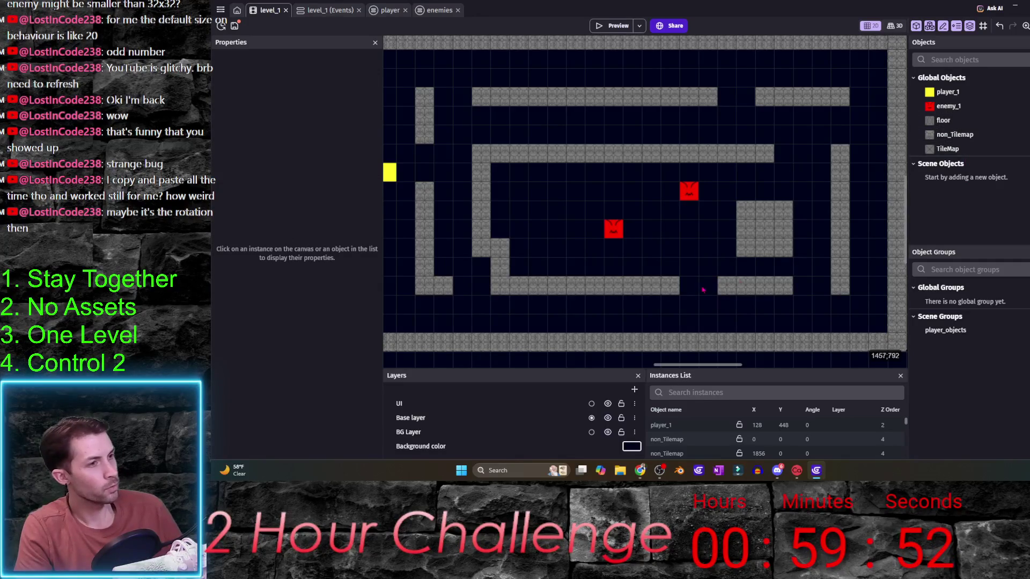
pyautogui.hscroll(-3, 729, 294)
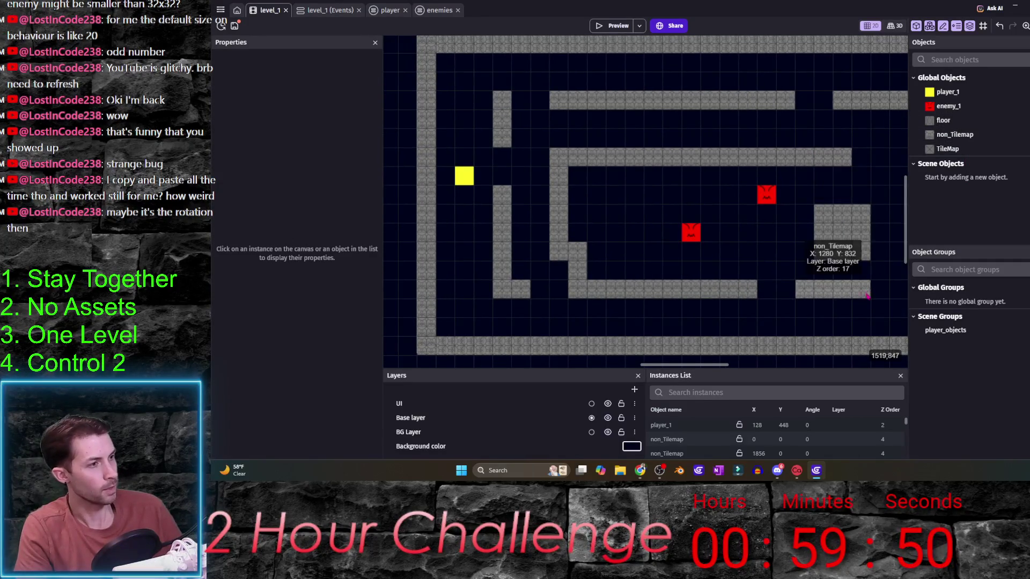
pyautogui.moveTo(955, 134)
pyautogui.mouseDown()
pyautogui.moveTo(837, 215)
pyautogui.moveTo(748, 252)
pyautogui.moveTo(754, 261)
pyautogui.moveTo(748, 238)
pyautogui.mouseUp()
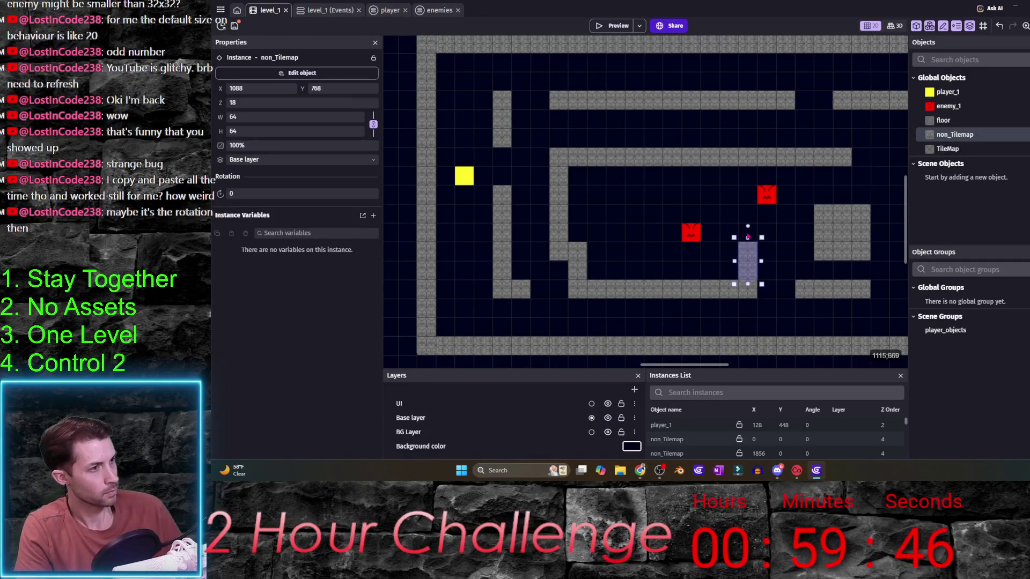
pyautogui.click(769, 323)
# - Add a third enemy_1 at the top right of the maze
pyautogui.moveTo(862, 199); pyautogui.dragTo(757, 255)
pyautogui.moveTo(728, 286); pyautogui.dragTo(822, 238)
pyautogui.moveTo(947, 106); pyautogui.dragTo(879, 78)
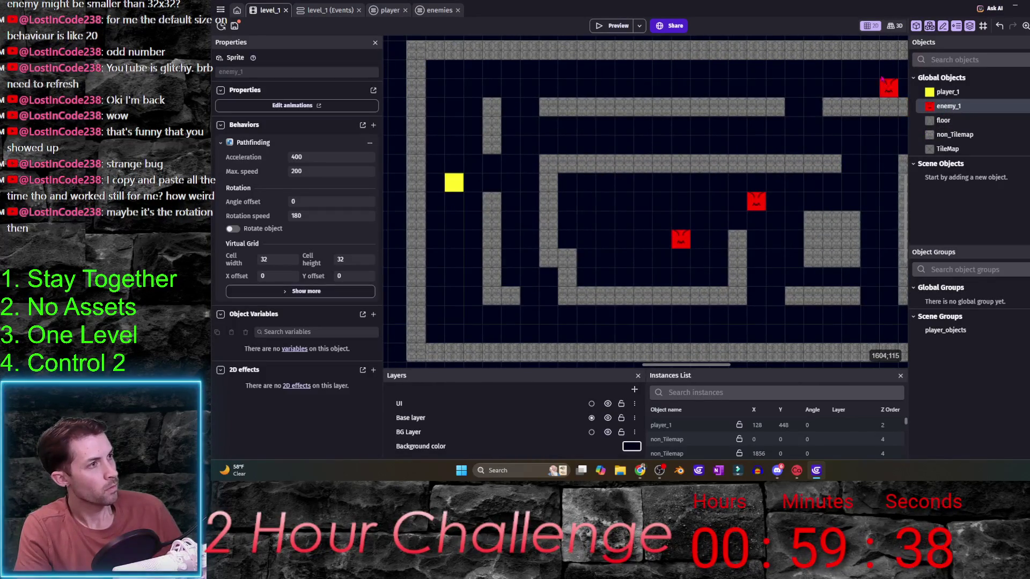
# - Reposition the enemies: one to the bottom-right corner, one onto the right wall, the middle one left
pyautogui.scroll(-1, 786, 305)
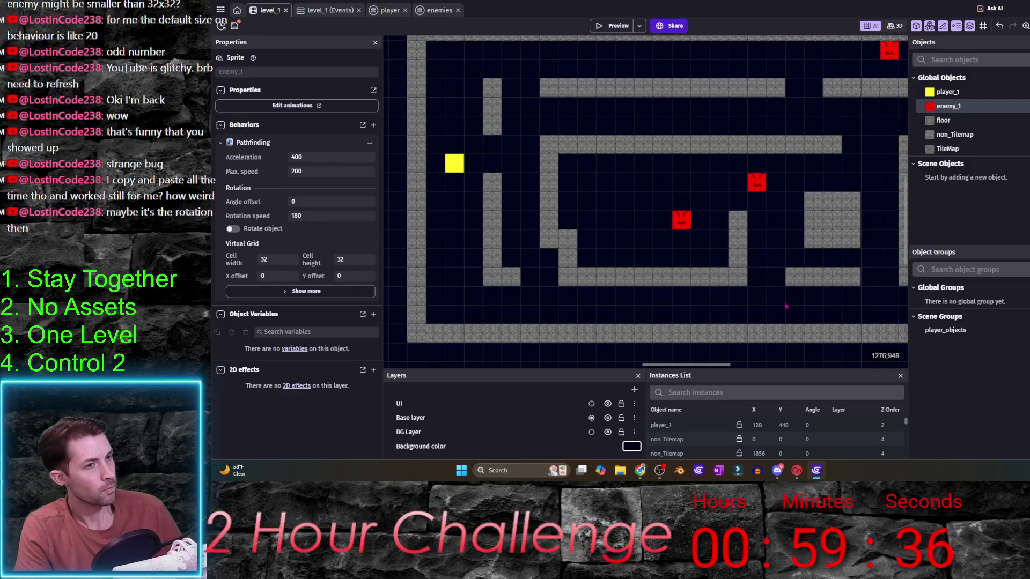
pyautogui.moveTo(682, 224); pyautogui.dragTo(885, 315)
pyautogui.hscroll(1, 819, 310)
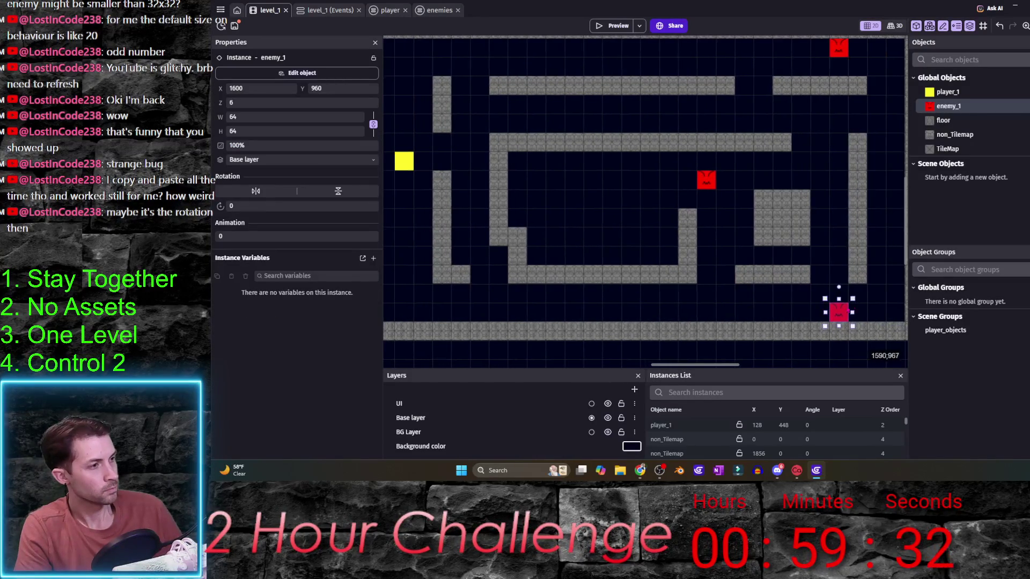
pyautogui.moveTo(819, 309)
pyautogui.mouseDown()
pyautogui.moveTo(856, 310)
pyautogui.moveTo(875, 253)
pyautogui.mouseUp()
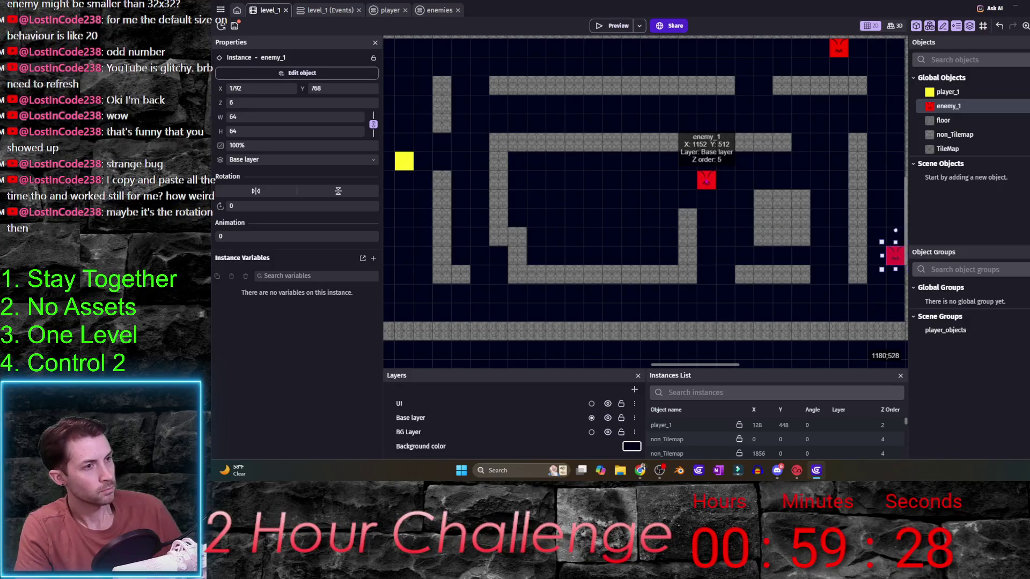
pyautogui.moveTo(706, 181); pyautogui.dragTo(650, 182)
pyautogui.click(571, 311)
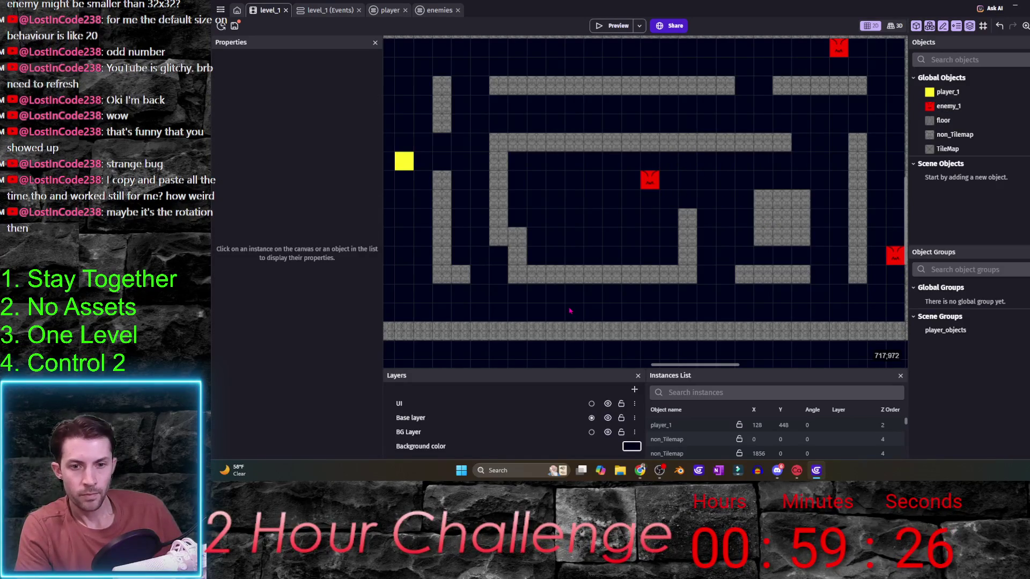
# - Save the project and launch a preview of level_1
pyautogui.hscroll(-3, 577, 303)
pyautogui.scroll(-1, 589, 293)
pyautogui.hotkey('ctrl', 's')
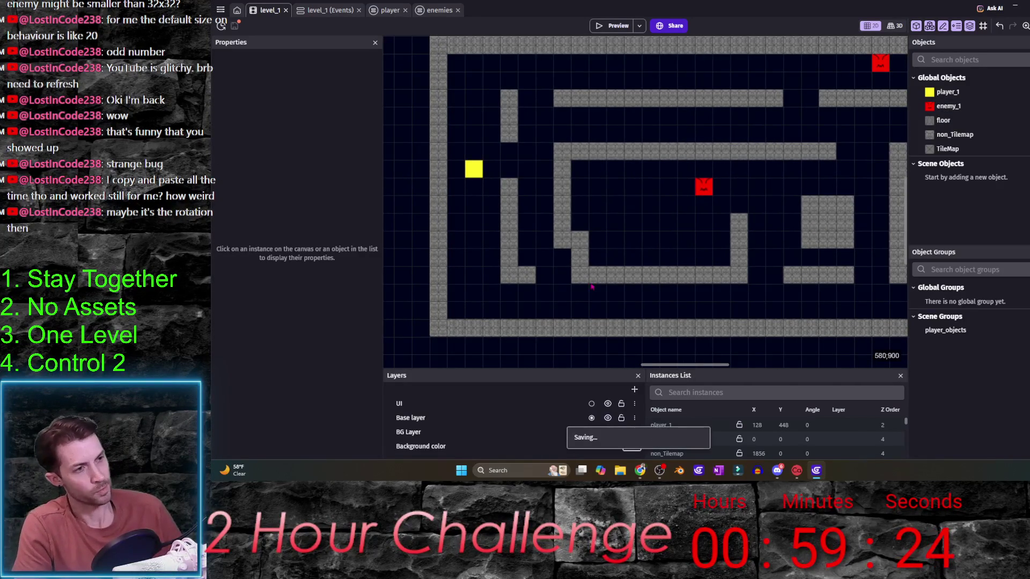
pyautogui.hscroll(1, 547, 295)
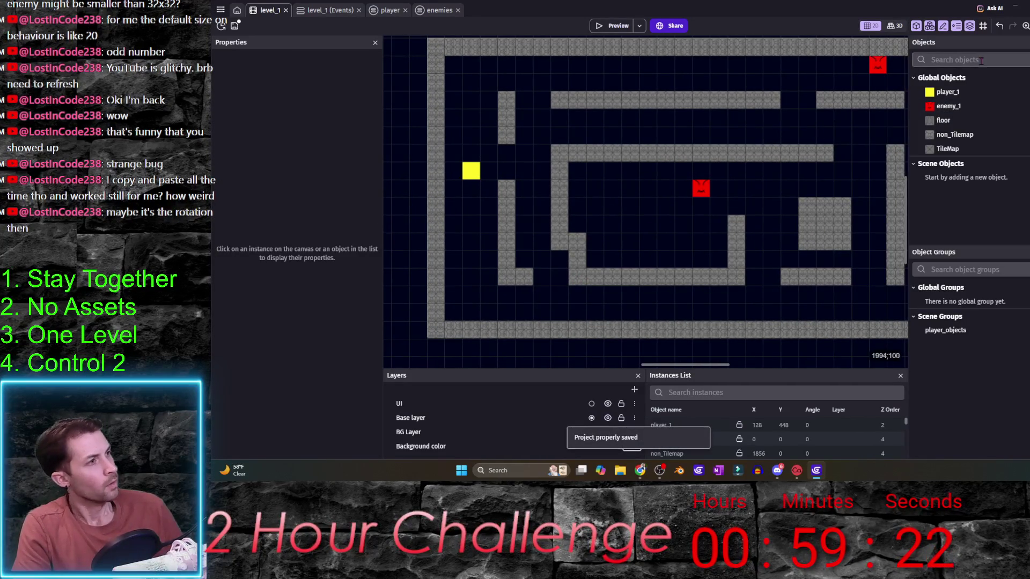
pyautogui.click(616, 27)
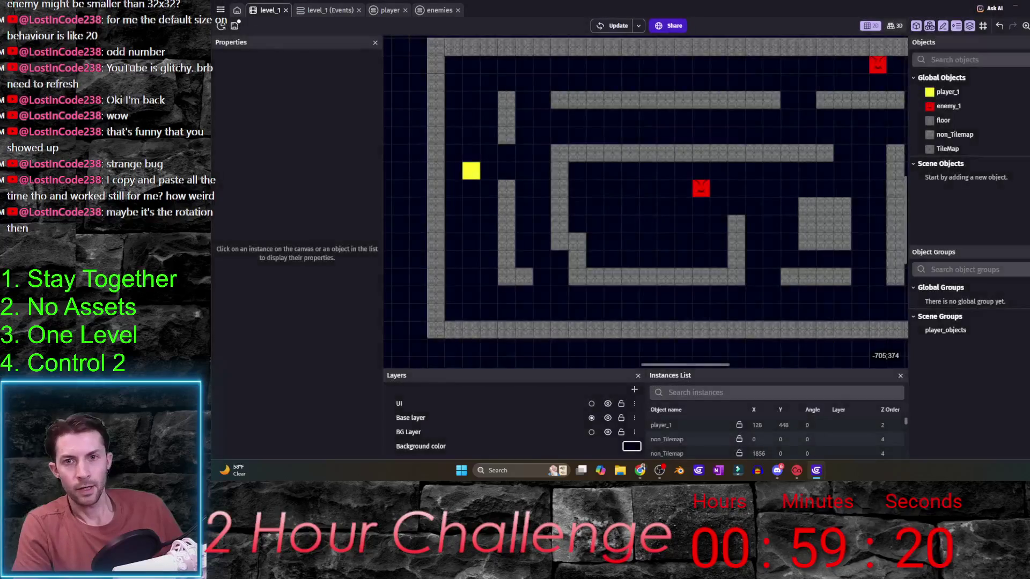
# - Playtest the maze, steering the player through corridors and gaps, then close the preview
pyautogui.press('Right')
pyautogui.press('Down')
pyautogui.press('Right')
pyautogui.press('Left')
pyautogui.press('Up')
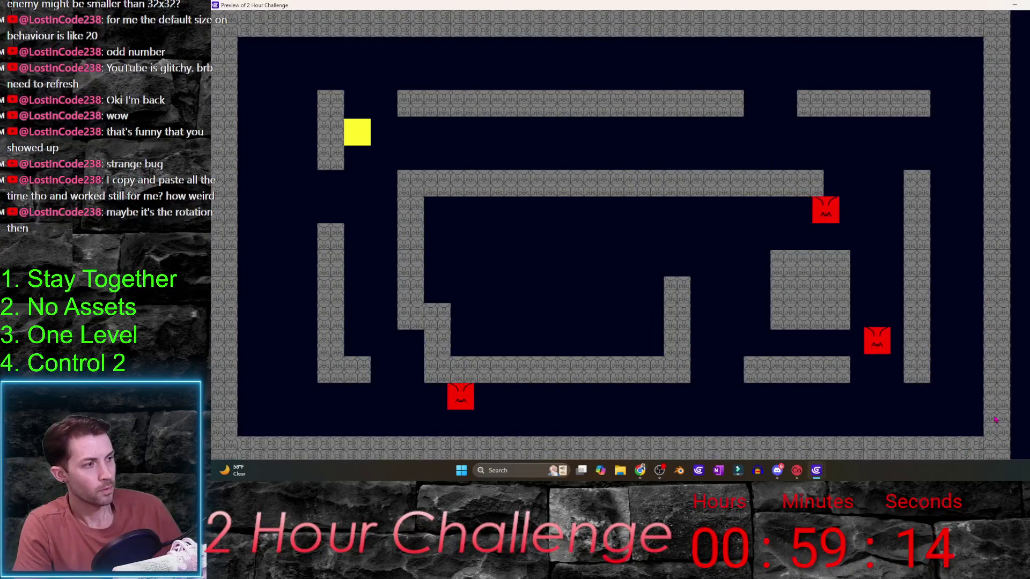
pyautogui.press('Down')
pyautogui.press('Left')
pyautogui.press('Left')
pyautogui.press('Up')
pyautogui.press('Down')
pyautogui.press('Right')
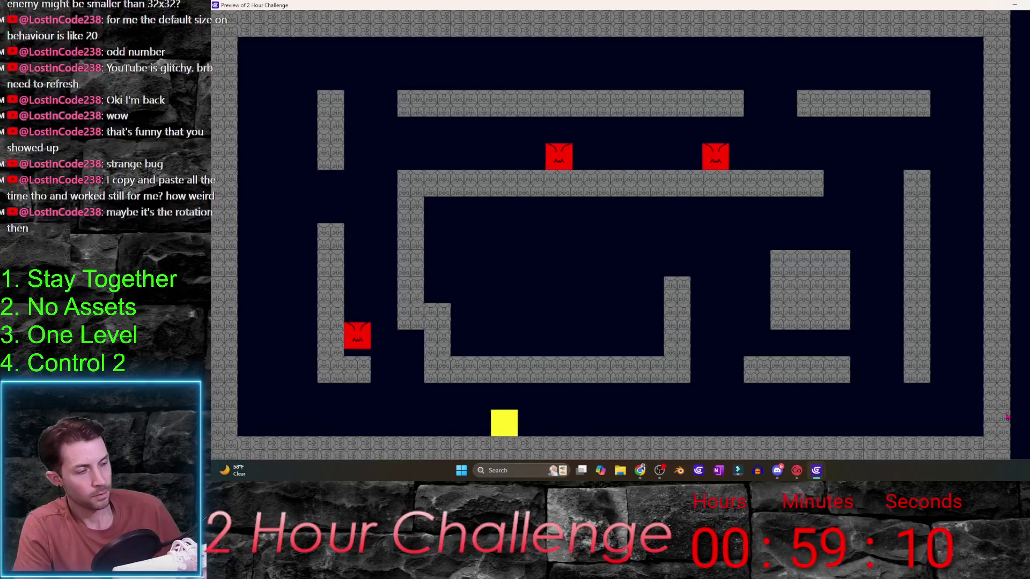
pyautogui.press('Up')
pyautogui.press('Up')
pyautogui.press('Left')
pyautogui.press('Down')
pyautogui.press('Right')
pyautogui.press('Up')
pyautogui.hotkey('alt', 'F4')
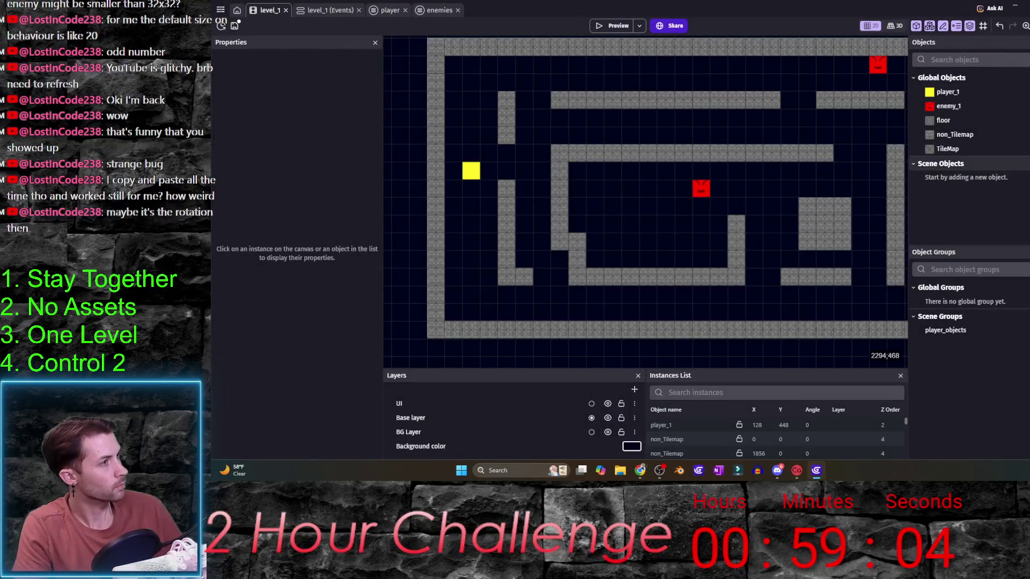
# - Add a new Sprite object, NewSprite, and open its first animation in Piskel
pyautogui.click(987, 202)
pyautogui.click(628, 113)
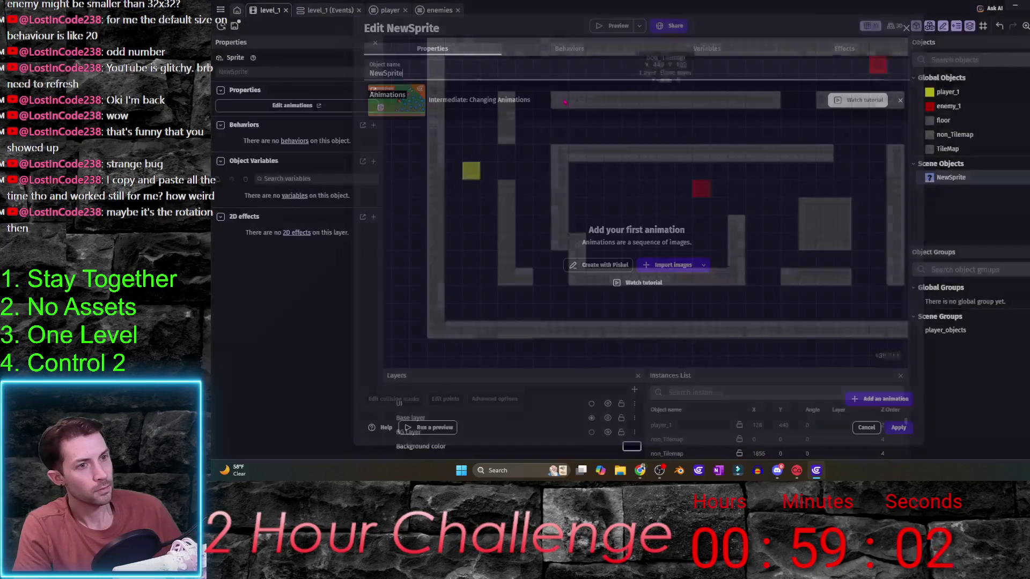
pyautogui.click(625, 265)
pyautogui.click(742, 150)
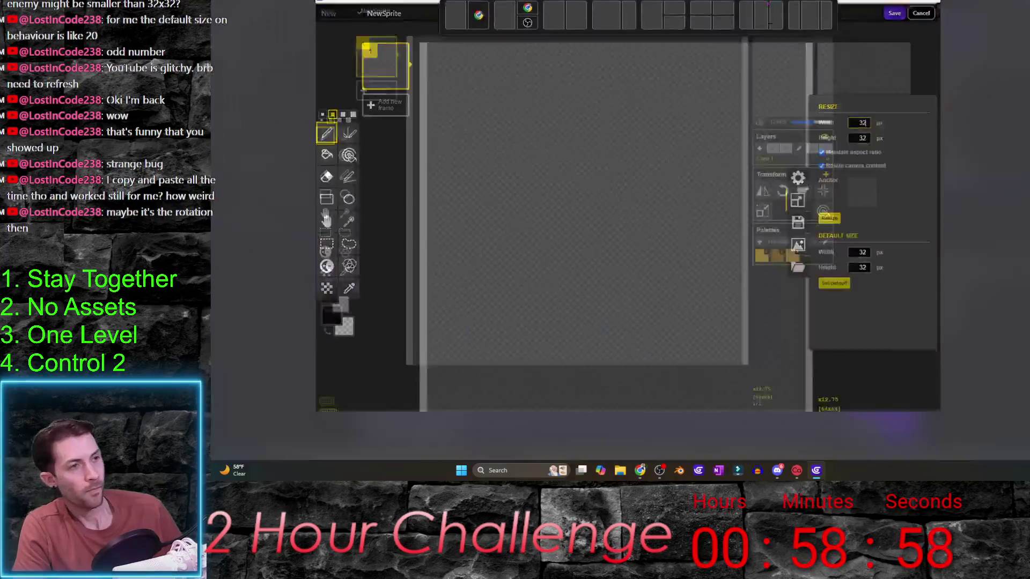
# - Resize the Piskel canvas to 64×128 with proportions unlocked
pyautogui.press('Tab')
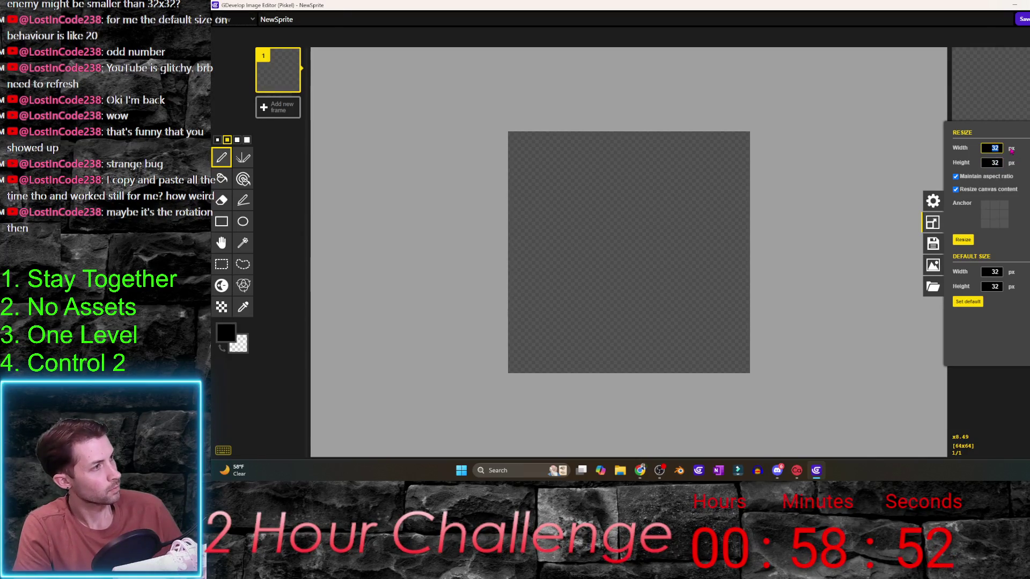
pyautogui.write('6')
pyautogui.click(997, 163)
pyautogui.write('64')
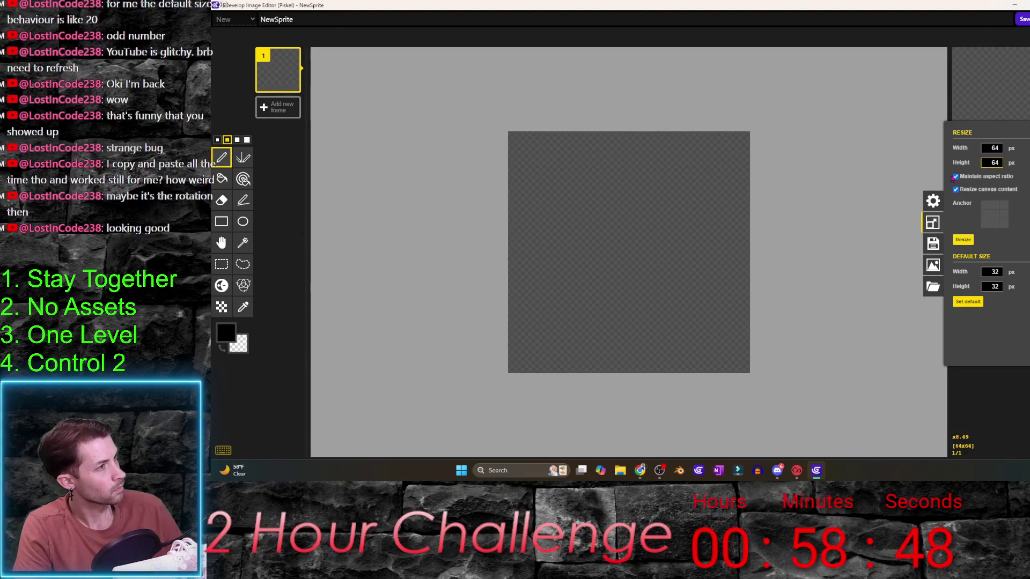
pyautogui.click(956, 177)
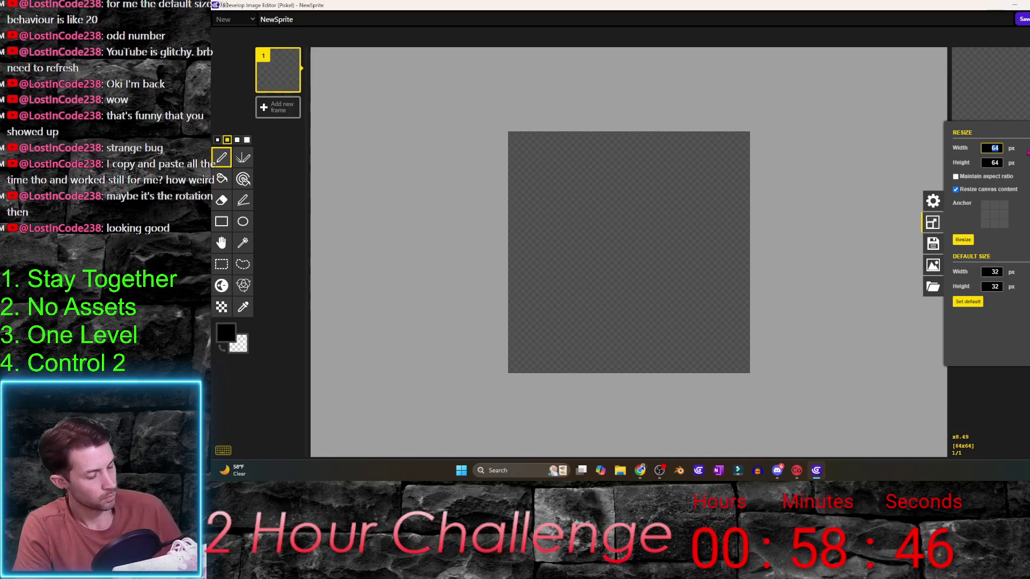
pyautogui.press('Tab')
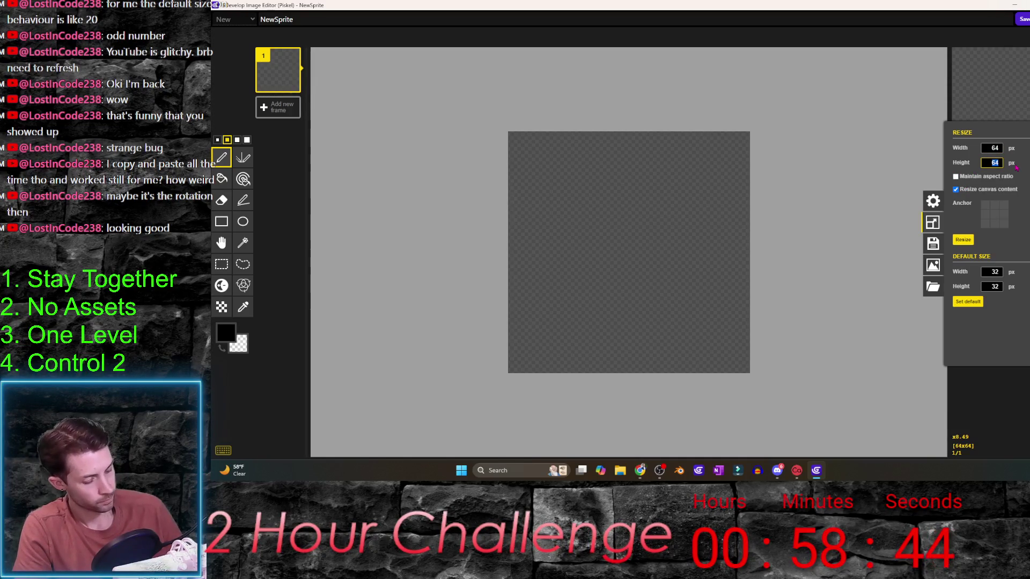
pyautogui.write('128')
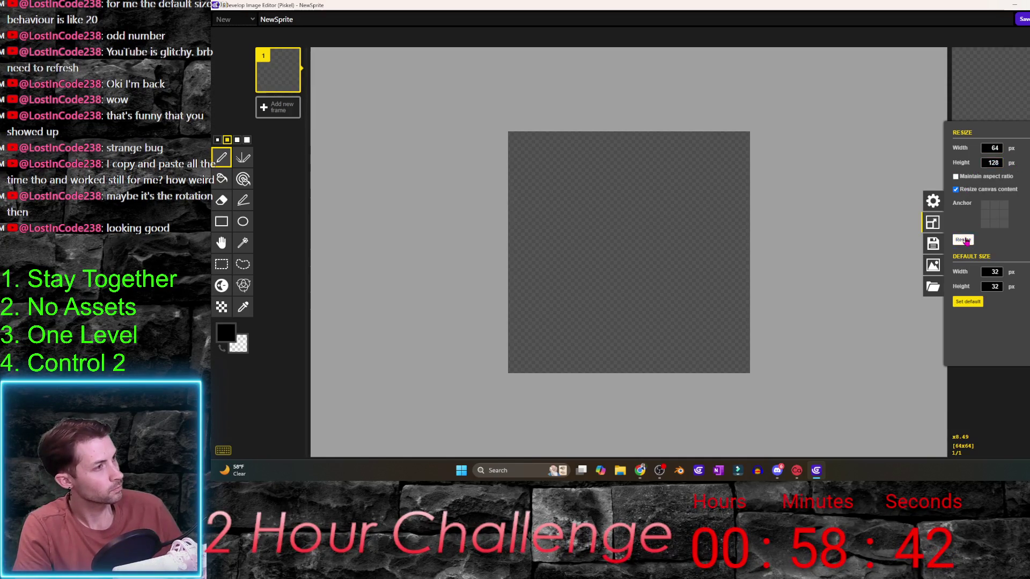
pyautogui.click(963, 240)
pyautogui.scroll(-5, 710, 277)
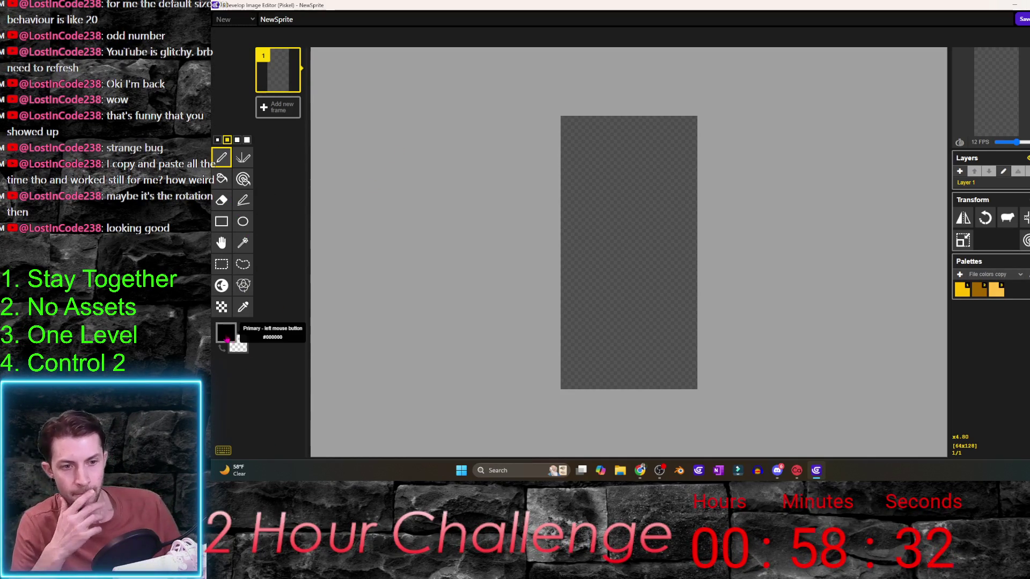
# - Set bright purple #bd00ff as drawing colour, resize the canvas to 128×128, and pick a one-pixel brush
pyautogui.click(226, 333)
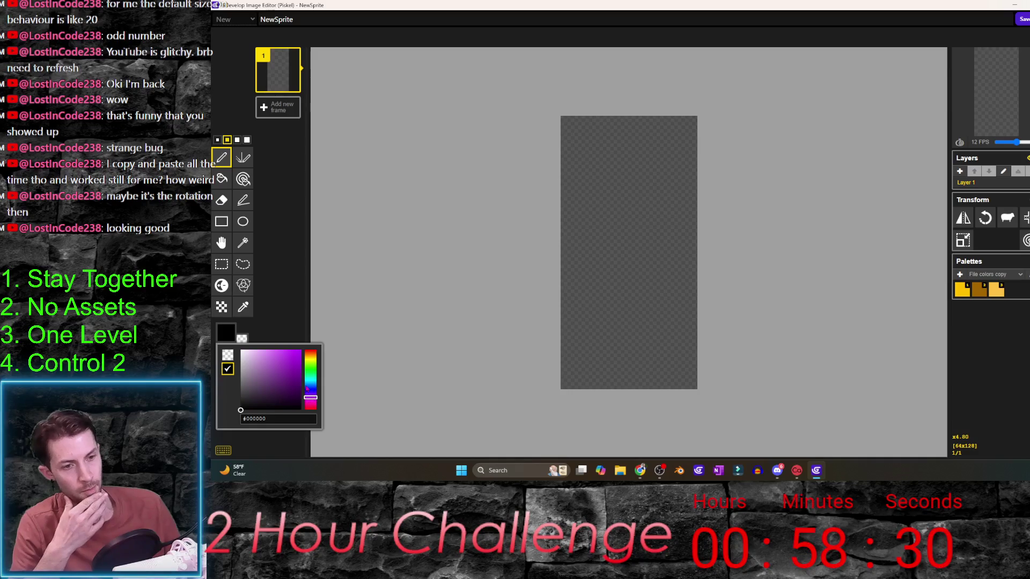
pyautogui.click(290, 316)
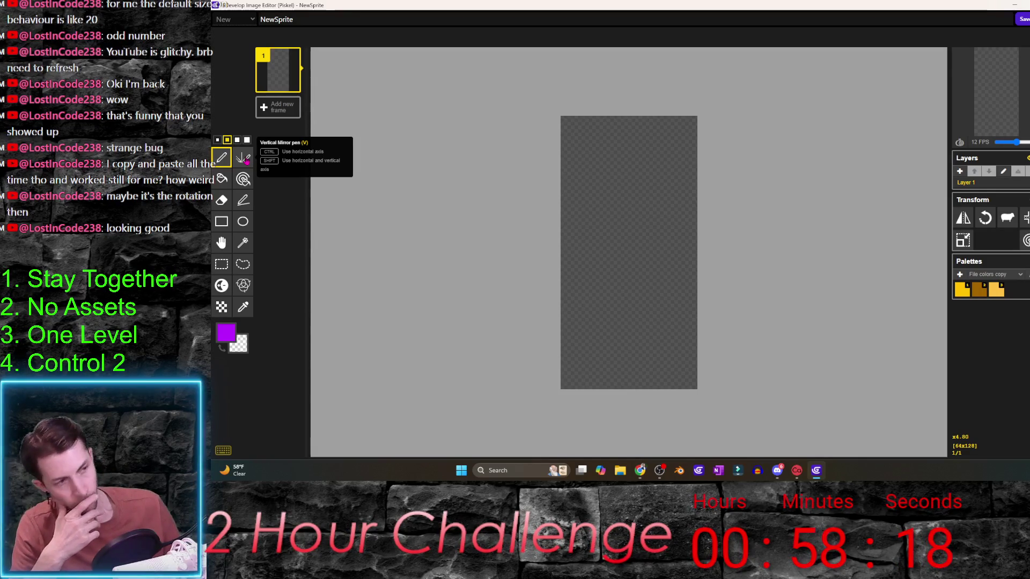
pyautogui.click(983, 217)
pyautogui.write('128')
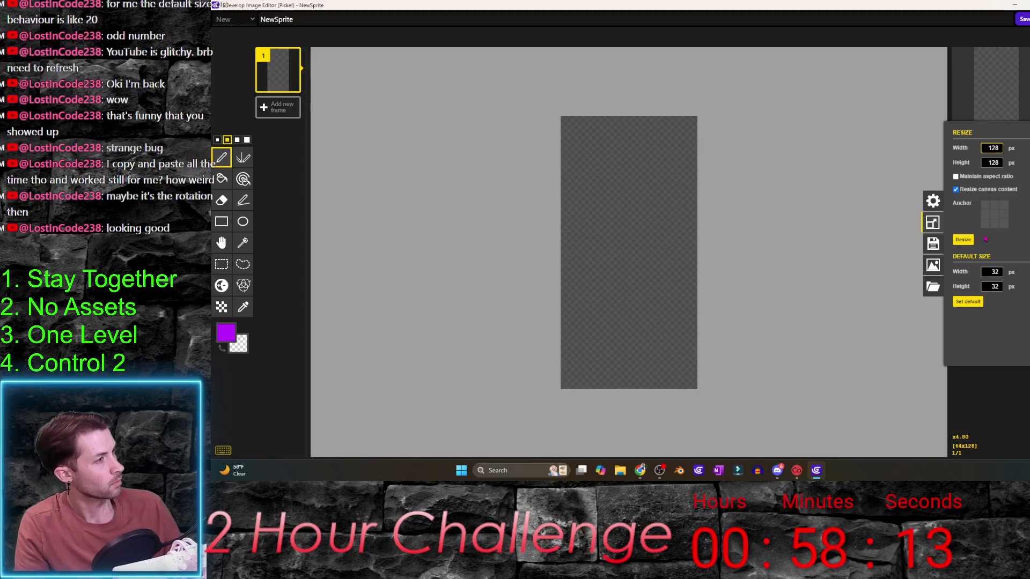
pyautogui.click(963, 240)
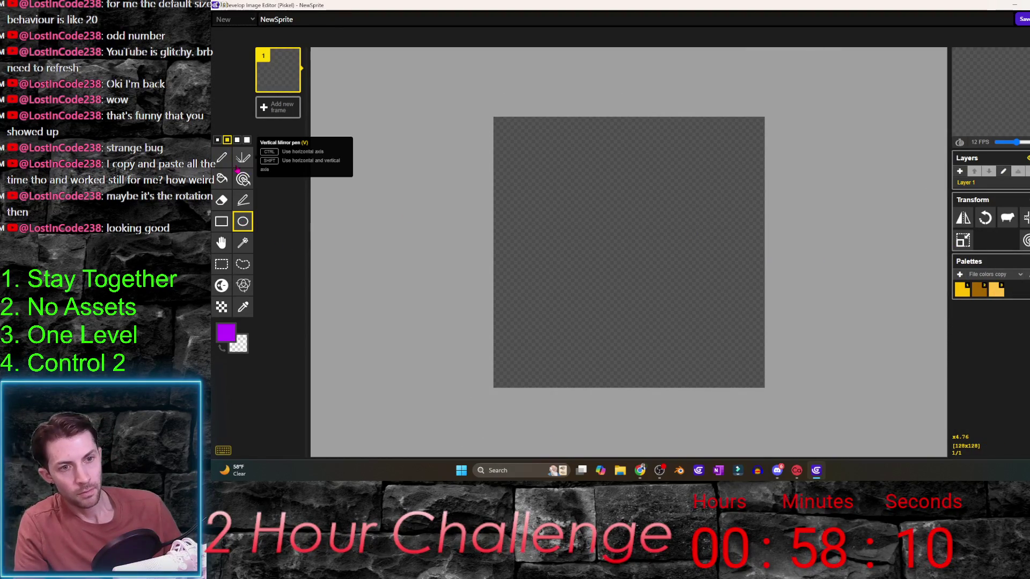
pyautogui.click(217, 140)
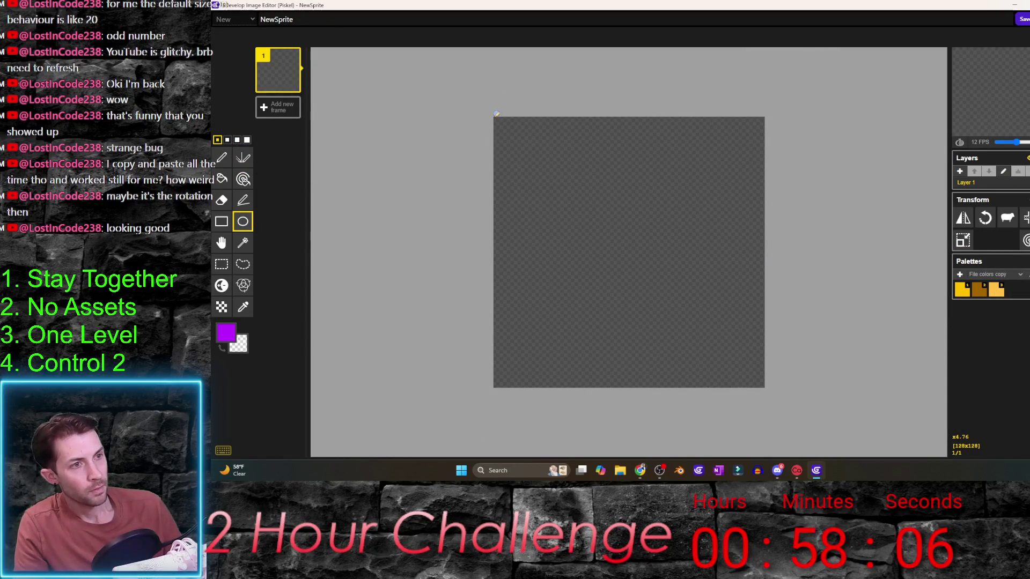
# - Draw a large circle filling the canvas, then sample its purple and darken it to deep purple
pyautogui.moveTo(727, 279)
pyautogui.mouseDown()
pyautogui.moveTo(773, 387)
pyautogui.moveTo(765, 383)
pyautogui.mouseUp()
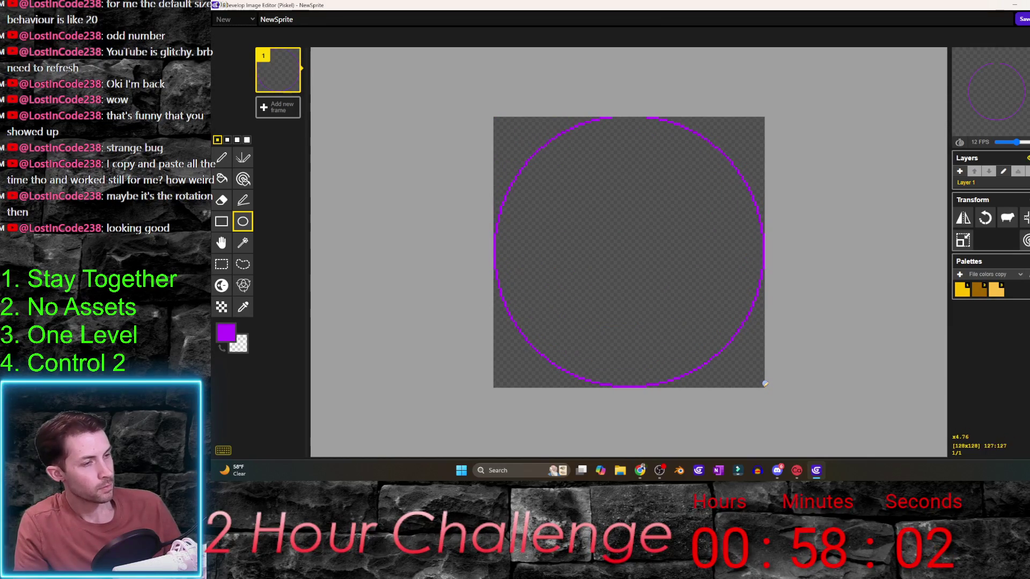
pyautogui.press('x')
pyautogui.click(243, 306)
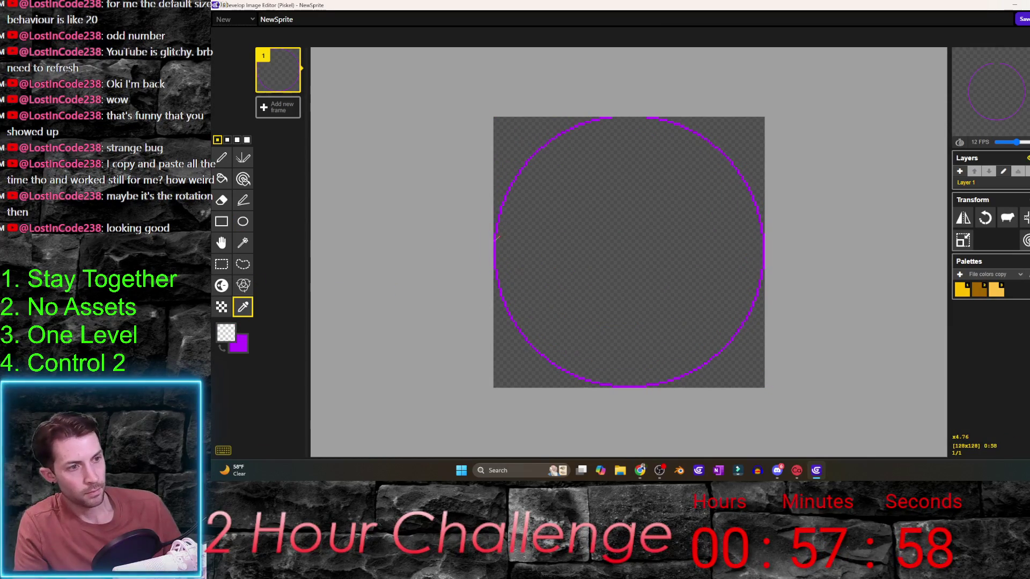
pyautogui.click(496, 240)
pyautogui.click(226, 333)
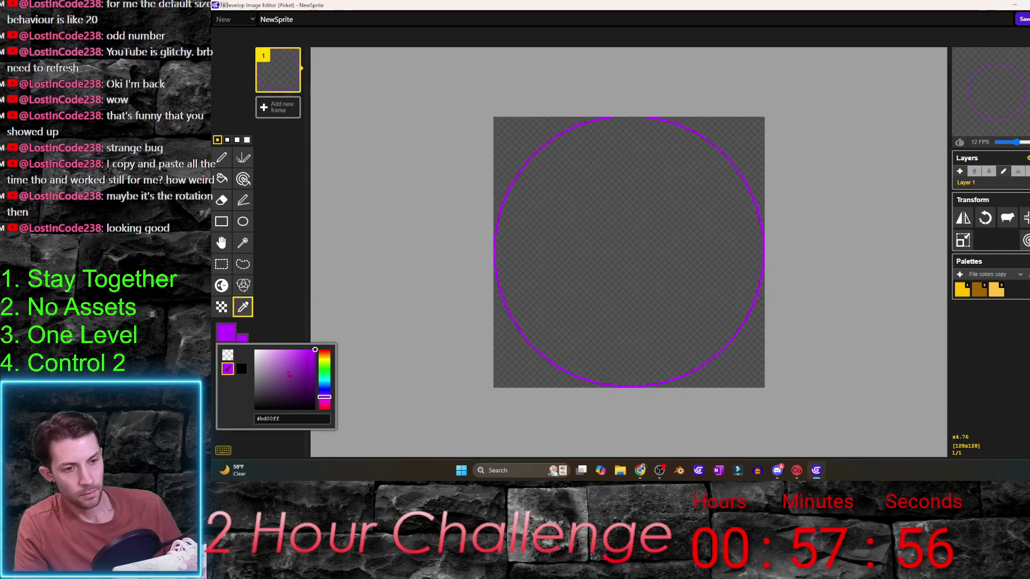
pyautogui.moveTo(317, 379); pyautogui.dragTo(322, 378)
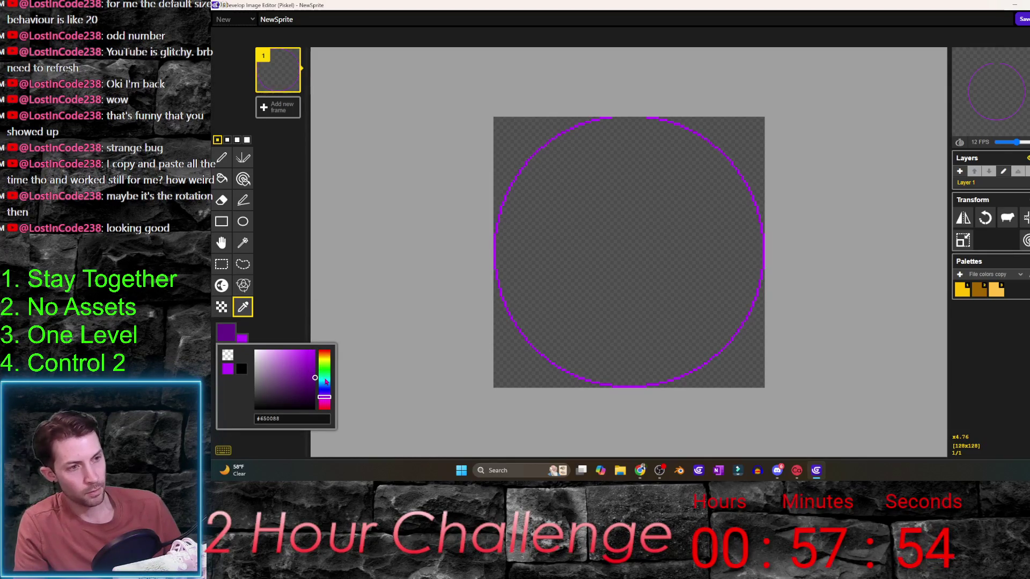
pyautogui.click(269, 241)
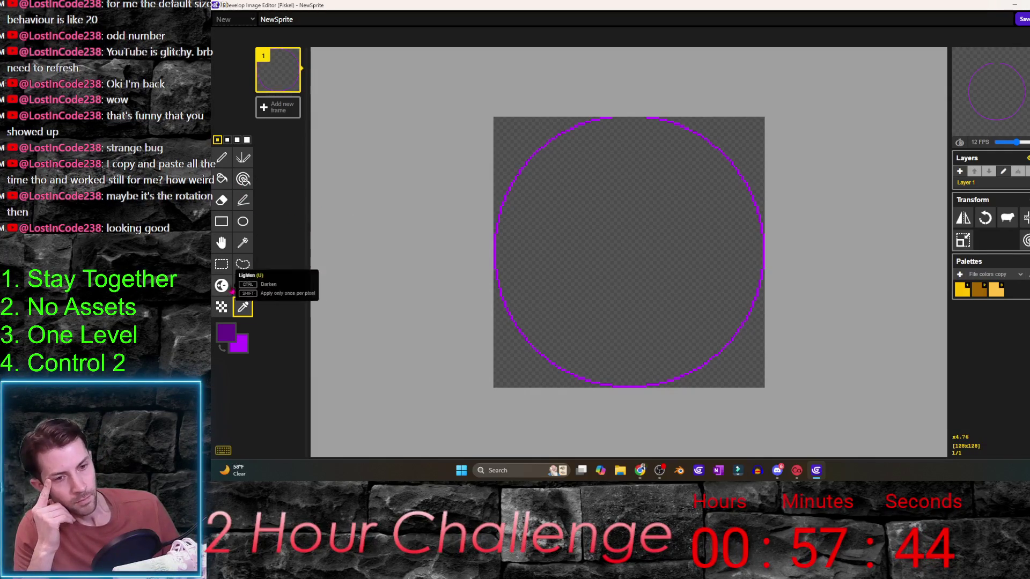
# - Draw a smaller centred circle, fill it dark purple and fill the outer ring bright purple
pyautogui.click(242, 221)
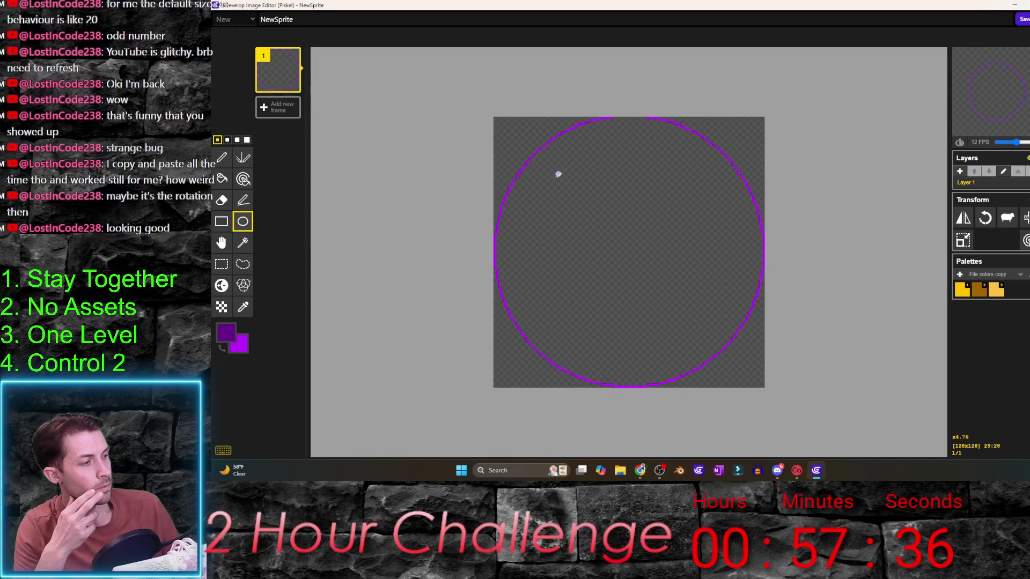
pyautogui.moveTo(557, 177)
pyautogui.mouseDown()
pyautogui.moveTo(726, 340)
pyautogui.moveTo(705, 326)
pyautogui.mouseUp()
pyautogui.click(221, 180)
pyautogui.click(653, 261)
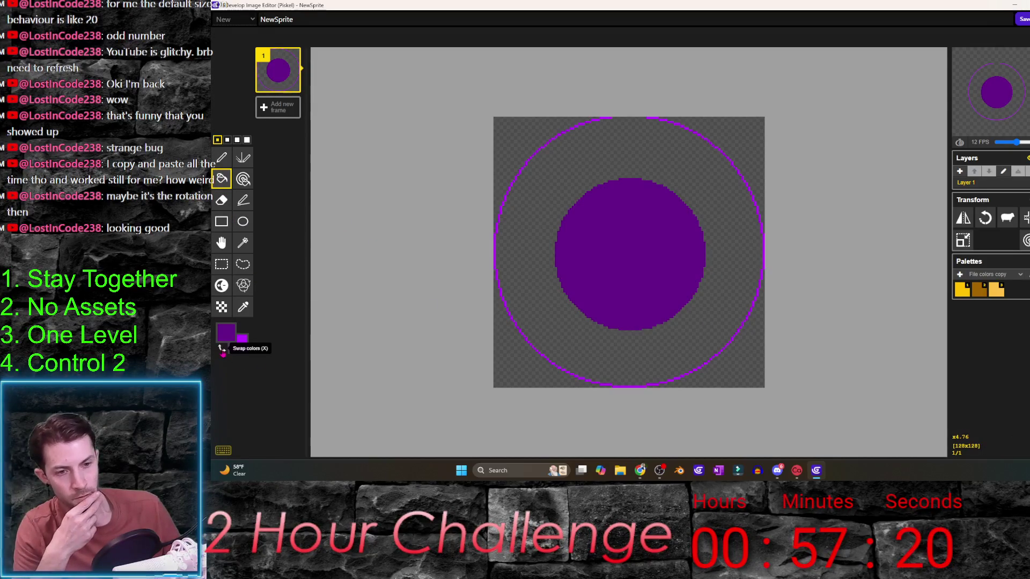
pyautogui.press('x')
pyautogui.click(590, 168)
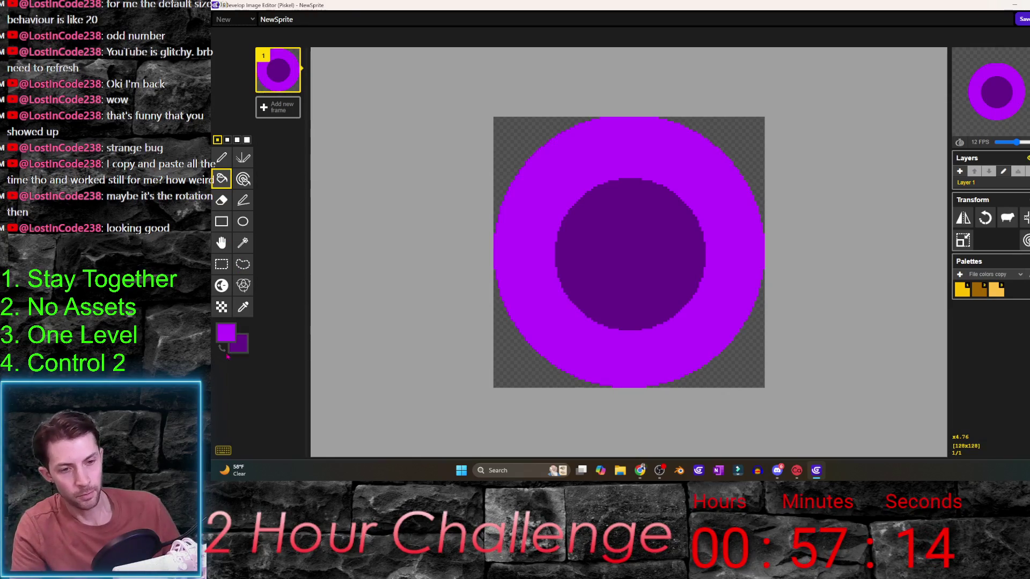
pyautogui.click(225, 332)
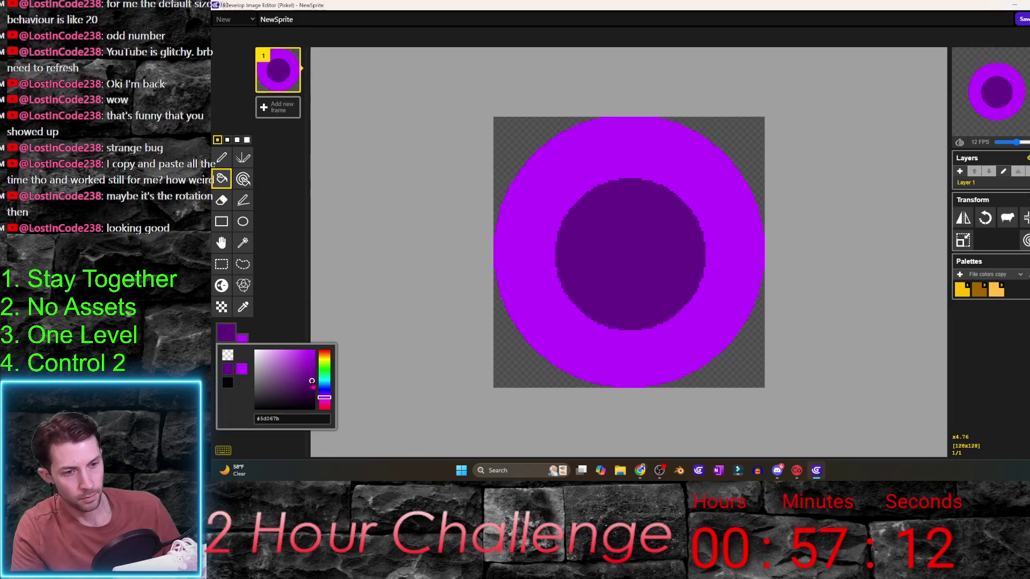